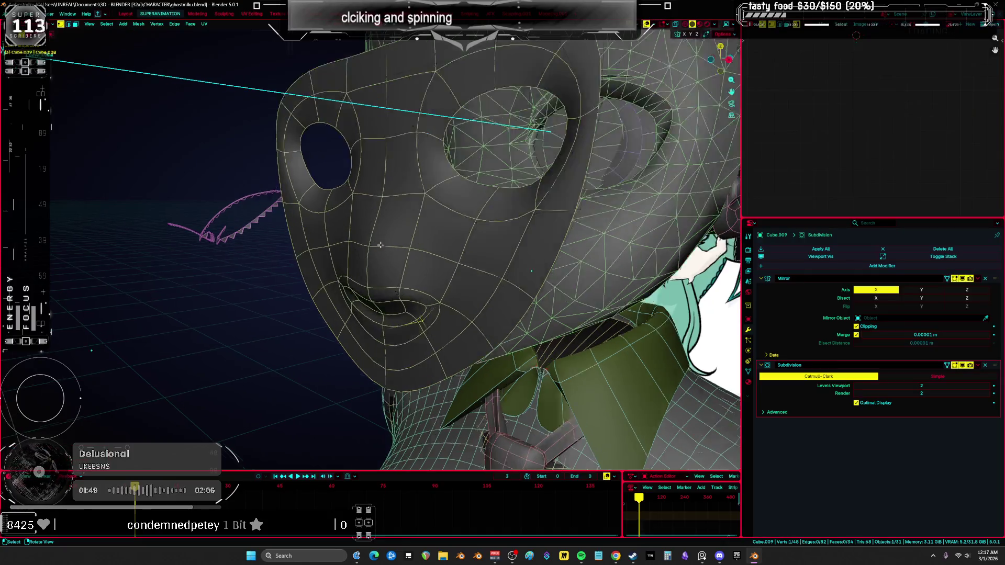
Move the selected face vertices vertically, then nudge them slightly front to back
key(g)
key(z)
click(366, 276)
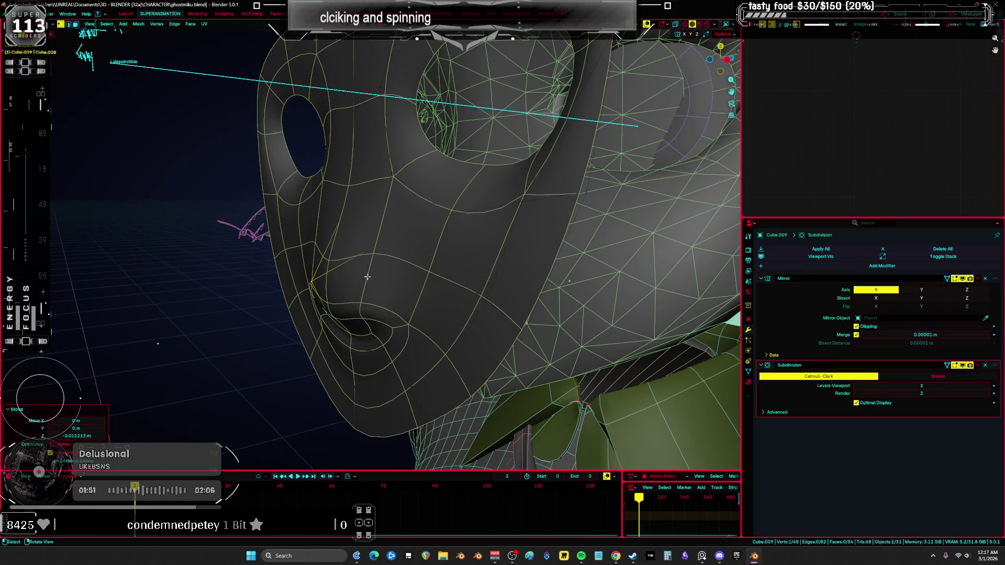
key(z)
key(g)
key(y)
click(481, 244)
key(z)
Crease the selected nose edge and check the shape from the side with overlays hidden
key(shift+e)
click(535, 326)
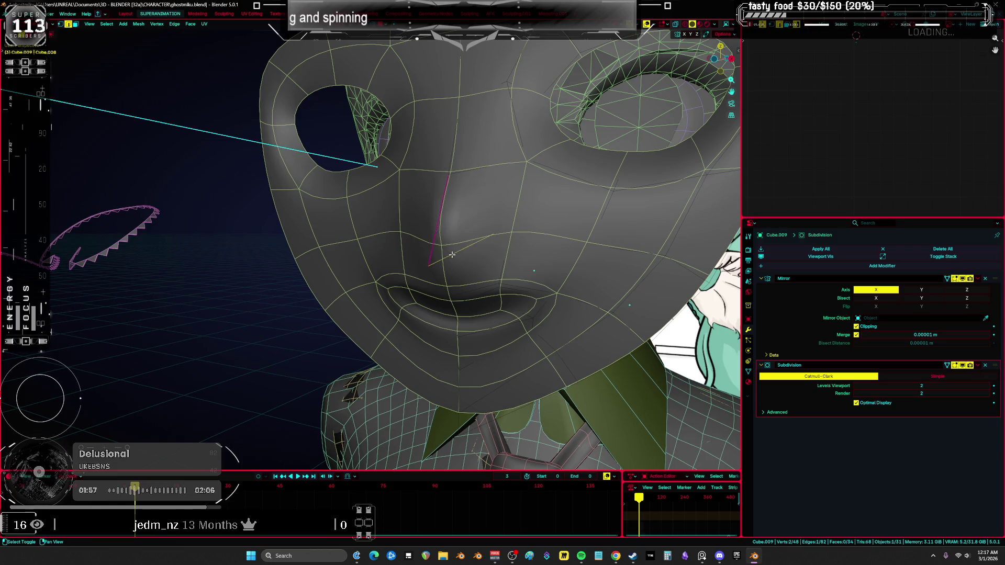
middle_drag(451, 255, 489, 282)
mouse_move(383, 255)
middle_down()
mouse_move(477, 287)
mouse_move(603, 284)
mouse_move(538, 287)
mouse_move(456, 261)
middle_up()
key(shift+alt+z)
key(shift+alt+z)
key(1)
Raise a nose vertex vertically and return to the front of the face
click(454, 253)
key(g)
key(z)
click(513, 256)
mouse_move(514, 249)
middle_down()
mouse_move(405, 257)
mouse_move(414, 259)
middle_up()
Flatten a nose edge vertically to 0.607 scale and view it in wireframe
key(2)
click(437, 261)
key(s)
key(z)
click(556, 278)
middle_drag(557, 279, 537, 242)
key(z)
click(431, 236)
mouse_move(430, 236)
middle_down()
mouse_move(516, 221)
mouse_move(471, 224)
middle_up()
Return to solid shading, show the reference through the head from a three-quarter angle, and clear the selection
key(z)
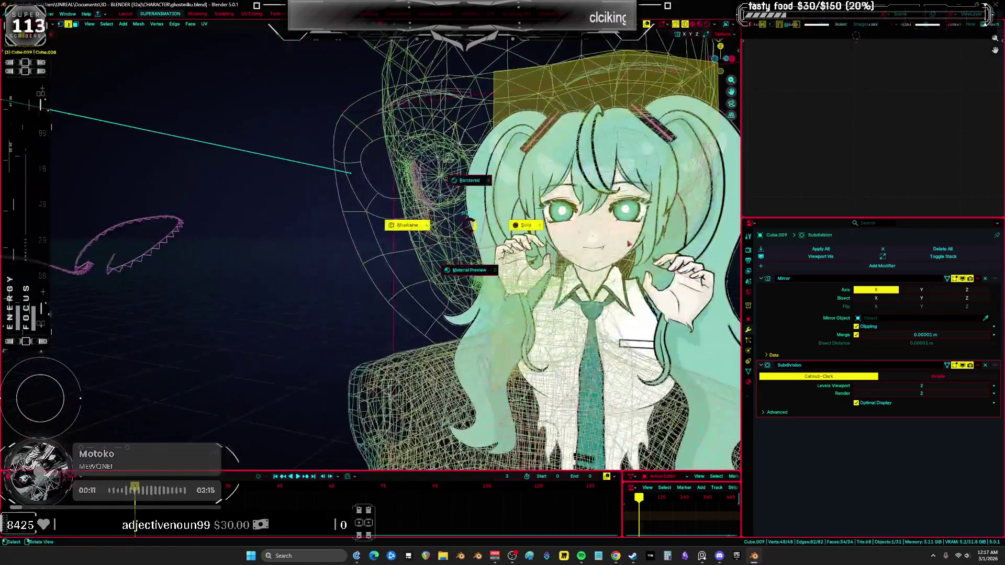
click(471, 269)
scroll(628, 243, up, 3)
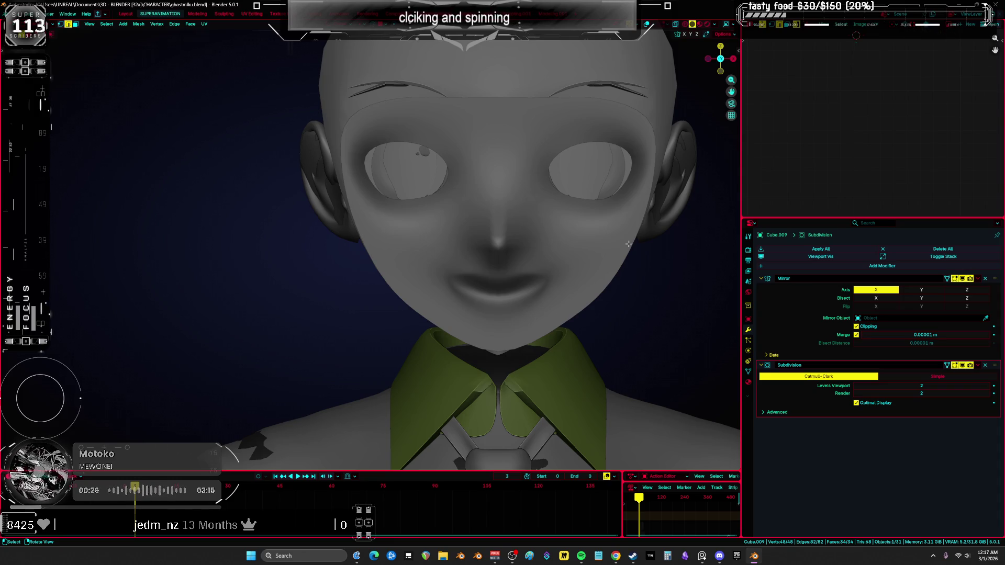
scroll(517, 176, down, 2)
key(shift+alt+z)
middle_drag(516, 176, 383, 333)
key(alt+a)
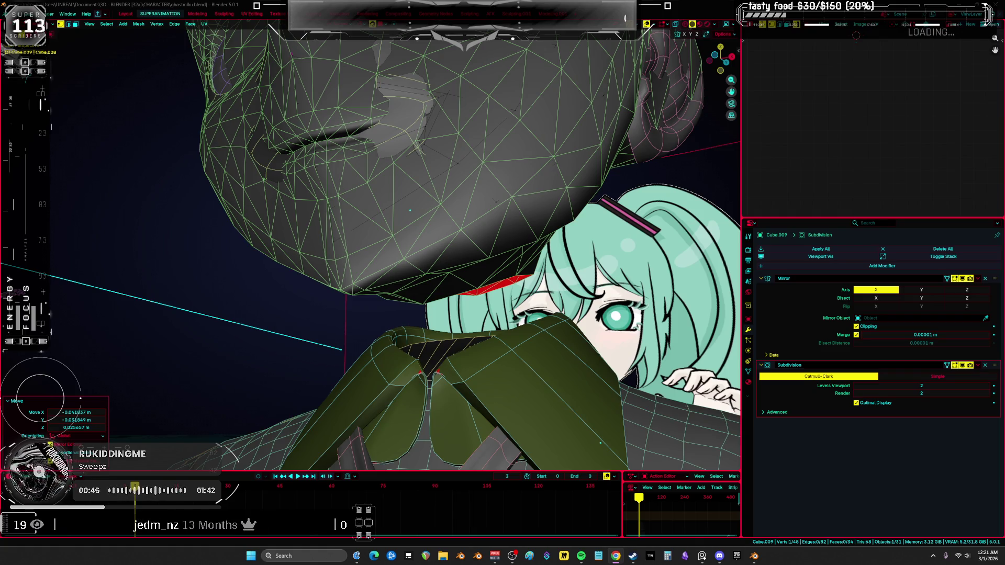
key(KP_1)
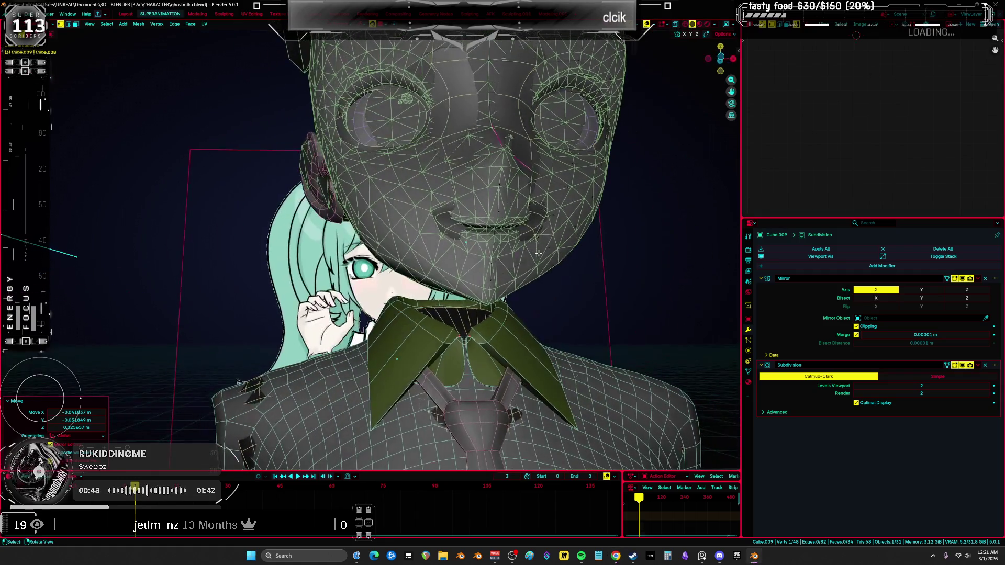
In wireframe from a low side angle, move a vertex under the chin
scroll(531, 241, up, 2)
key(z)
click(500, 245)
middle_drag(499, 245, 287, 258)
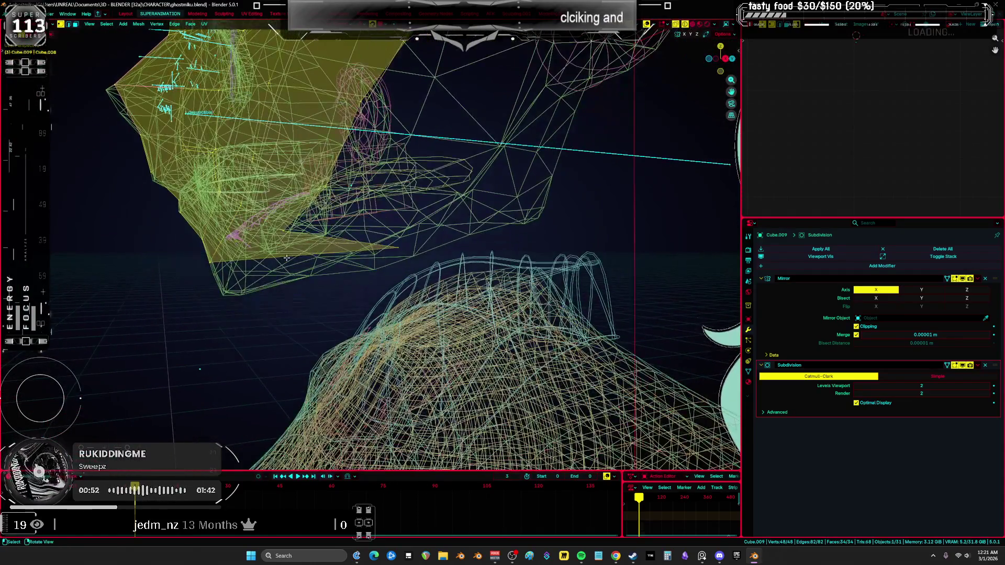
click(397, 246)
key(g)
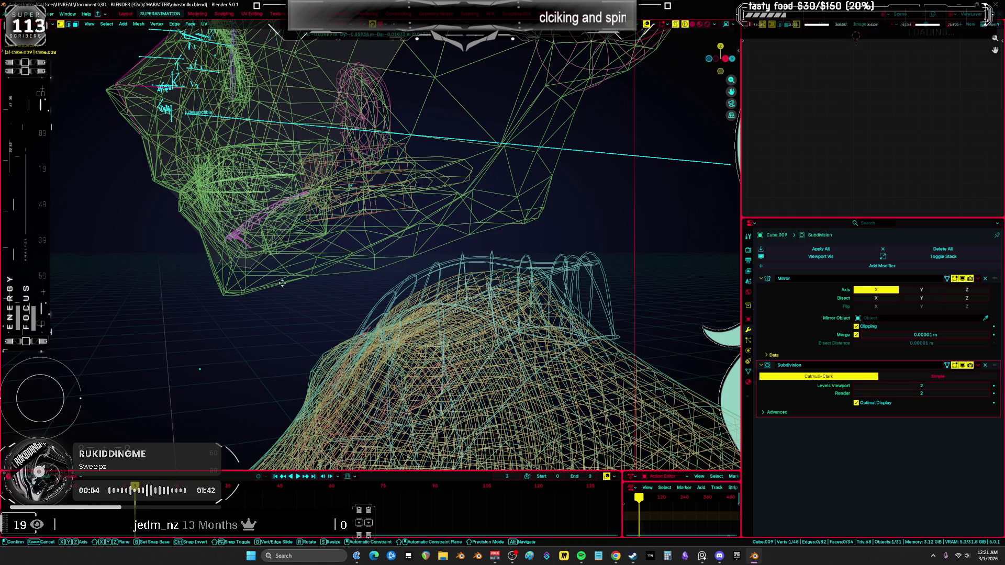
click(259, 312)
From the front with X-ray on, move a chin vertex to match the reference
middle_drag(259, 312, 515, 278)
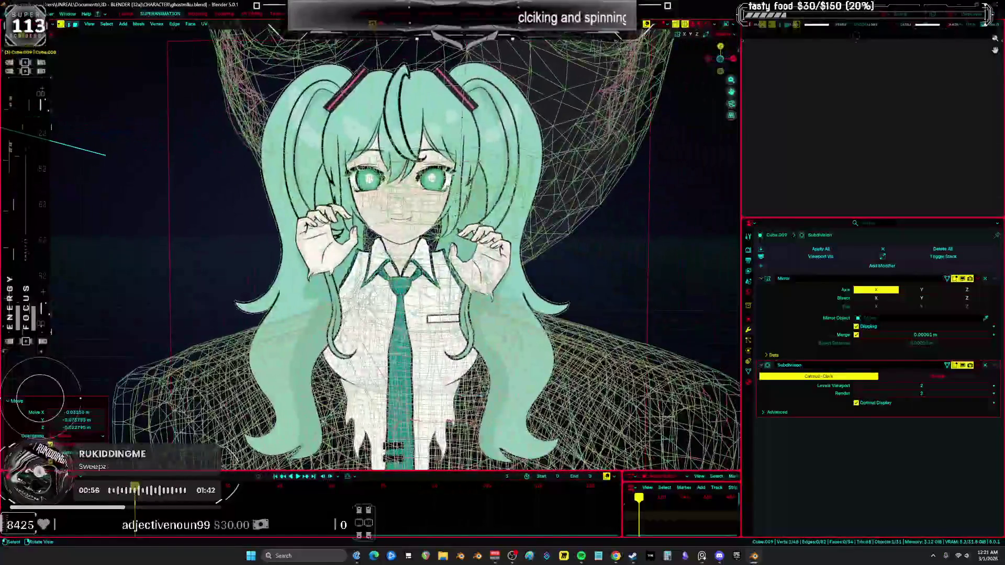
scroll(516, 278, up, 5)
scroll(516, 278, up, 3)
key(a)
key(alt+z)
click(509, 237)
key(g)
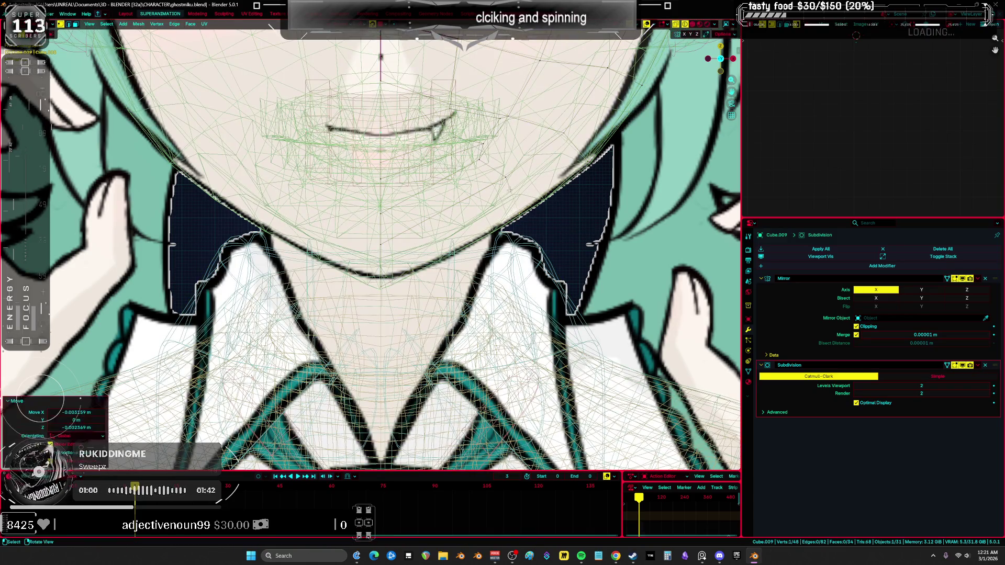
click(502, 189)
Shift the current chin selection slightly into place
shift+middle_drag(501, 188, 604, 216)
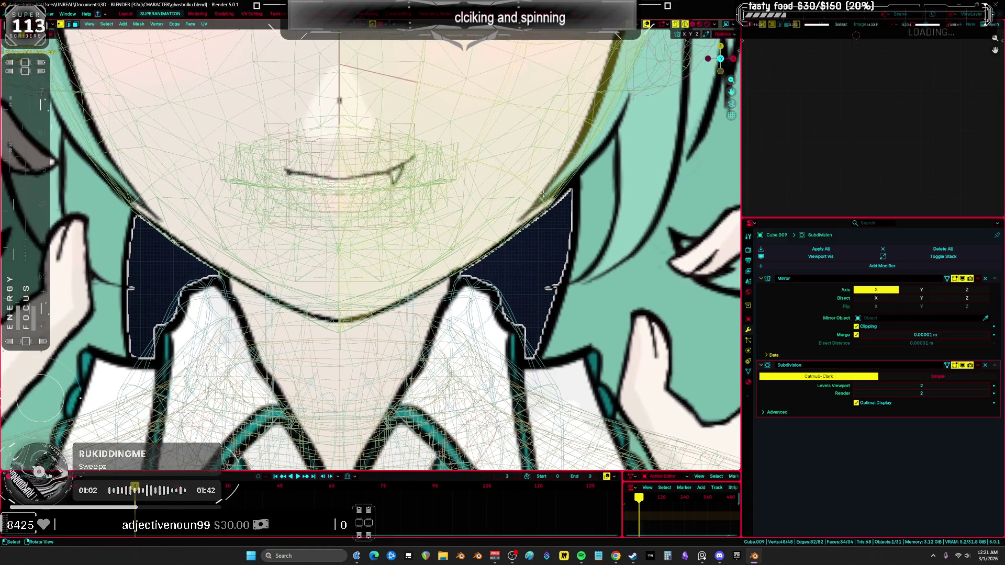
key(a)
scroll(583, 209, up, 2)
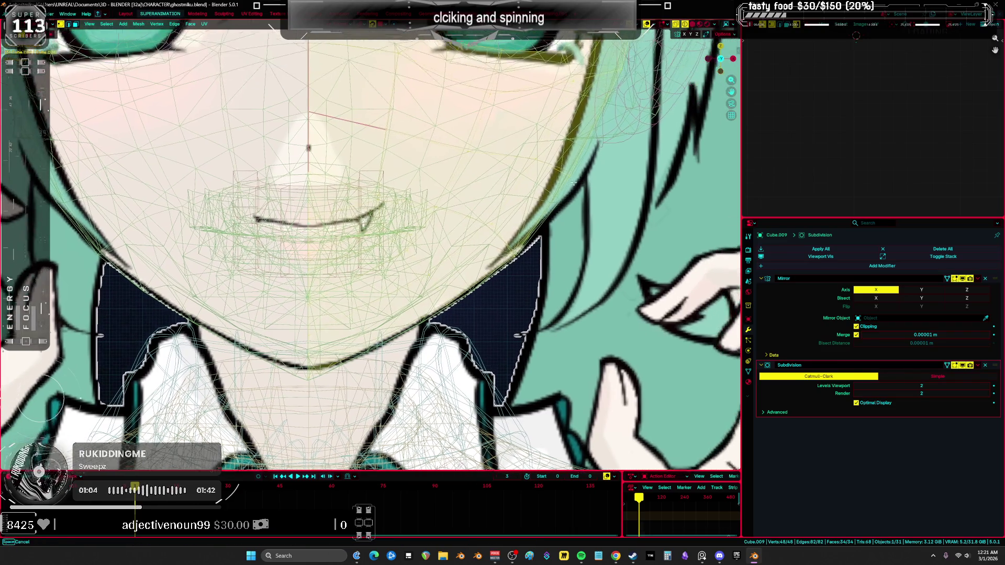
key(g)
click(567, 198)
Move vertices around the eye area to line up with the reference
shift+middle_drag(567, 199, 598, 140)
click(597, 140)
key(g)
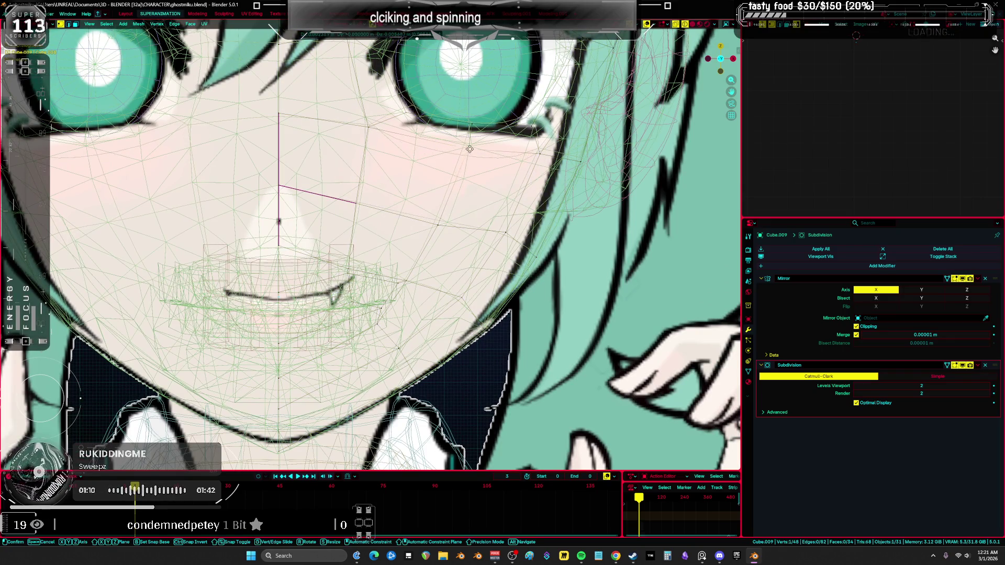
shift+middle_drag(470, 149, 505, 139)
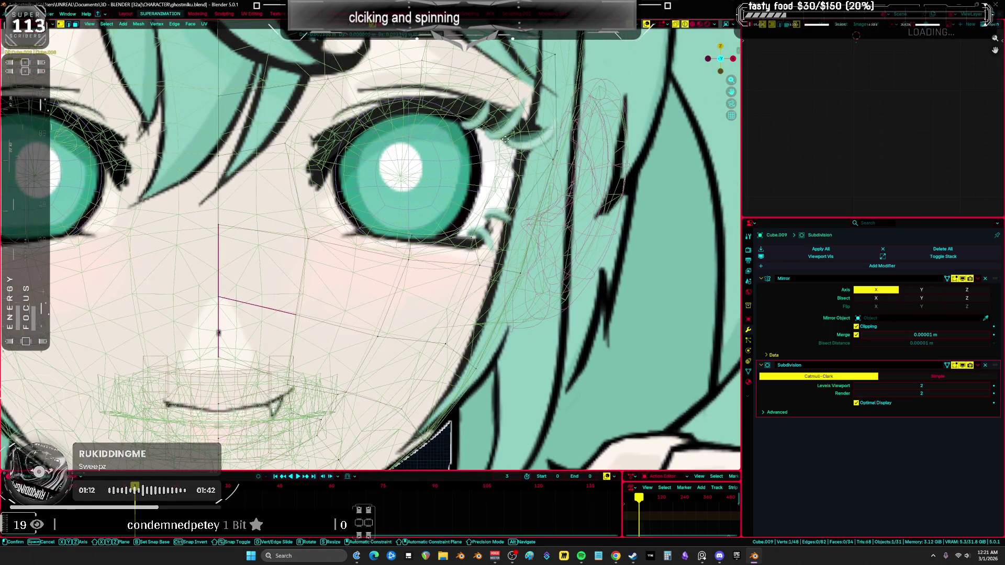
click(556, 149)
shift+middle_drag(556, 149, 551, 213)
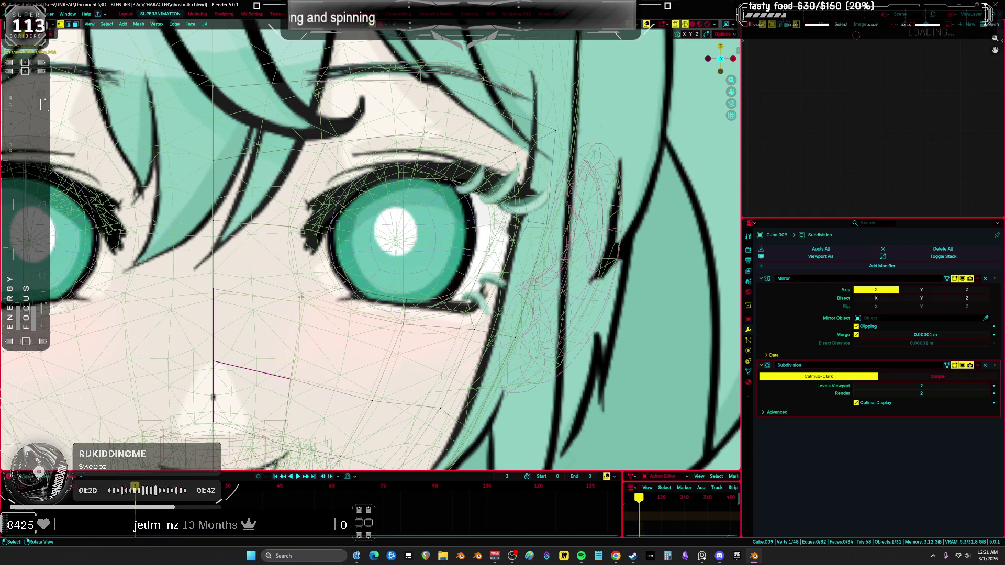
key(g)
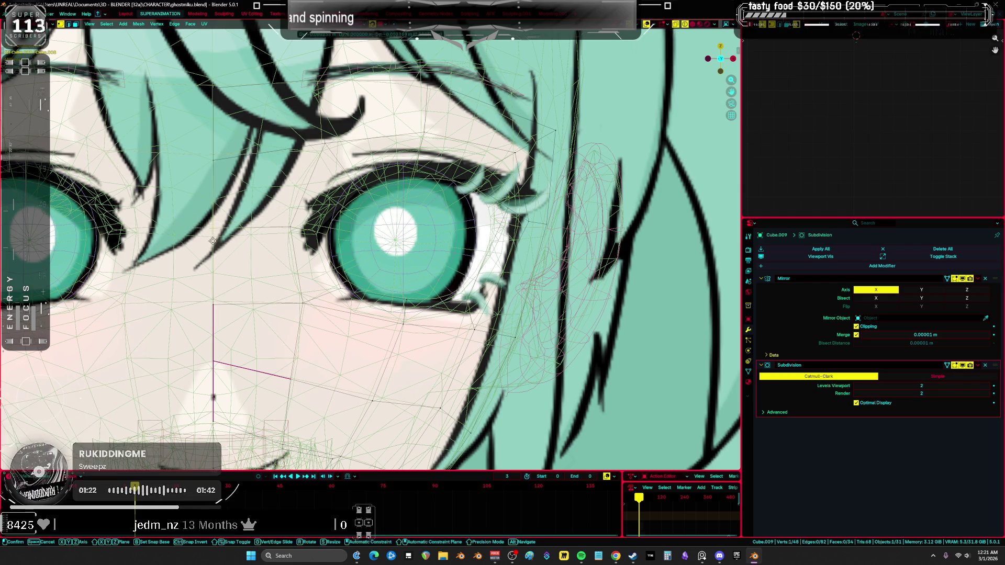
click(212, 241)
Nudge two vertices beside the eye and orbit to compare with the reference
shift+middle_drag(321, 80, 342, 180)
key(a)
drag(342, 179, 339, 184)
drag(574, 229, 576, 226)
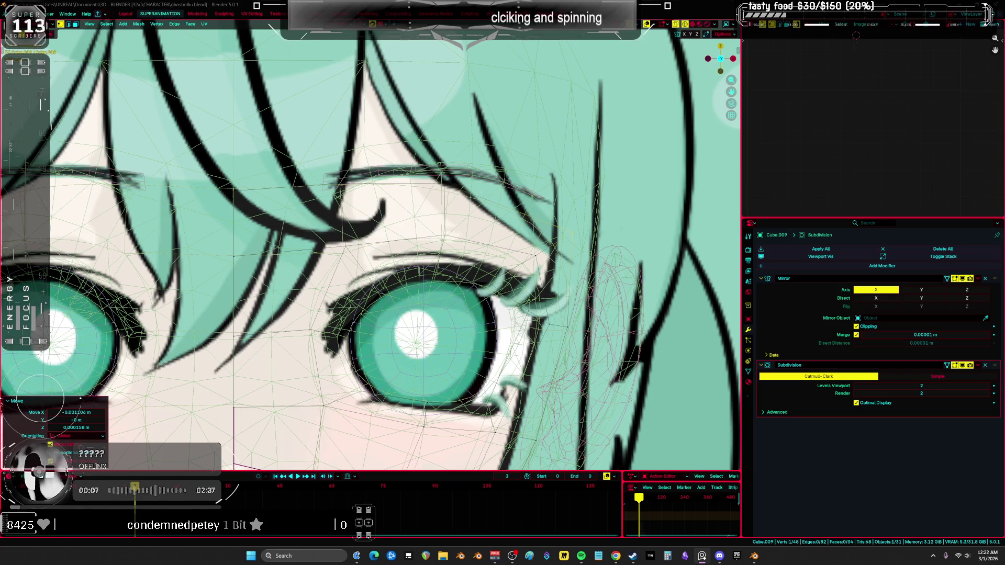
scroll(365, 277, down, 6)
mouse_move(314, 278)
middle_down()
mouse_move(365, 277)
mouse_move(228, 262)
mouse_move(173, 222)
middle_up()
Pull the nose tip and a vertex on the upper face into a cleaner side profile
click(210, 247)
key(g)
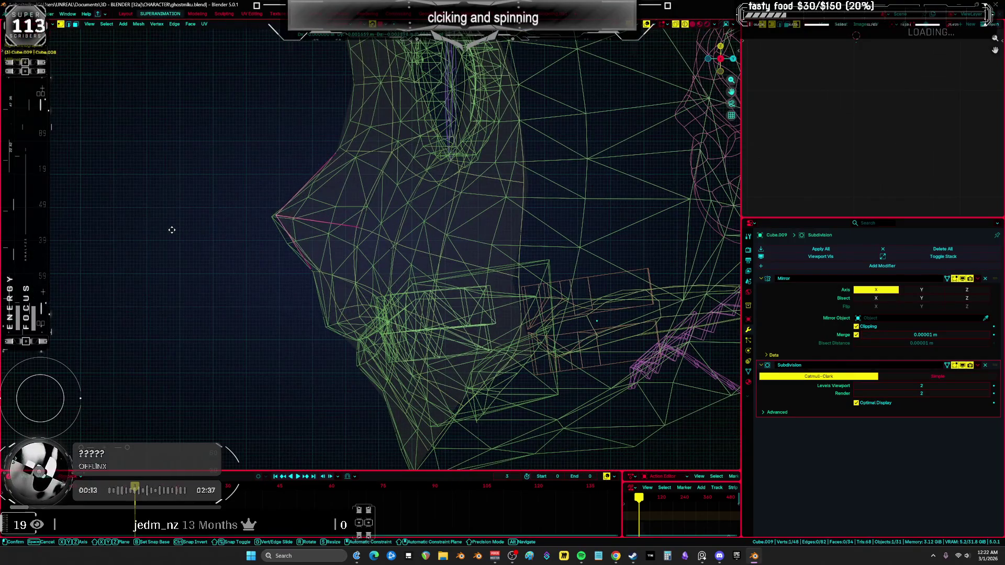
click(162, 226)
key(a)
click(229, 155)
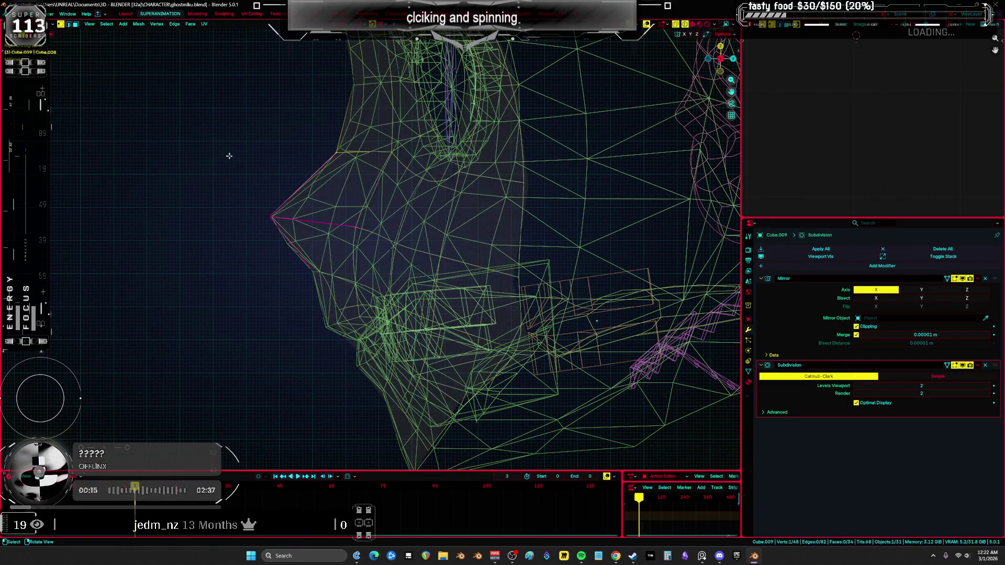
key(g)
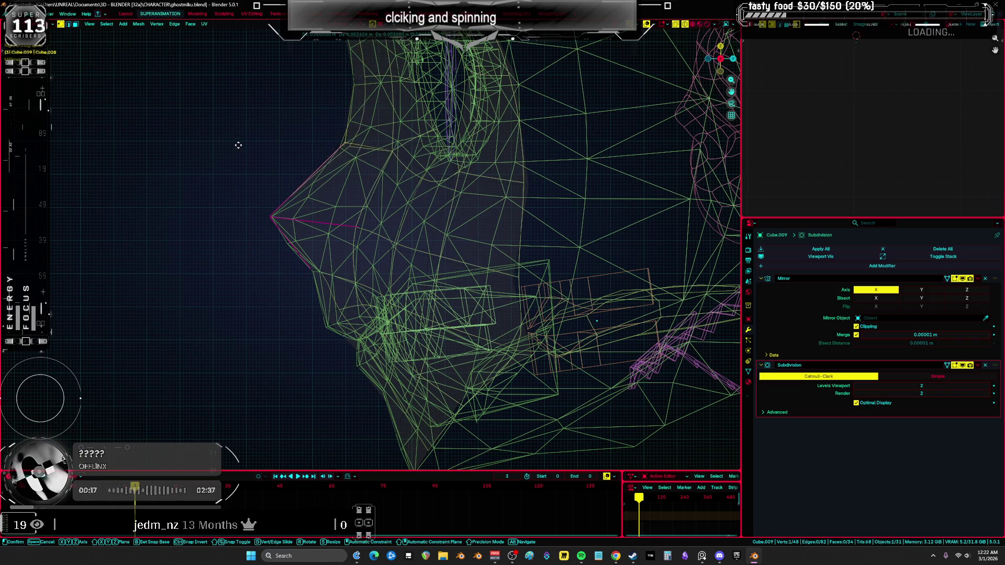
click(238, 145)
Reposition a profile vertex near the eye with a soft-falloff move
mouse_move(238, 145)
middle_down()
mouse_move(308, 164)
mouse_move(335, 188)
mouse_move(346, 166)
middle_up()
key(a)
click(287, 183)
click(322, 126)
key(g)
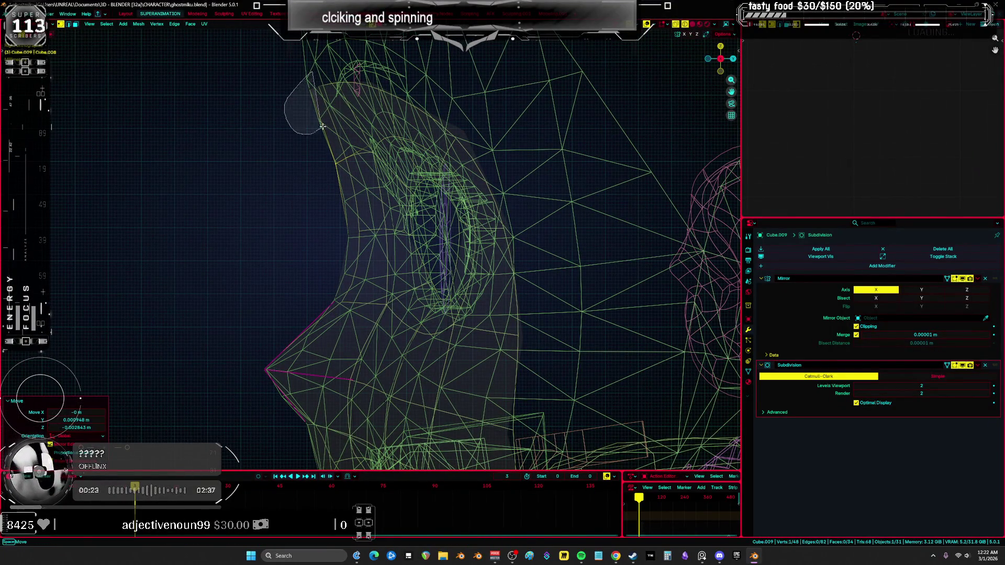
click(317, 117)
Move another vertex on the face profile into line
key(a)
click(335, 85)
key(a)
click(335, 85)
key(g)
click(240, 135)
Adjust a further vertex lower on the profile
key(a)
click(299, 168)
key(g)
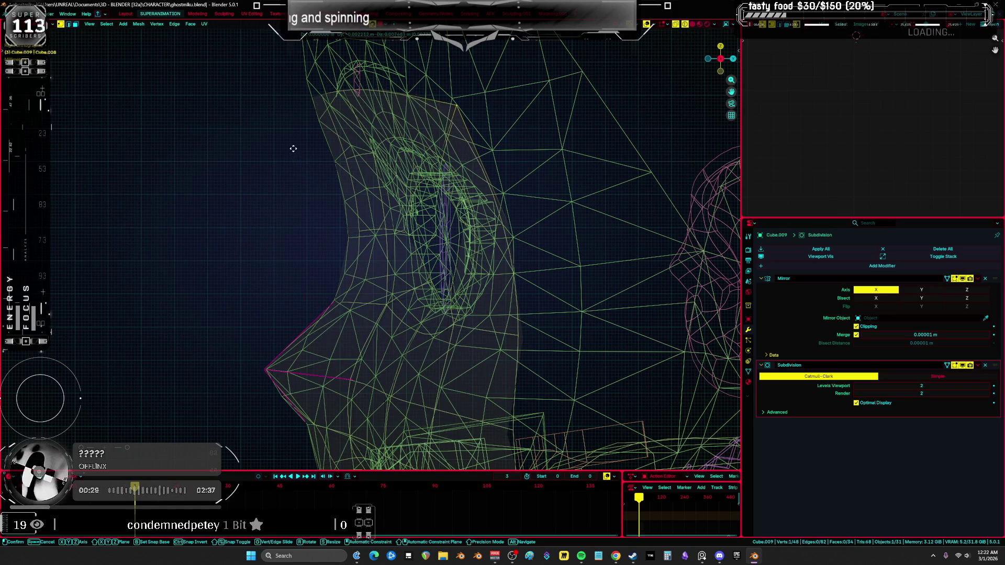
click(293, 148)
key(a)
Move a vertex on the far side of the profile, refining its position twice
click(508, 217)
key(g)
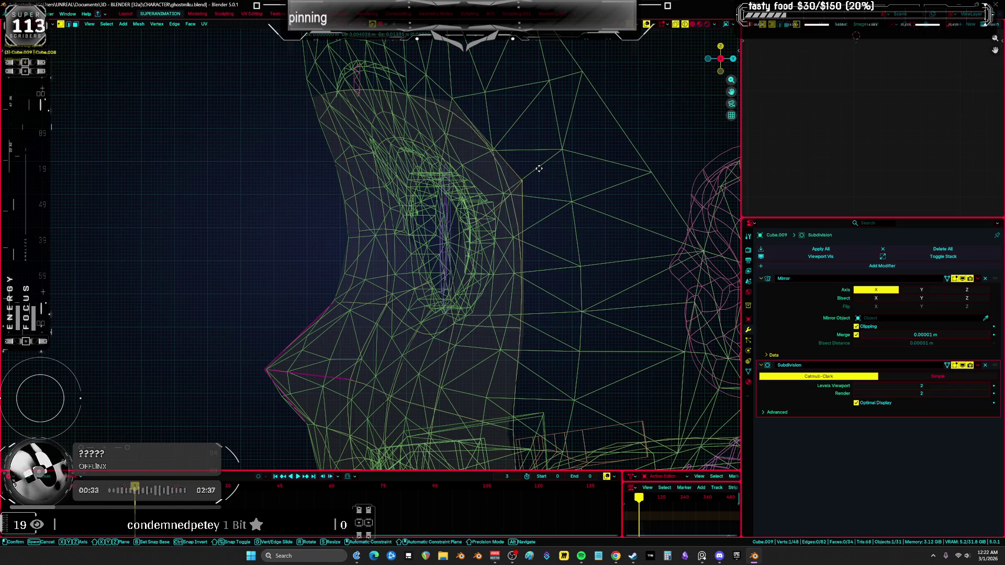
mouse_move(464, 153)
alt+middle_down()
mouse_move(495, 206)
mouse_move(477, 222)
mouse_move(471, 197)
alt+middle_up()
click(493, 200)
key(g)
click(504, 200)
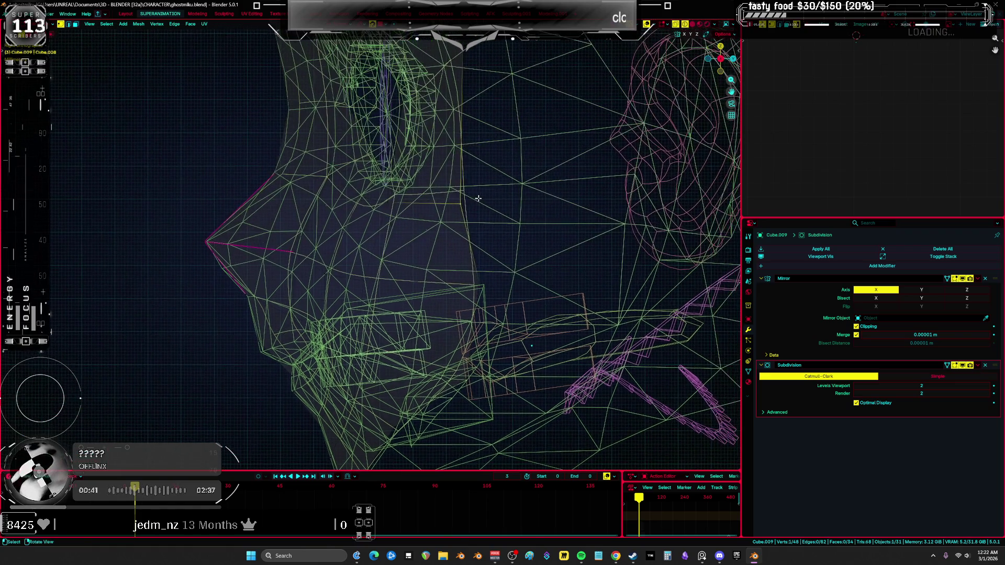
Orbit around the head and toggle the whole-mesh selection on and off
mouse_move(473, 122)
middle_down()
mouse_move(473, 175)
mouse_move(474, 145)
mouse_move(366, 220)
middle_up()
key(a)
key(alt+a)
key(a)
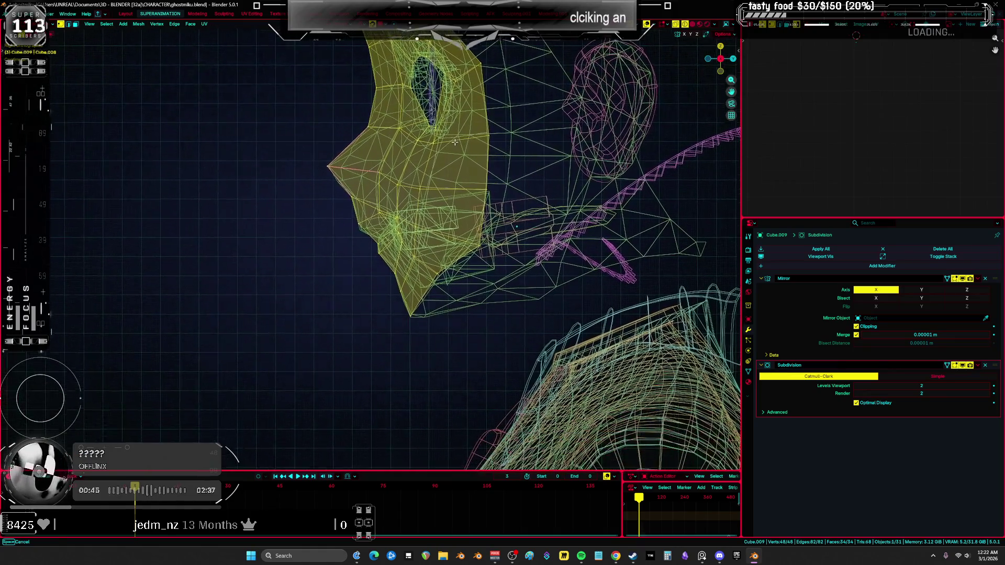
scroll(355, 230, up, 5)
key(alt+a)
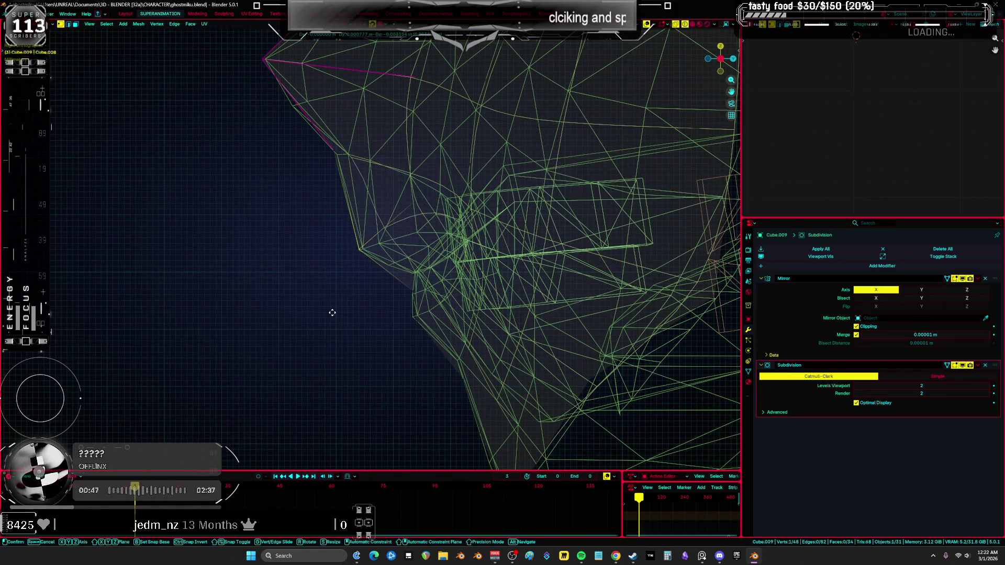
key(a)
key(alt+a)
key(a)
Start moving a lower face vertex, cancel the move, and clear the selection
click(376, 318)
key(g)
mouse_move(377, 316)
alt+middle_down()
mouse_move(380, 258)
mouse_move(410, 330)
mouse_move(460, 381)
mouse_move(406, 363)
alt+middle_up()
key(Escape)
key(a)
key(alt+a)
key(a)
key(alt+a)
key(a)
key(alt+a)
key(a)
key(alt+a)
Begin moving a jaw vertex and switch to the side profile view
click(599, 260)
key(g)
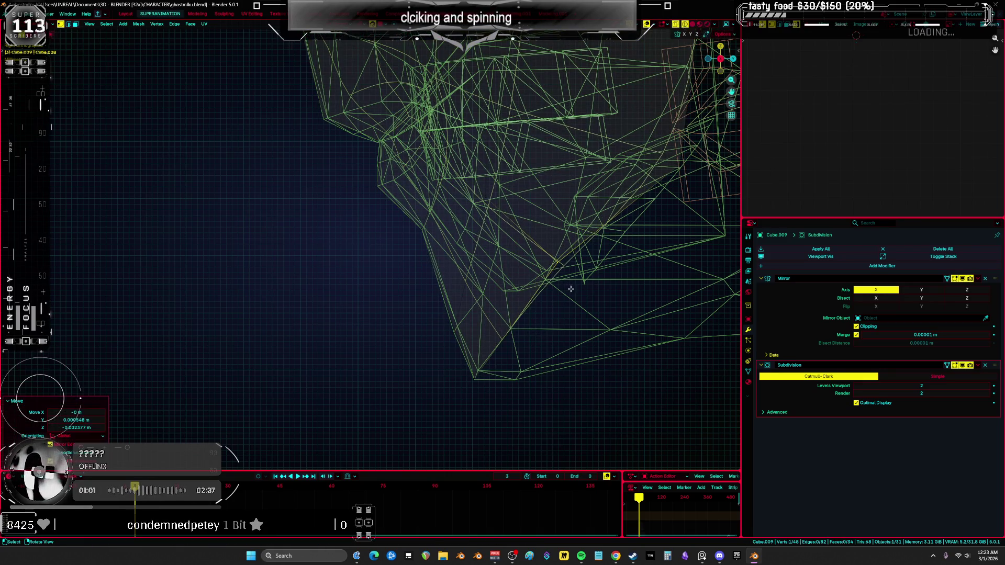
key(KP_3)
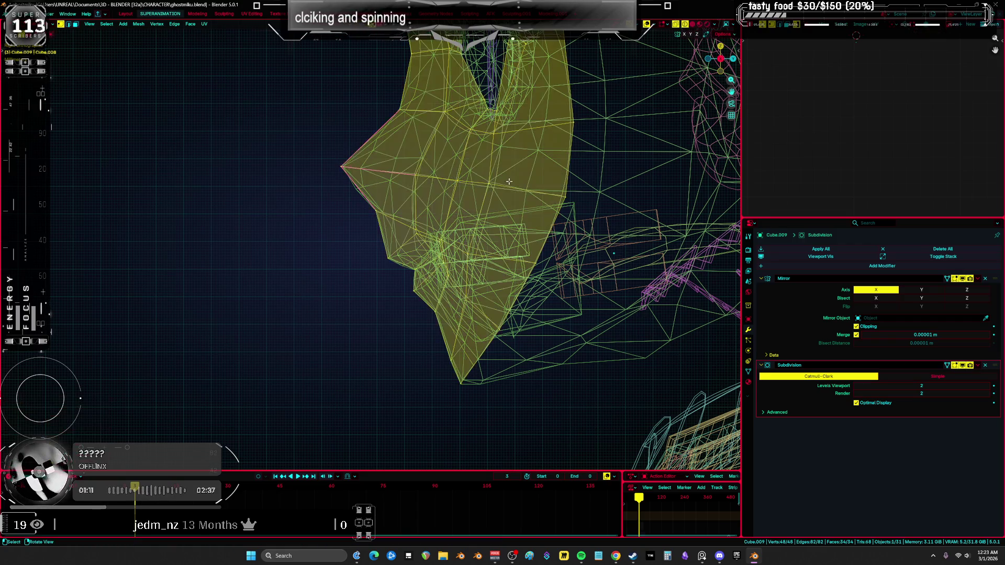
In side view, nudge two profile vertices near the nose to new positions
click(513, 200)
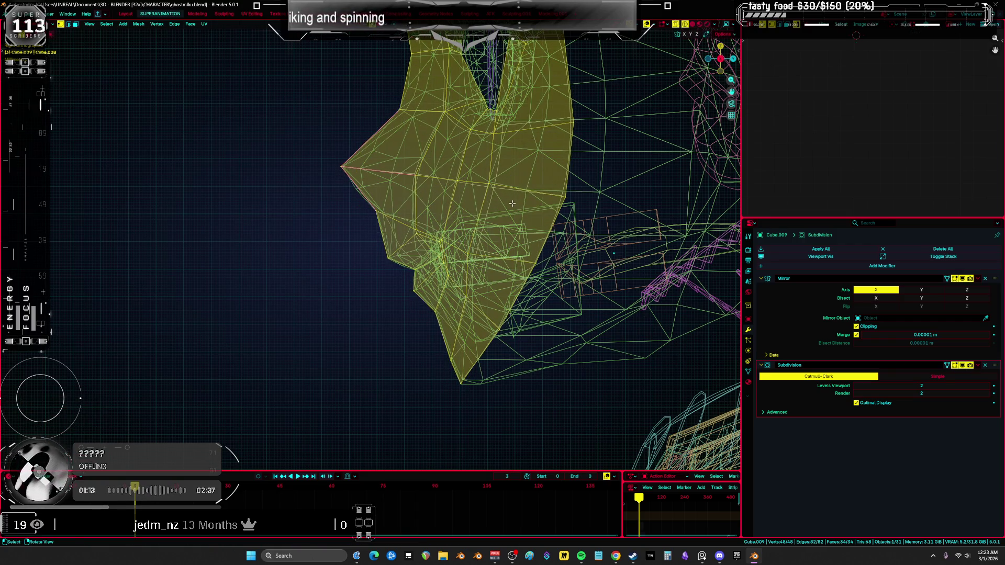
click(476, 192)
click(498, 177)
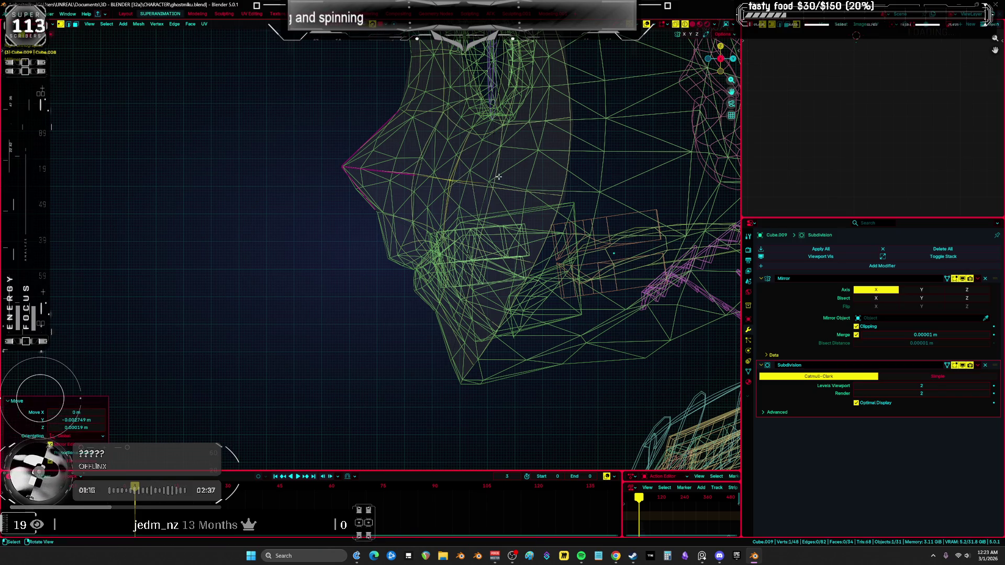
key(g)
click(513, 185)
key(a)
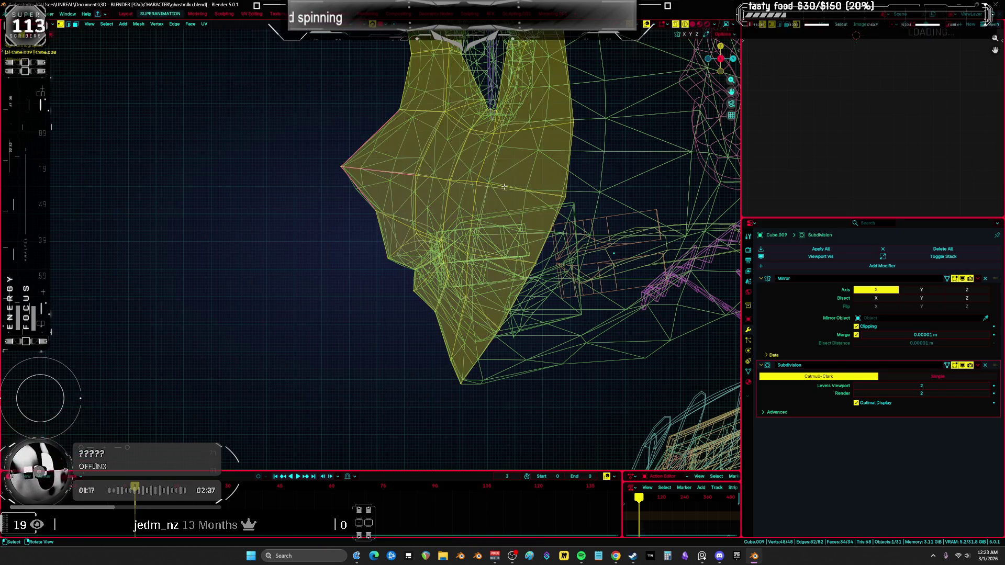
scroll(390, 289, up, 3)
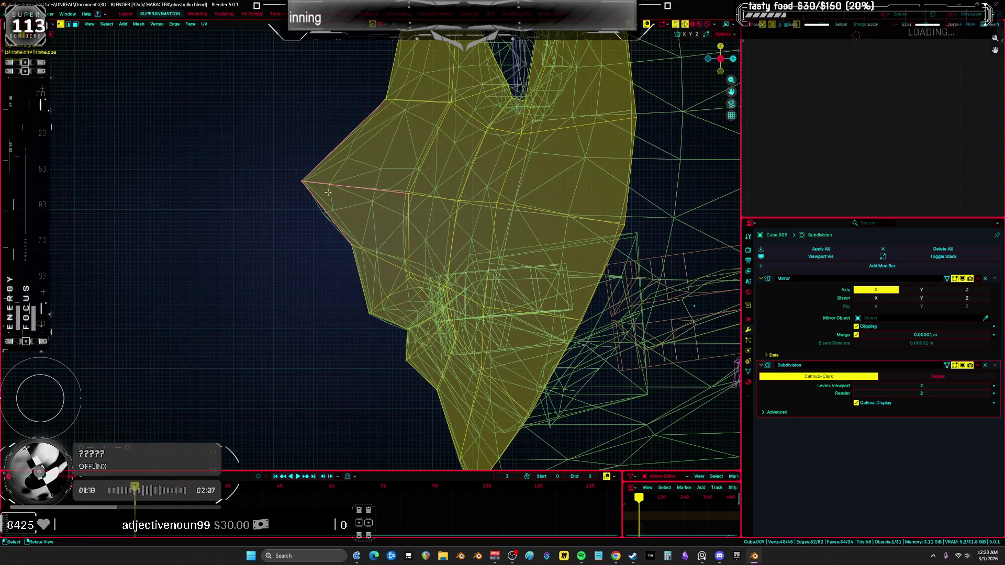
Move another profile vertex, then drag the nose-tip vertex into place
click(332, 179)
key(g)
click(188, 244)
key(a)
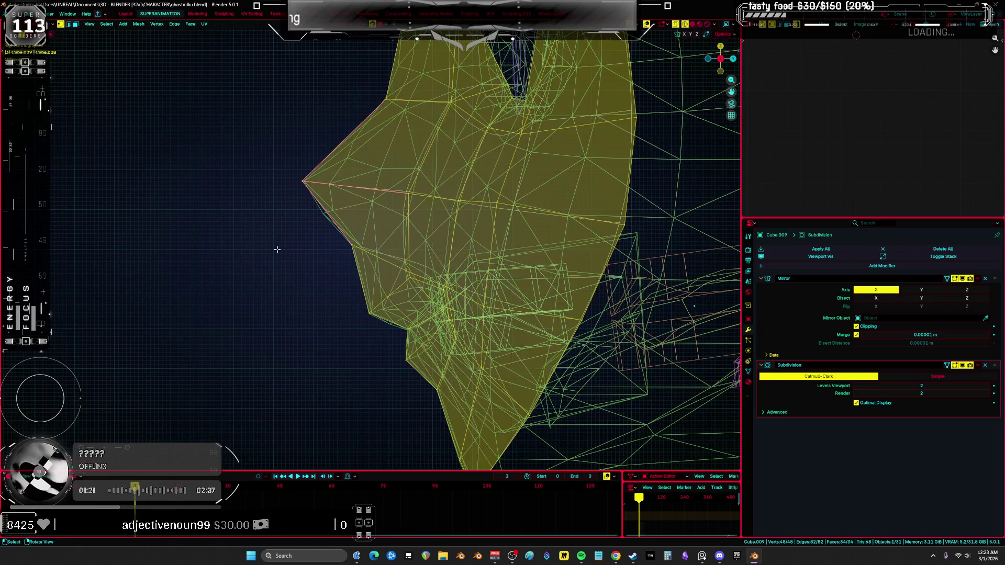
click(304, 181)
key(g)
click(248, 307)
key(a)
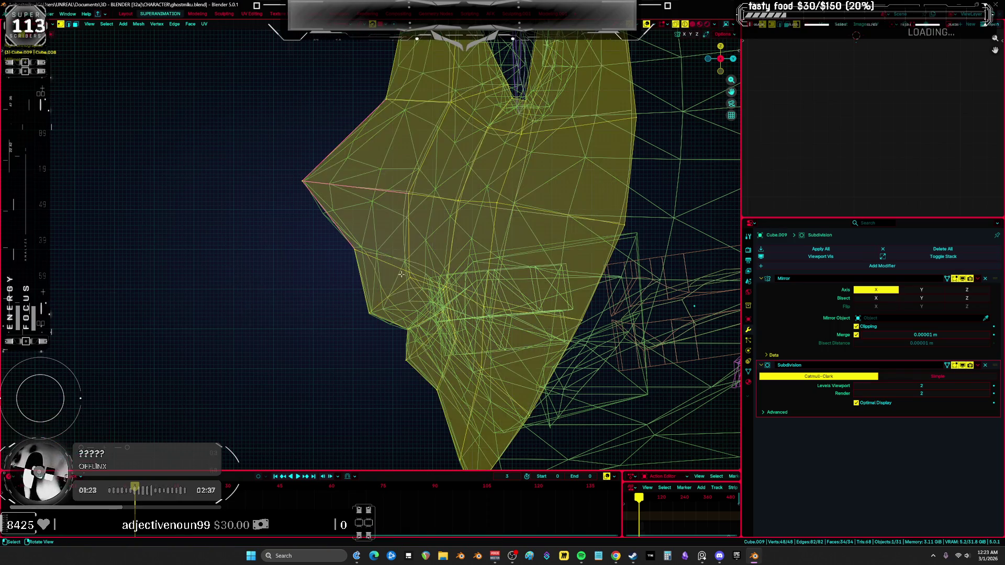
Orbit to the lower face and move a vertex under the jaw to tighten the chin-to-neck silhouette
click(347, 285)
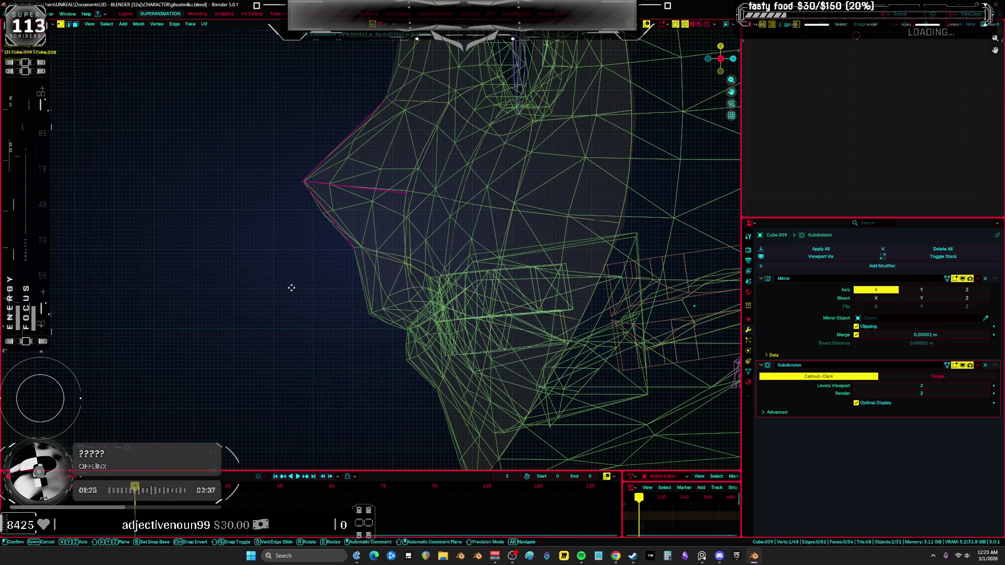
key(a)
click(296, 316)
key(a)
click(306, 312)
middle_drag(306, 313, 356, 360)
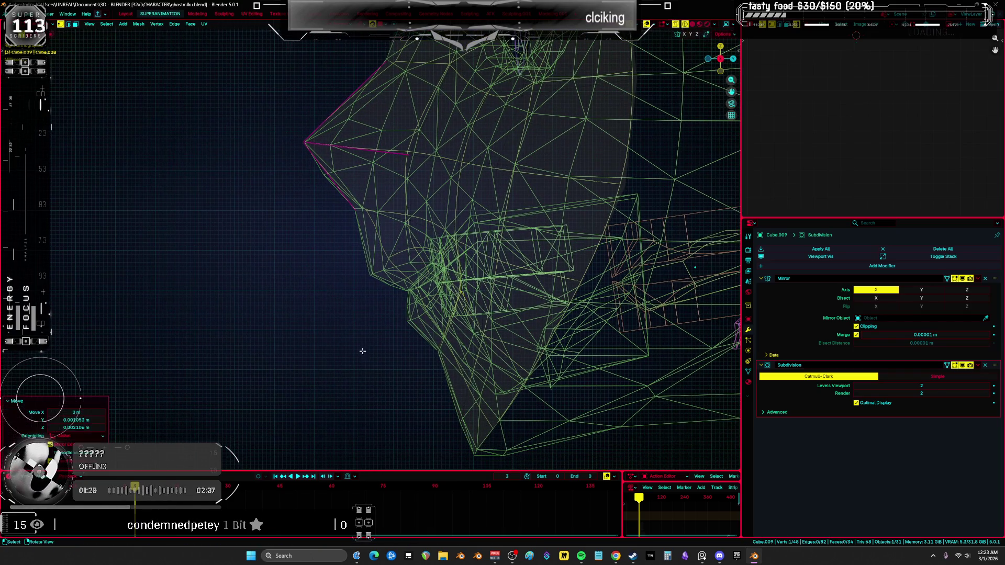
key(a)
scroll(403, 333, up, 3)
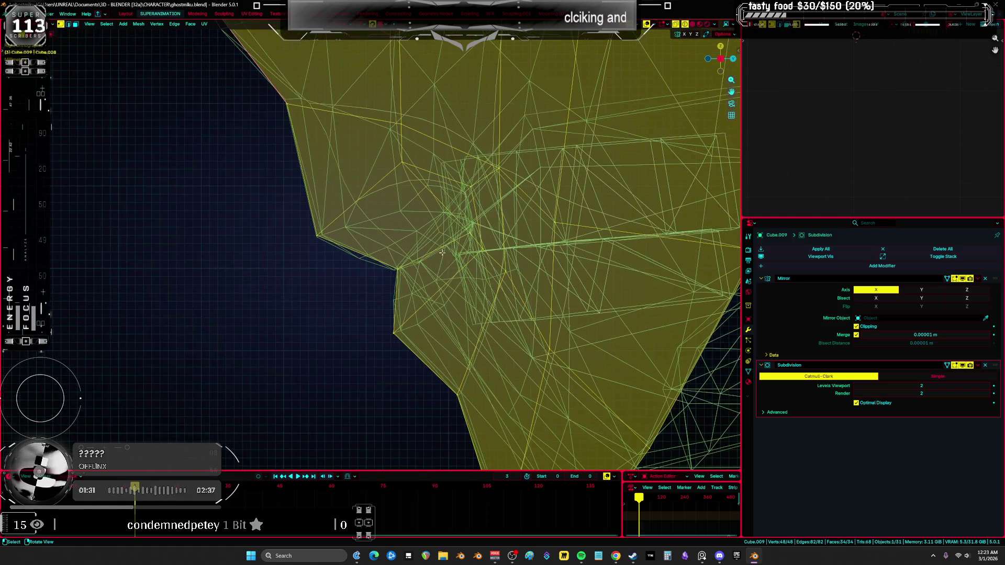
click(469, 226)
key(g)
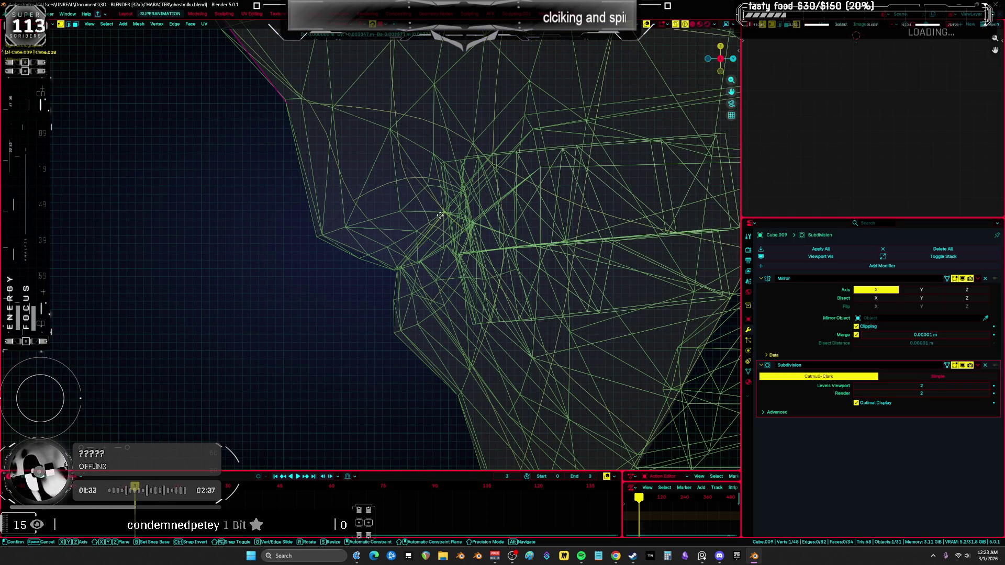
click(440, 215)
scroll(440, 215, down, 8)
key(KP_1)
Clear the mesh selection and switch to a straight front view of the face
key(z)
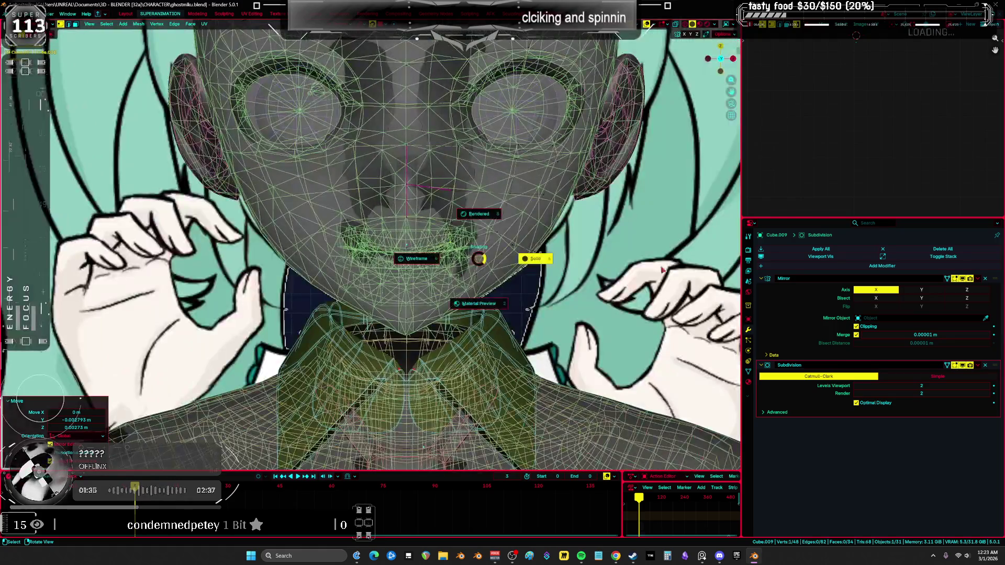
click(478, 259)
key(a)
scroll(304, 260, up, 6)
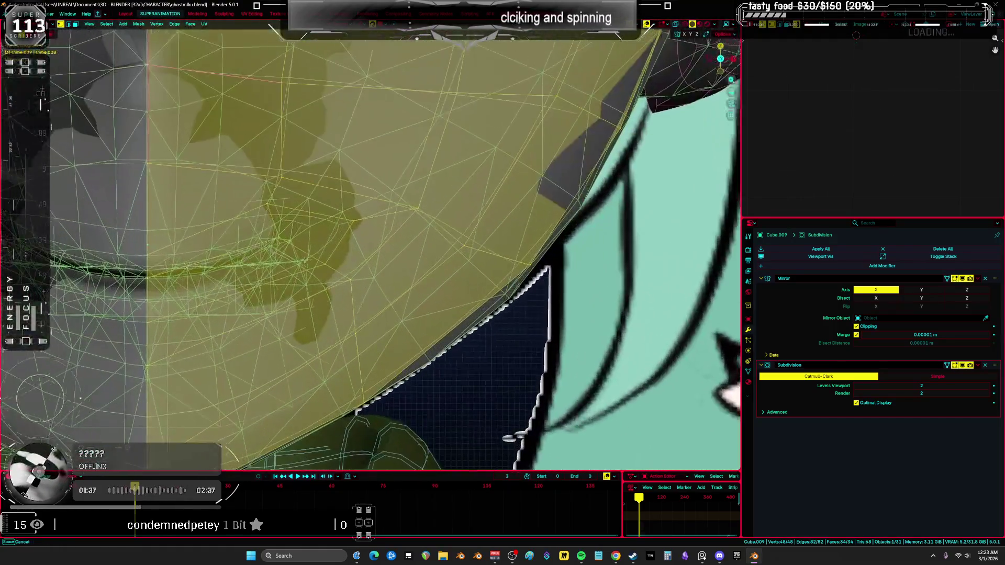
scroll(304, 260, down, 3)
key(alt+a)
key(a)
scroll(467, 209, up, 1)
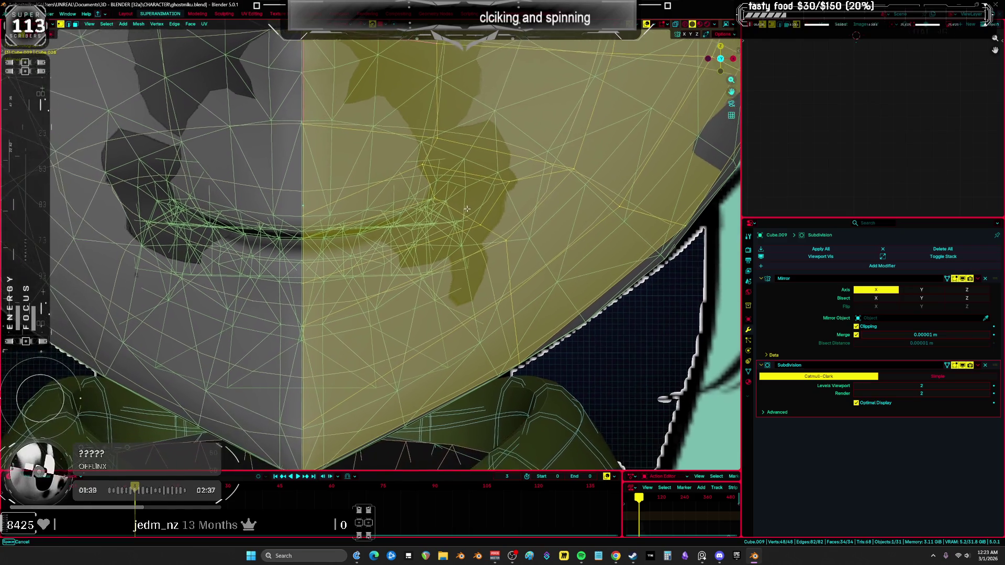
key(KP_1)
Move the mouth-corner vertex slightly down and inward
click(469, 207)
key(a)
key(alt+a)
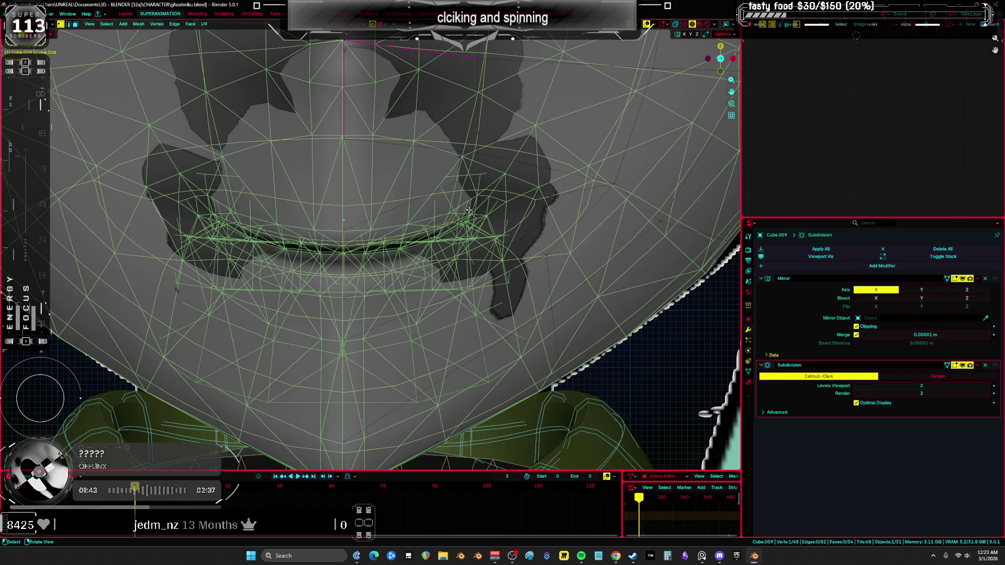
key(a)
click(543, 253)
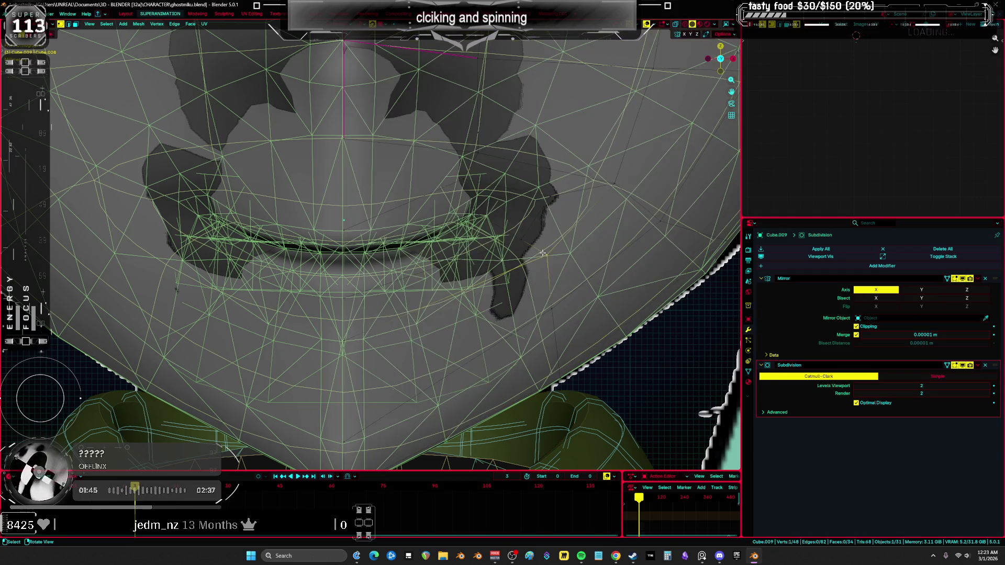
key(g)
click(527, 266)
Reset the selection and pull a vertex beside the mouth outward
key(a)
key(alt+a)
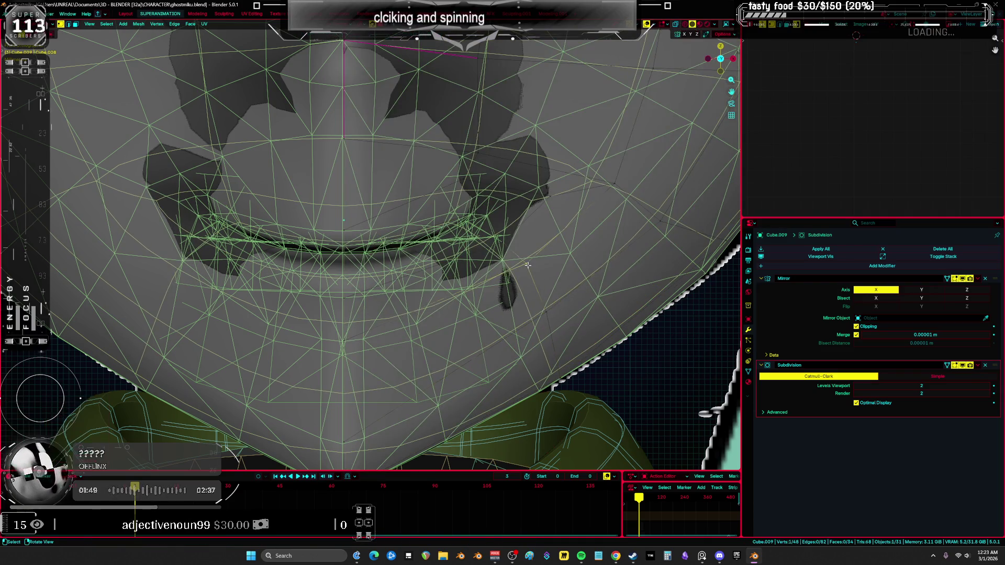
key(a)
key(alt+a)
key(a)
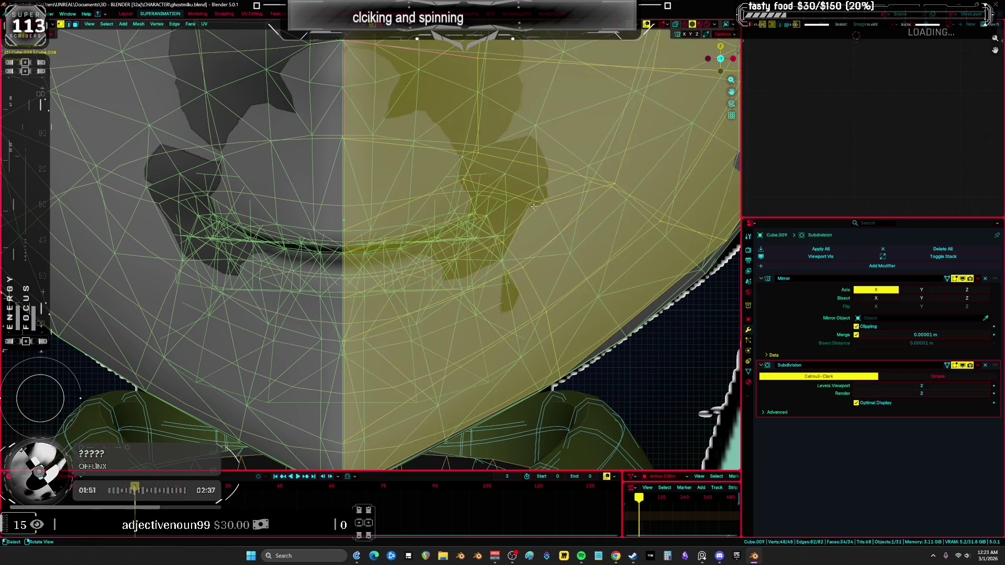
key(alt+a)
key(a)
key(alt+a)
key(a)
key(alt+a)
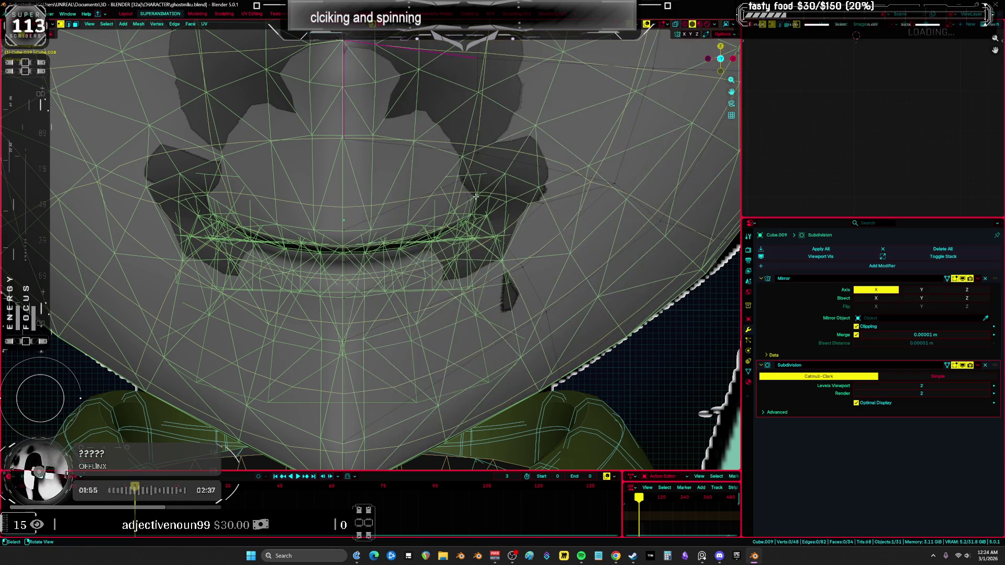
key(a)
key(alt+a)
key(a)
click(544, 205)
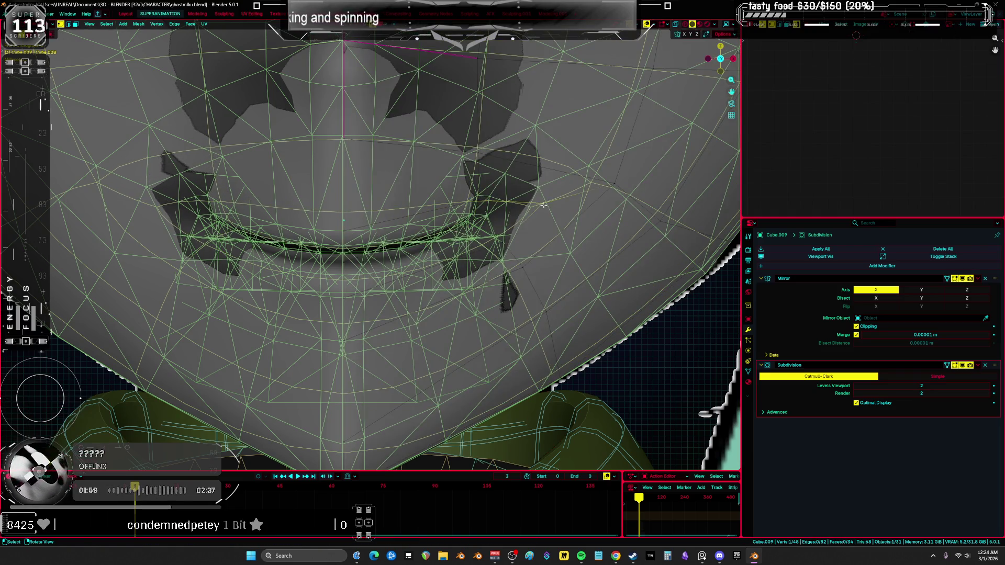
key(g)
click(611, 182)
Bring that vertex back inward to sit closer beside the mouth
key(a)
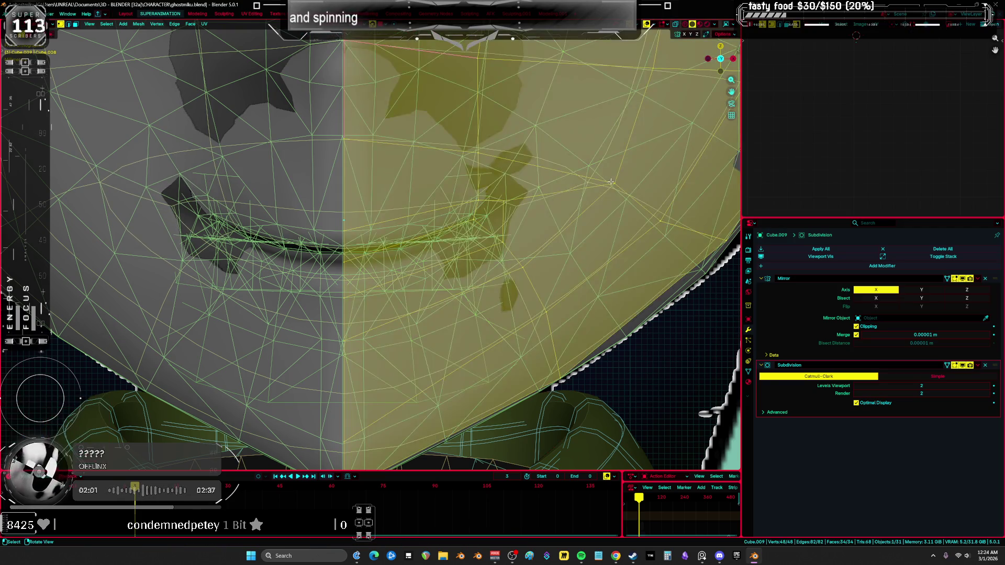
key(alt+a)
click(610, 182)
key(g)
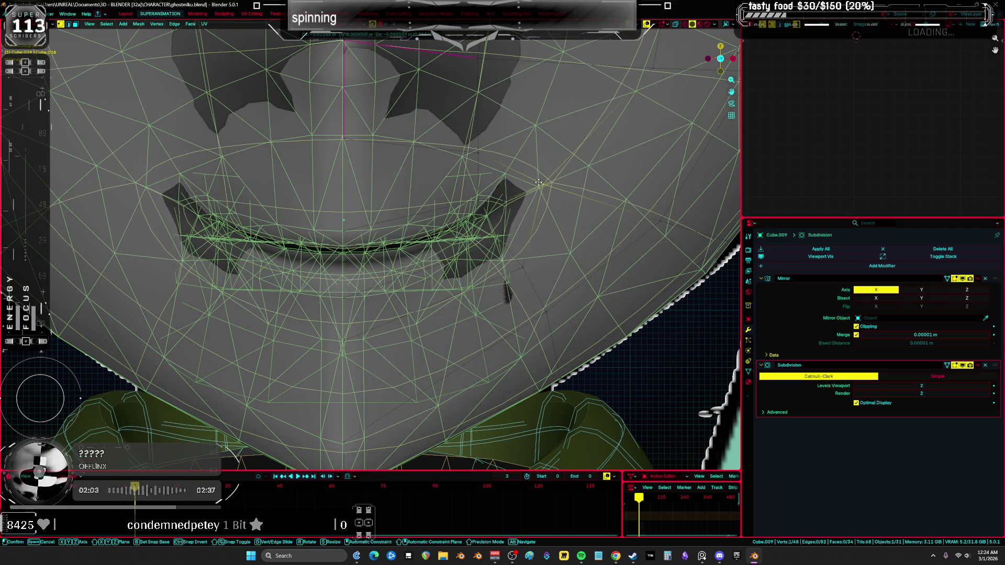
click(538, 183)
key(a)
Reposition a jawline vertex toward the chin and select another jawline vertex
click(475, 166)
scroll(475, 165, down, 3)
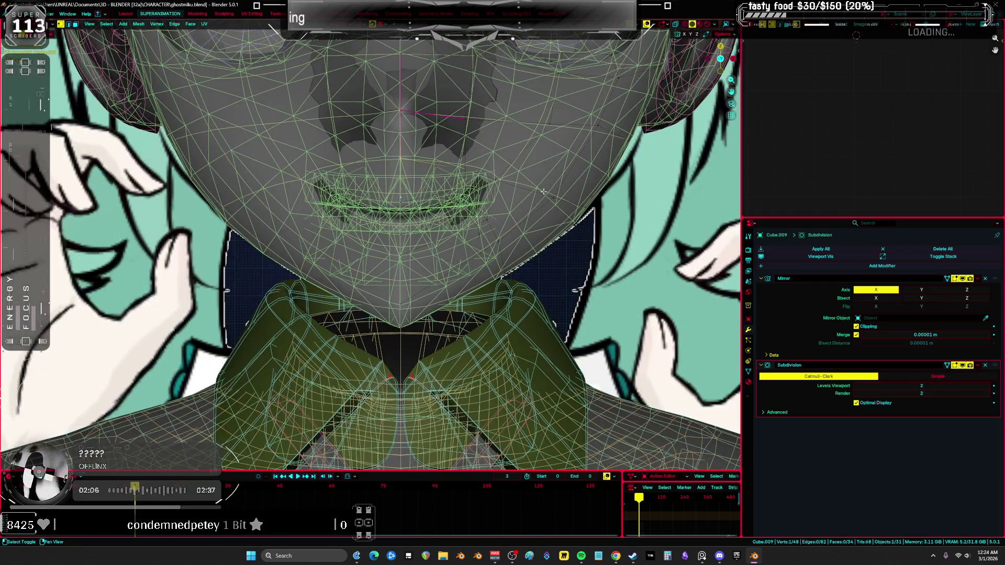
key(a)
click(543, 192)
scroll(543, 192, up, 2)
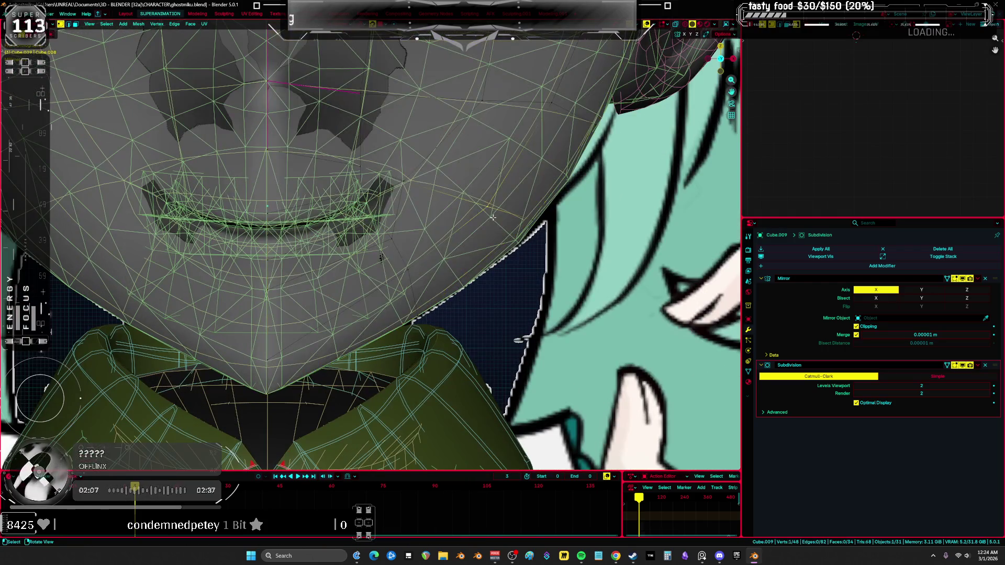
key(g)
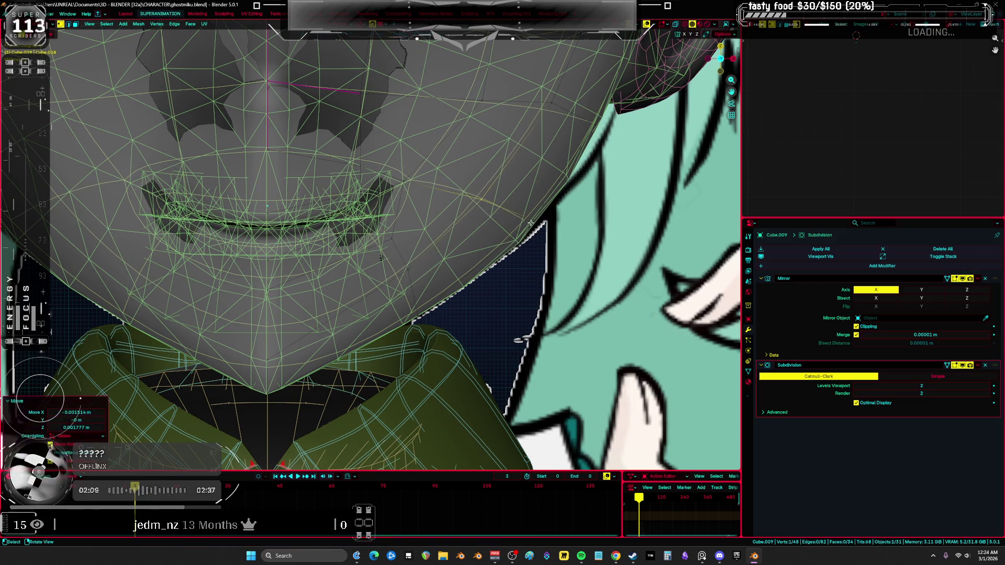
click(471, 213)
key(a)
click(430, 308)
Place the second jawline vertex, then raise a cheek vertex
key(g)
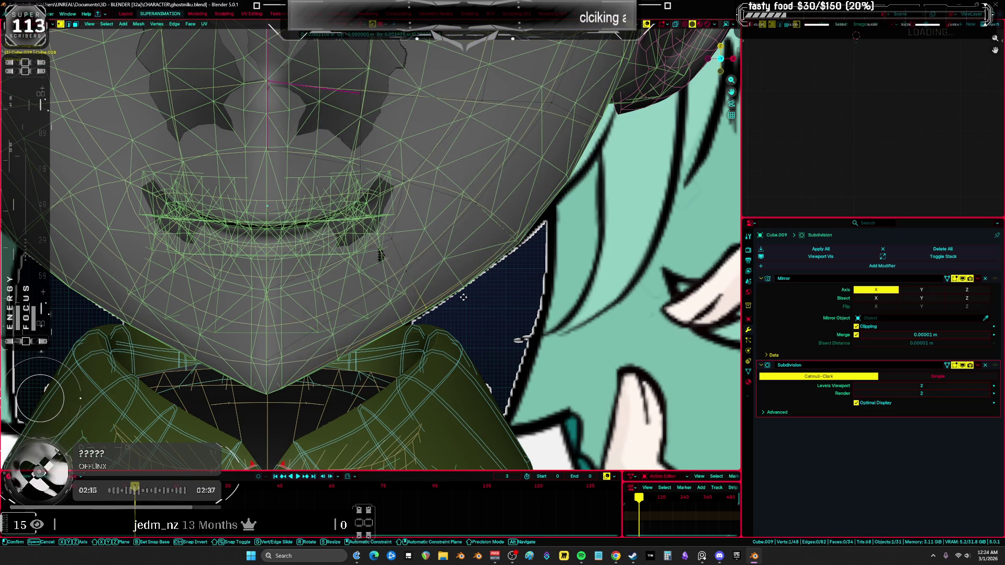
click(468, 296)
key(a)
shift+middle_drag(541, 243, 366, 308)
scroll(366, 308, down, 3)
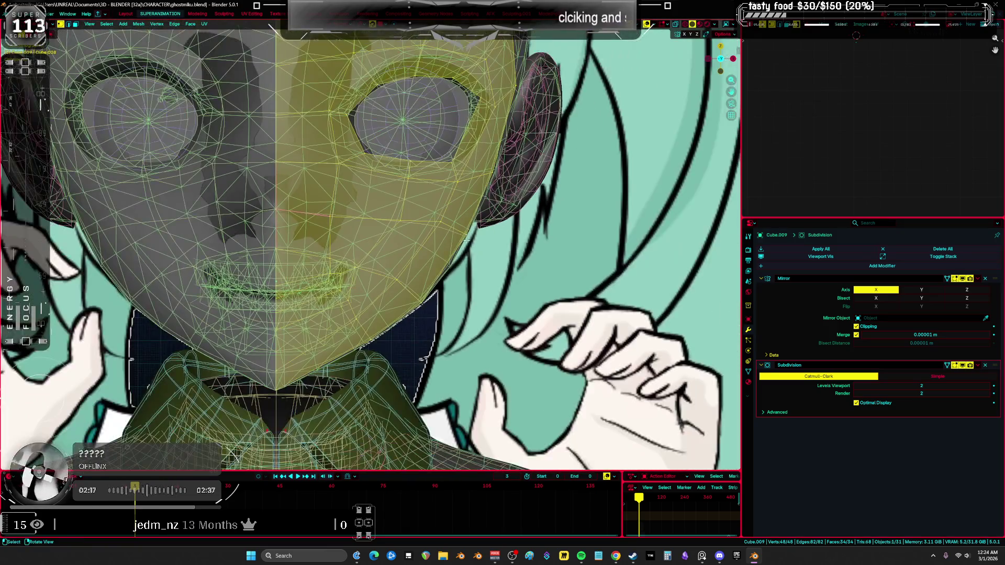
scroll(398, 293, up, 3)
click(409, 283)
key(g)
click(398, 251)
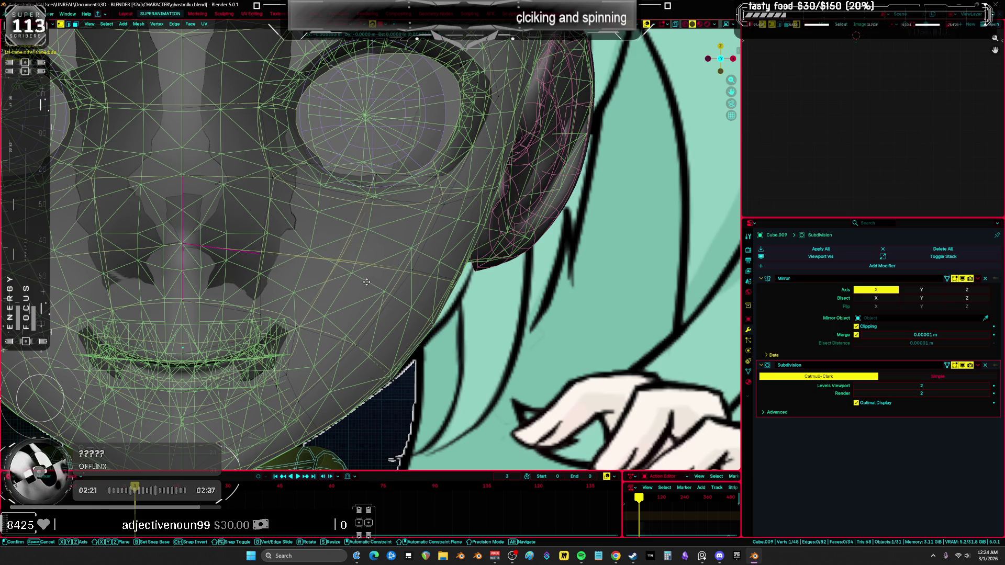
key(a)
Orbit to a frontal view of the face and pick vertices around the eye's outer edge
middle_drag(411, 219, 441, 239)
click(440, 239)
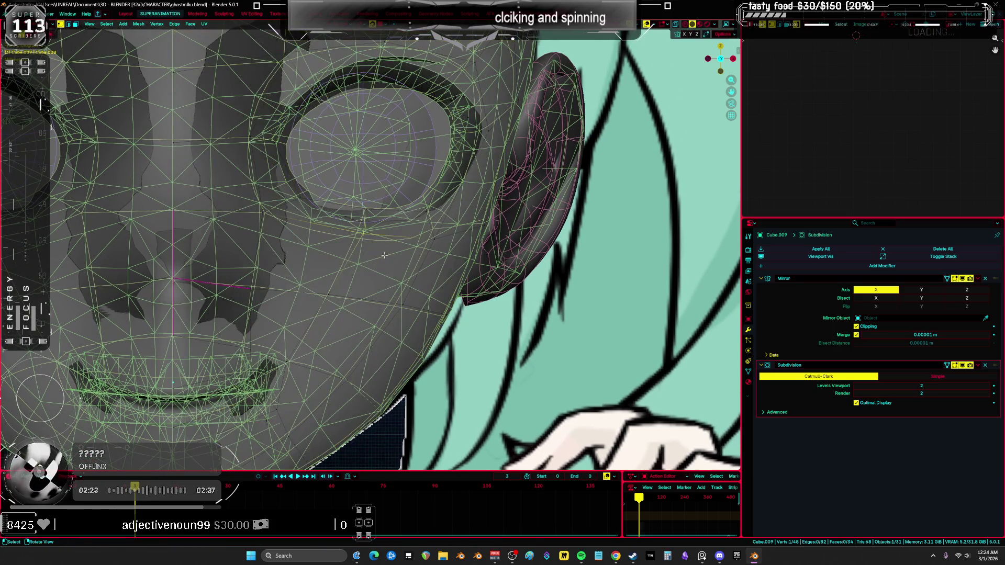
key(a)
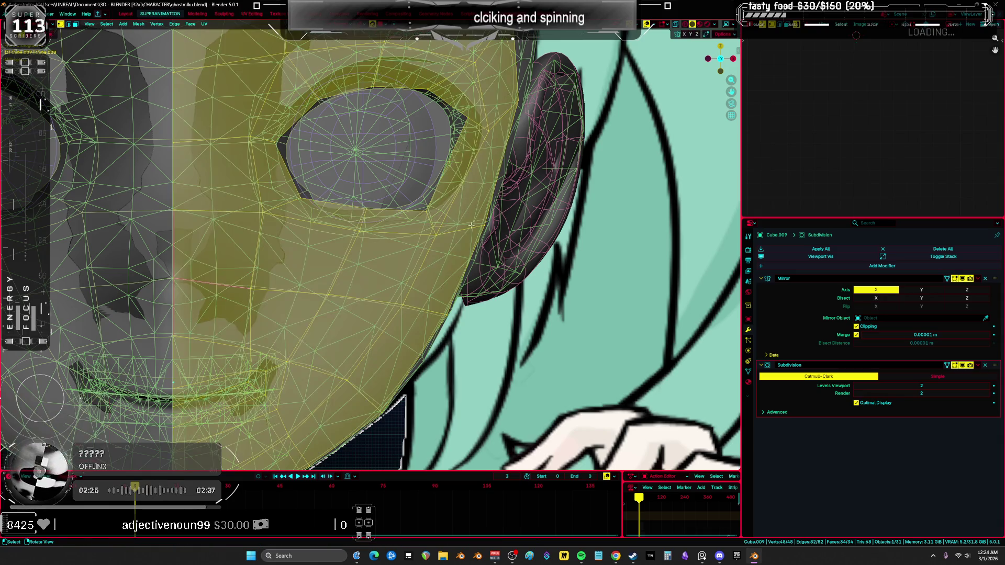
middle_drag(440, 240, 484, 211)
key(alt+a)
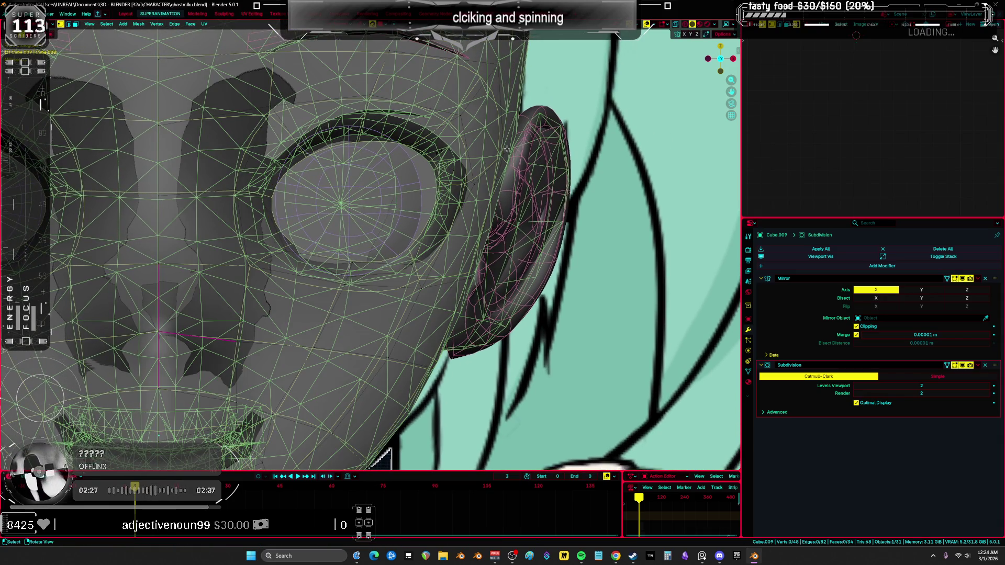
key(a)
click(508, 74)
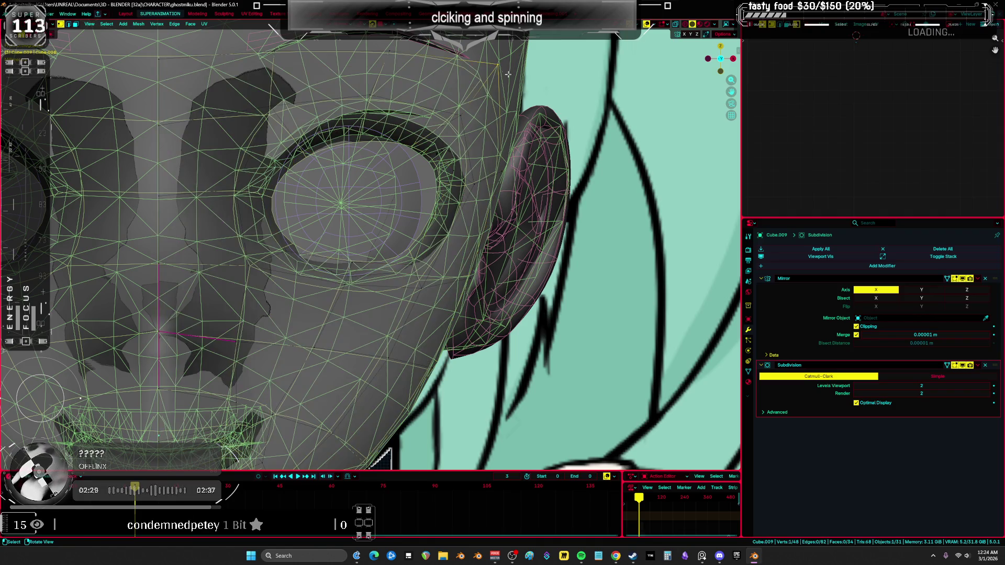
key(a)
scroll(489, 207, down, 3)
mouse_move(458, 181)
shift+middle_down()
mouse_move(490, 207)
mouse_move(418, 229)
shift+middle_up()
scroll(490, 207, down, 2)
key(ctrl+Tab)
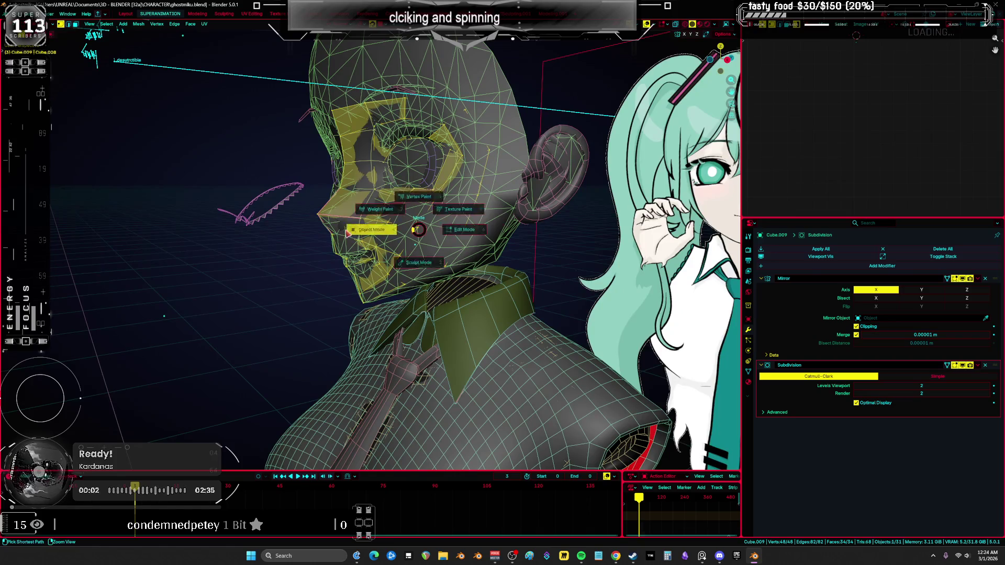
Return to Object Mode, select the ear, and hide the wireframe head with H
click(347, 232)
click(506, 189)
mouse_move(508, 191)
middle_down()
mouse_move(571, 199)
mouse_move(566, 209)
mouse_move(449, 227)
mouse_move(541, 234)
mouse_move(497, 228)
middle_up()
key(h)
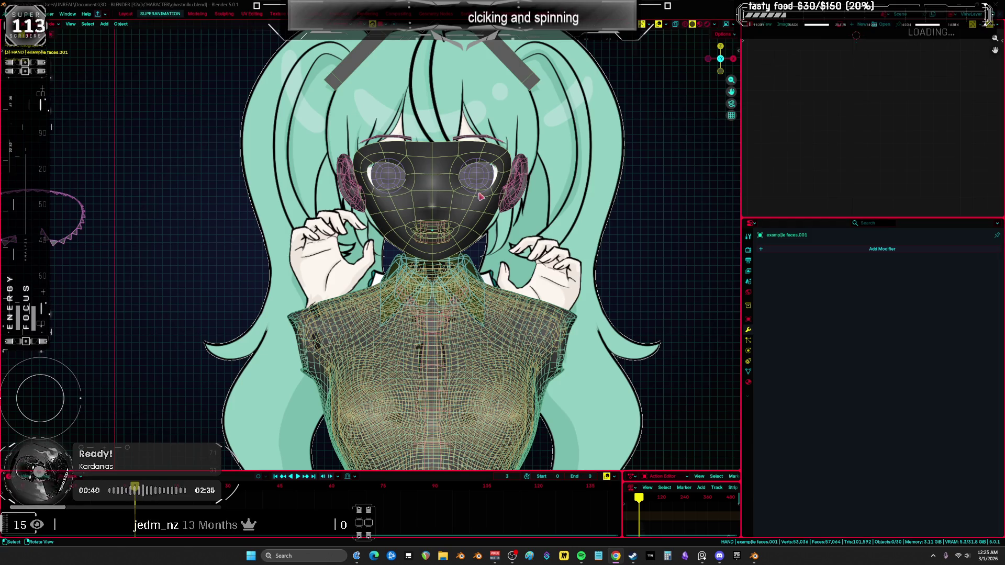
Select the face mask, enter Edit Mode, and snap to the side orthographic view
scroll(480, 195, up, 2)
click(487, 262)
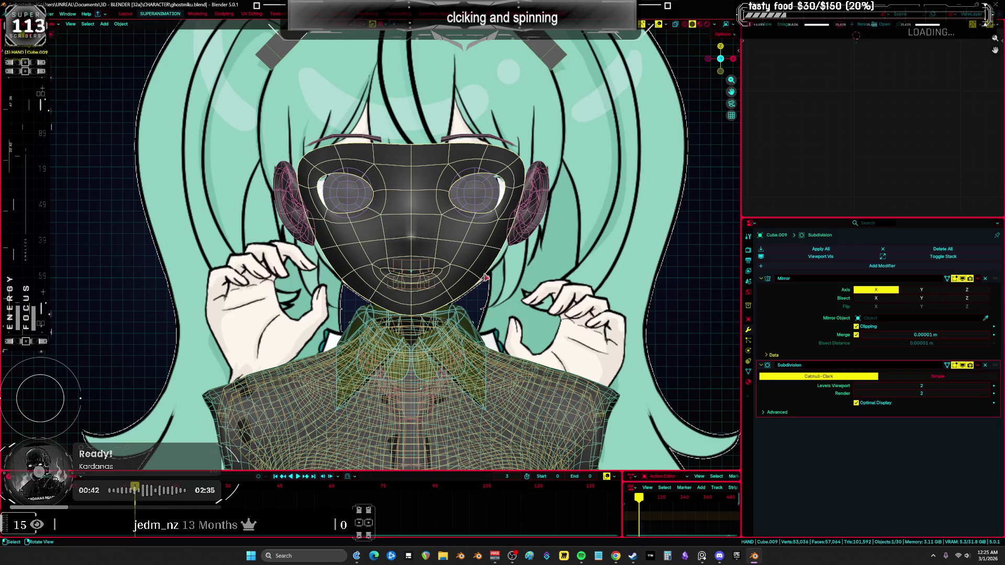
key(ctrl+Tab)
scroll(482, 241, up, 3)
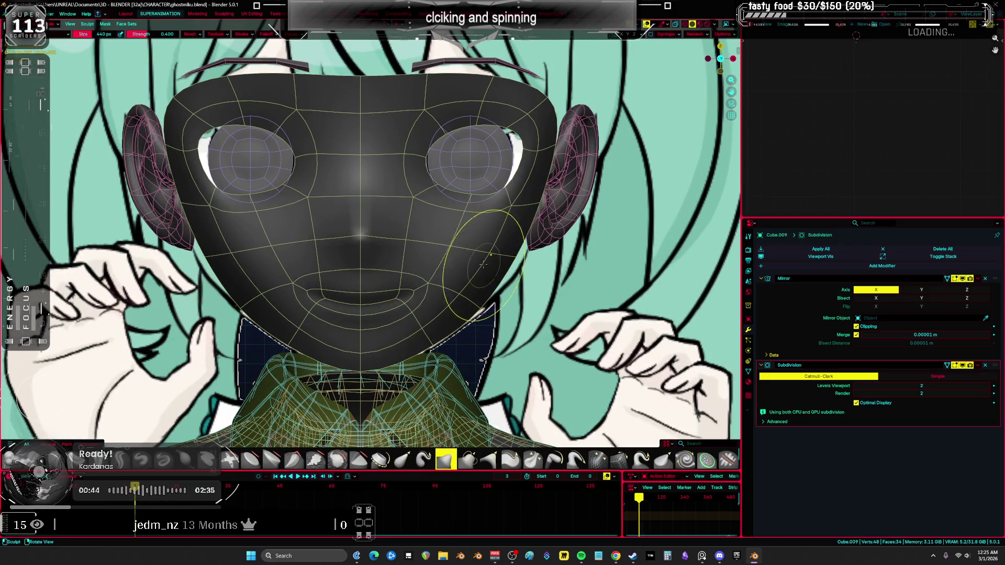
mouse_move(484, 261)
middle_down()
mouse_move(464, 245)
mouse_move(590, 239)
middle_up()
scroll(464, 245, down, 2)
key(Tab)
scroll(464, 245, down, 3)
key(KP_3)
Scale the selected head vertices slightly larger and turn on X-ray
drag(589, 218, 594, 226)
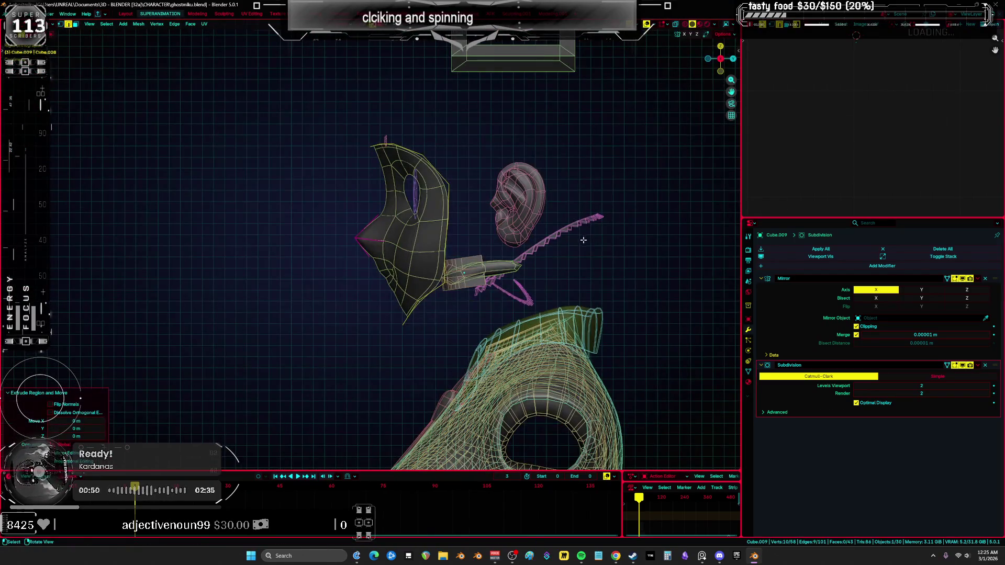
key(s)
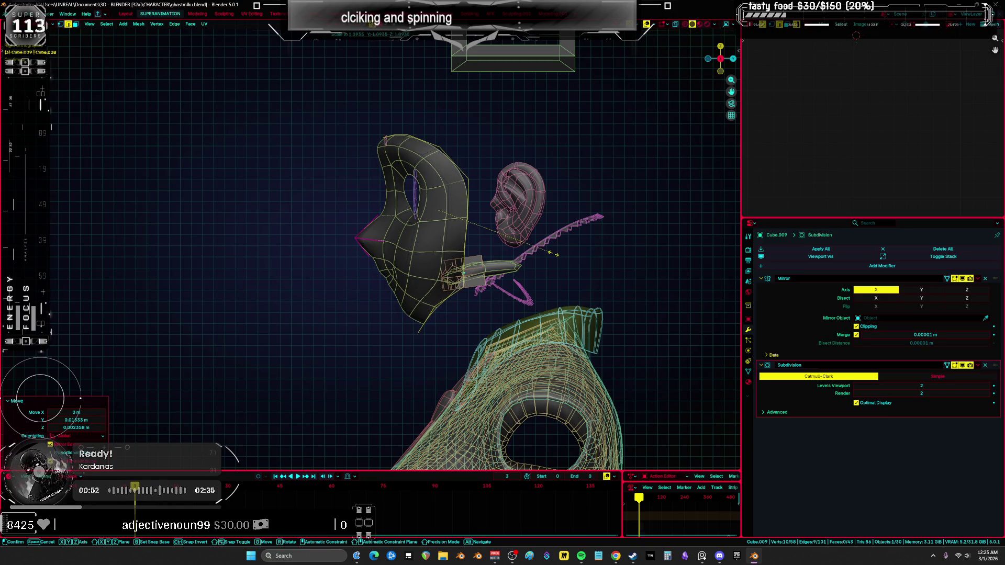
click(470, 249)
key(alt+z)
drag(413, 137, 411, 134)
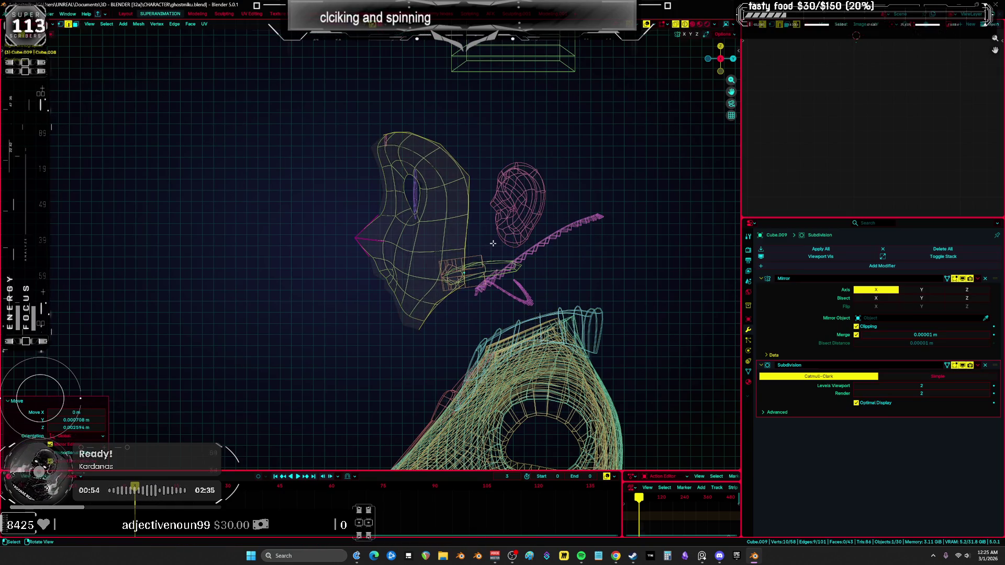
key(s)
key(z)
key(z)
key(Escape)
Raise the head-top vertices along Z, then shift them along Y
key(comma)
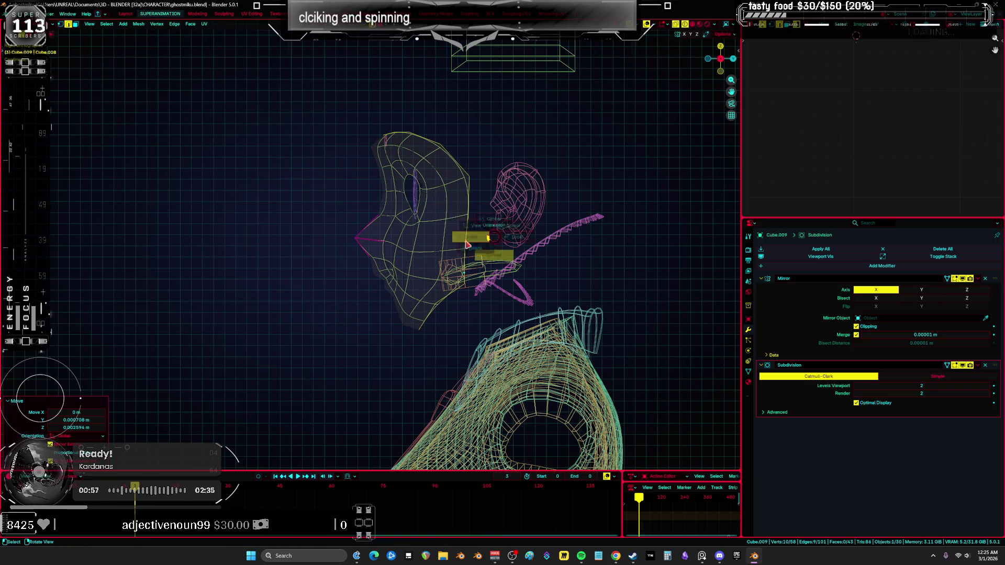
key(g)
key(z)
click(580, 252)
key(g)
key(y)
click(572, 250)
key(alt+z)
In front view with X-ray, move the selected vertices vertically to match the reference
key(KP_1)
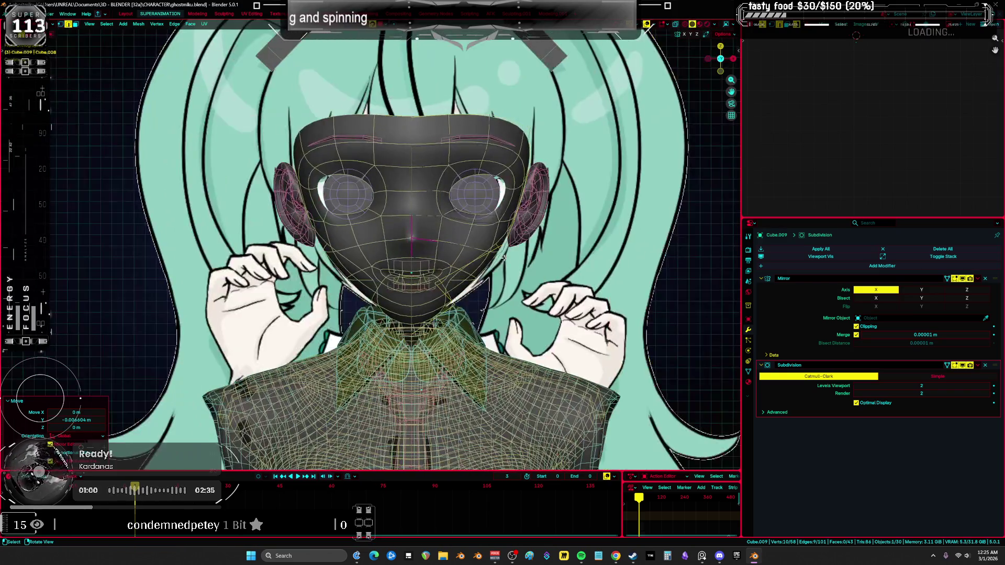
key(alt+z)
scroll(462, 279, up, 3)
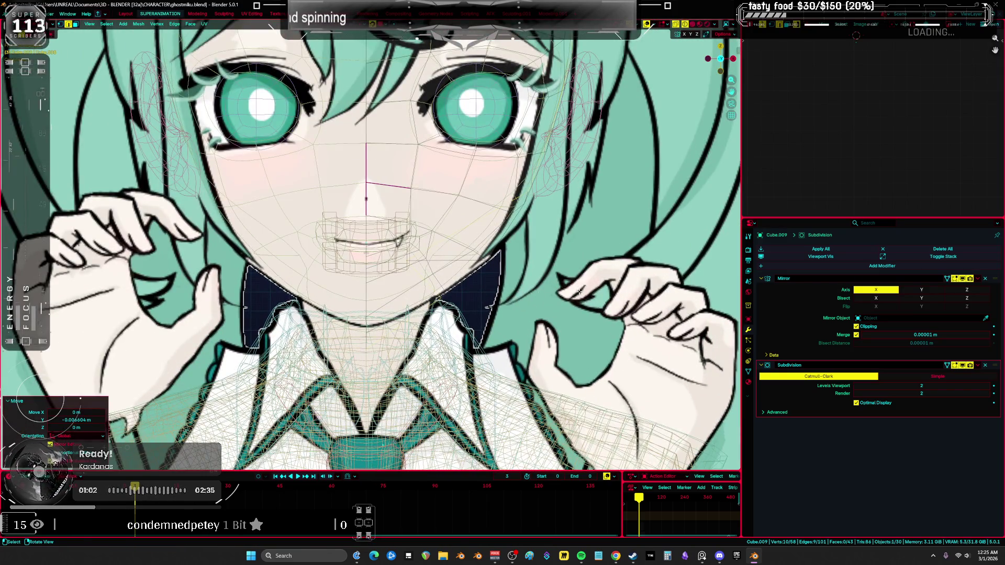
key(g)
key(z)
click(548, 292)
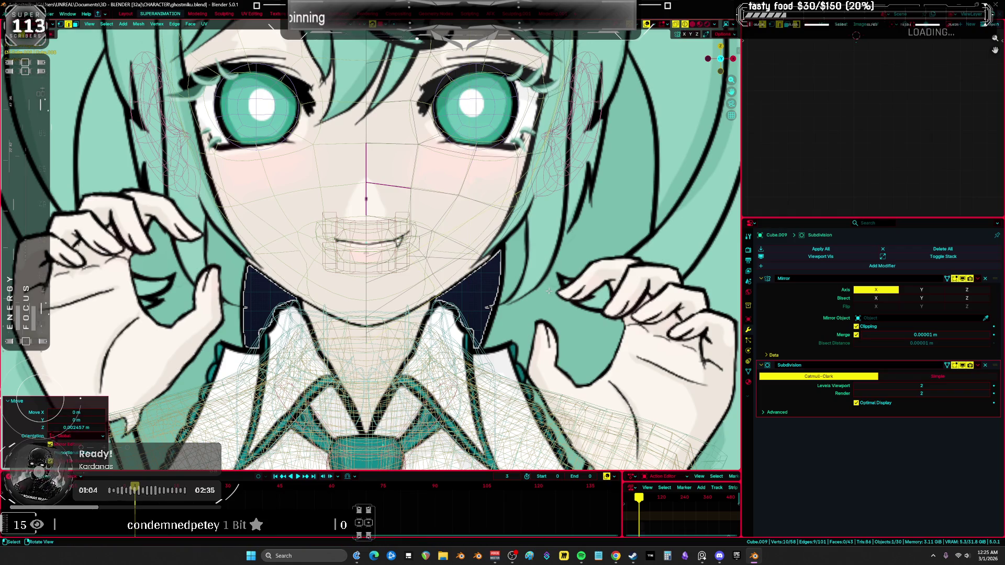
Select a path of ten vertices and scale them along Z only in front view
key(a)
middle_drag(548, 291, 467, 290)
key(alt+a)
ctrl+click(466, 290)
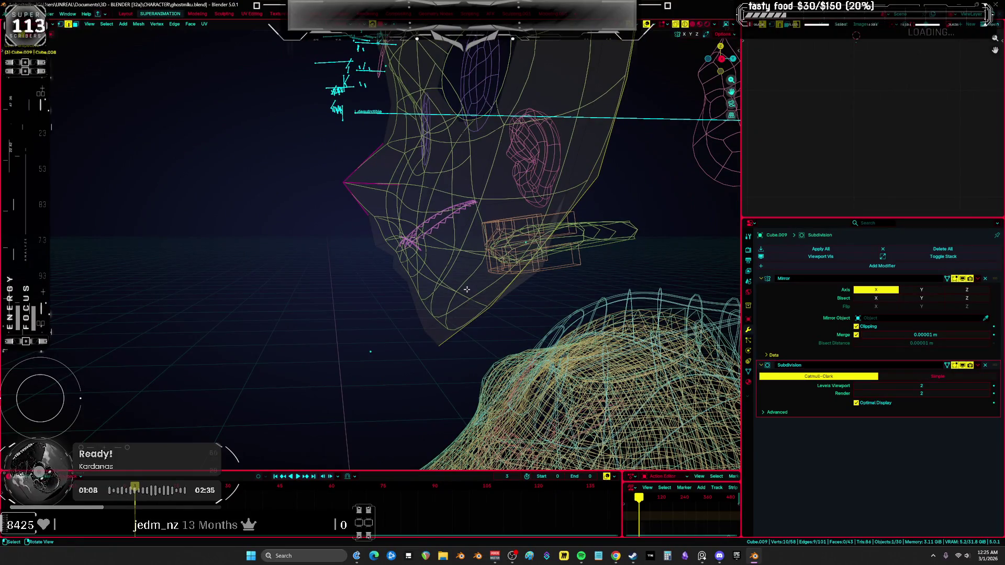
key(KP_1)
key(s)
key(z)
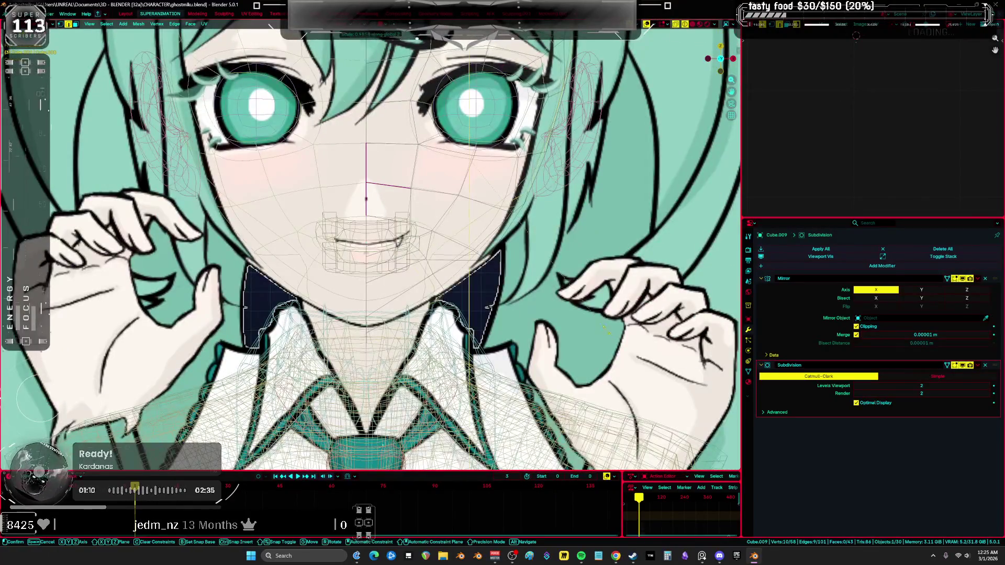
click(585, 325)
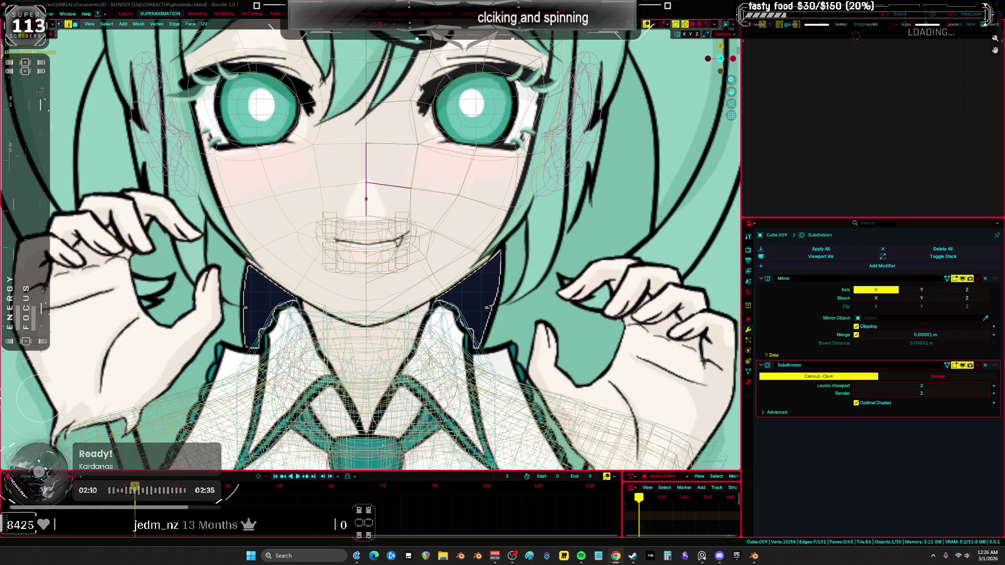
middle_drag(578, 287, 554, 293)
middle_drag(380, 239, 389, 237)
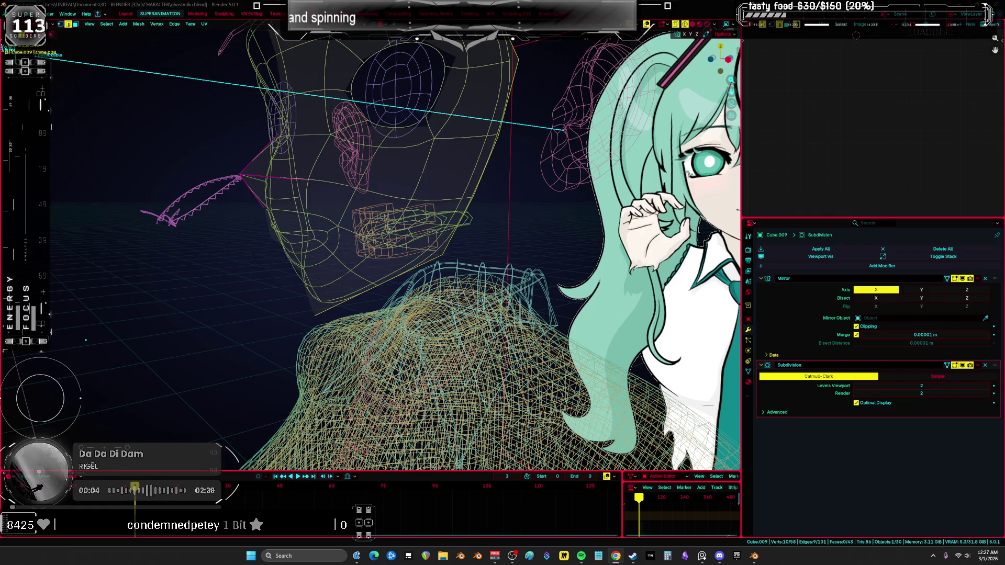
mouse_move(389, 228)
middle_down()
mouse_move(457, 157)
mouse_move(393, 155)
mouse_move(363, 191)
middle_up()
scroll(363, 191, up, 2)
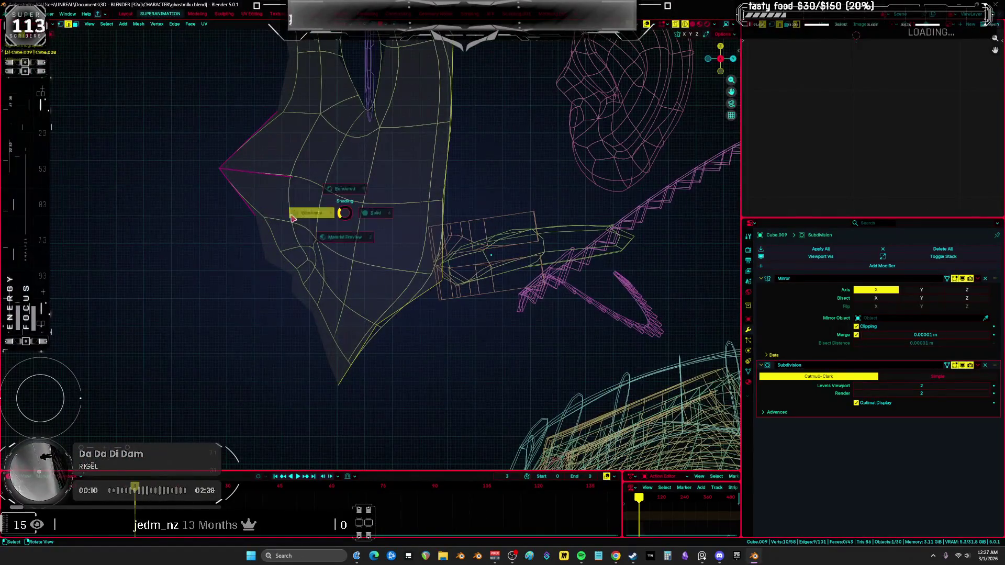
key(shift+z)
mouse_move(311, 270)
middle_down()
mouse_move(325, 266)
mouse_move(281, 251)
mouse_move(318, 223)
middle_up()
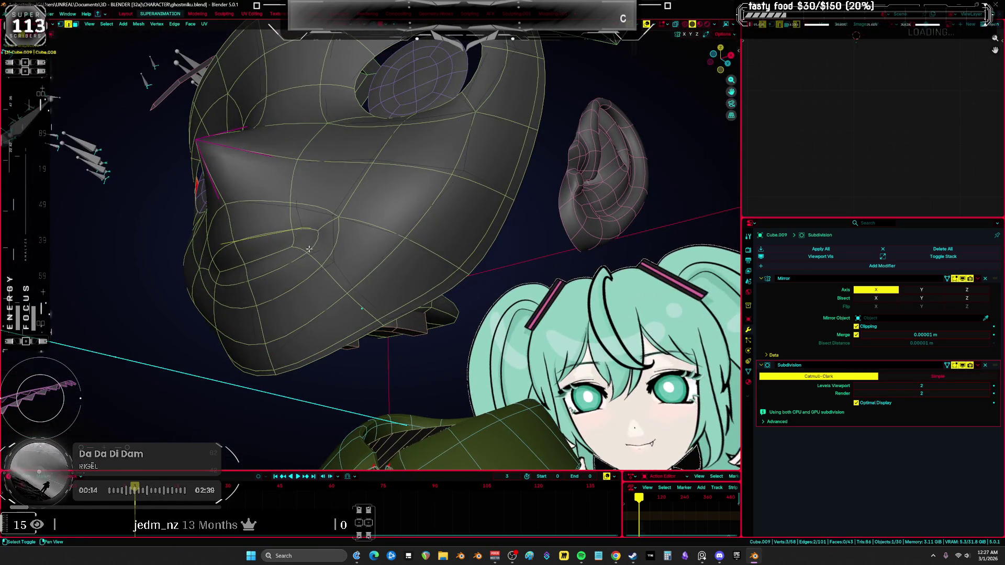
key(shift+z)
mouse_move(362, 238)
middle_down()
mouse_move(499, 300)
mouse_move(266, 283)
mouse_move(312, 252)
mouse_move(504, 230)
middle_up()
key(shift+z)
key(KP_1)
key(shift+z)
key(KP_1)
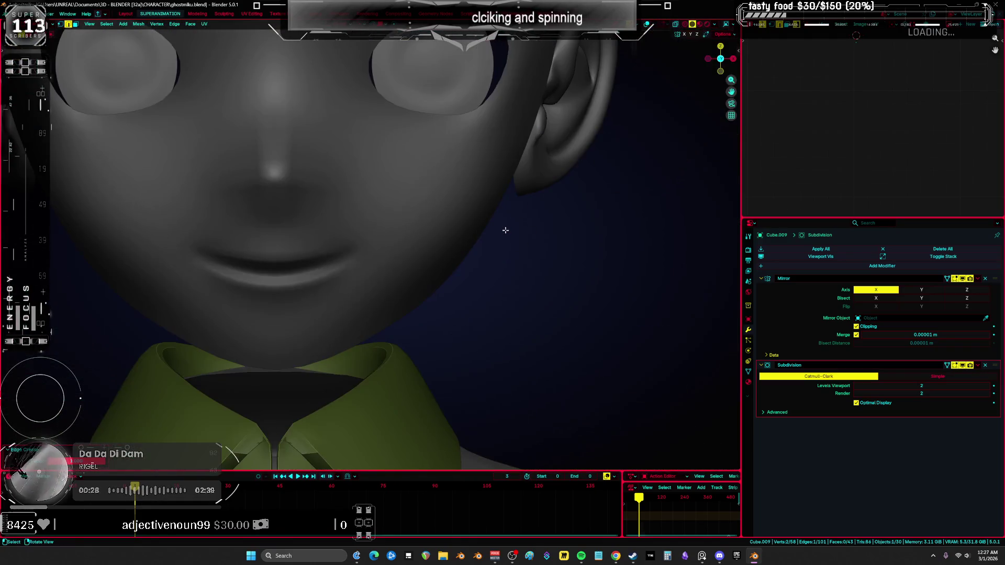
Make the face mask see-through over the reference, orbit to a side view, and enter Sculpt Mode
key(shift+z)
scroll(505, 231, up, 3)
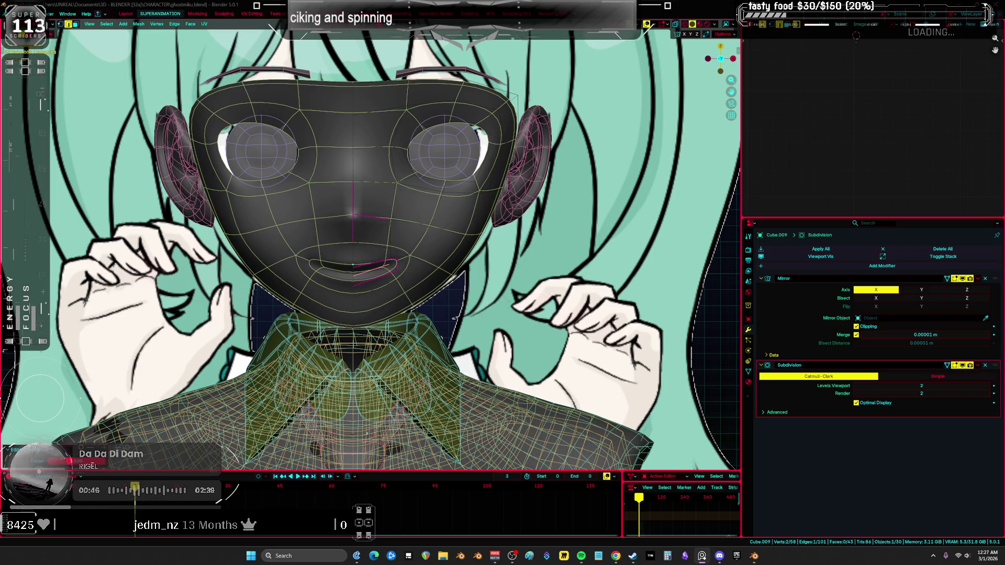
mouse_move(293, 236)
middle_down()
mouse_move(373, 237)
mouse_move(466, 217)
middle_up()
key(ctrl+Tab)
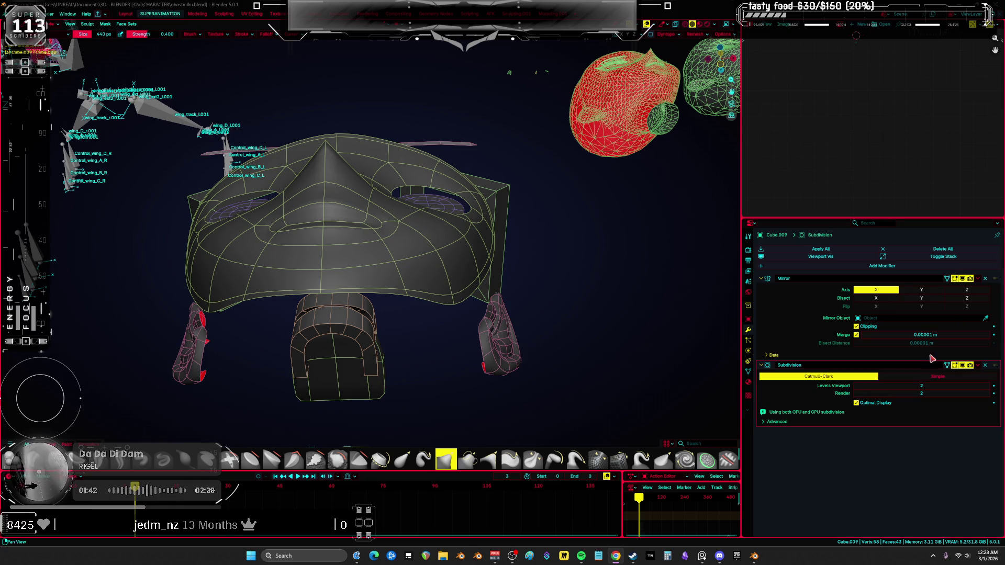
Orbit around the face and collar to inspect the sculpt, ending on the numpad front view
key(shift+grave)
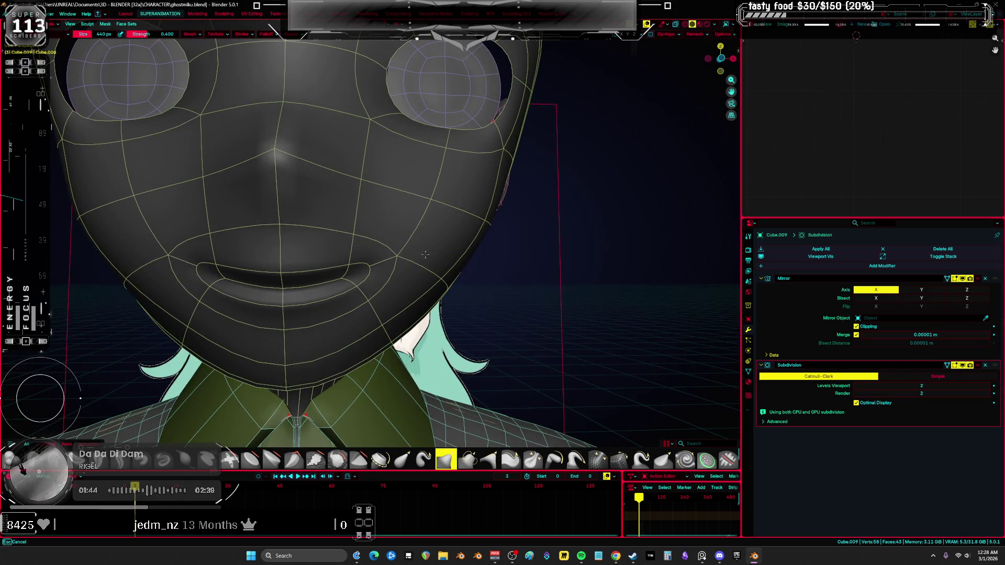
middle_drag(410, 213, 445, 157)
mouse_move(429, 206)
middle_down()
mouse_move(398, 196)
mouse_move(366, 220)
mouse_move(314, 233)
mouse_move(335, 246)
mouse_move(361, 293)
middle_up()
mouse_move(173, 278)
middle_down()
mouse_move(340, 241)
mouse_move(341, 130)
mouse_move(272, 146)
mouse_move(359, 124)
mouse_move(355, 176)
mouse_move(359, 135)
mouse_move(393, 190)
mouse_move(362, 201)
middle_up()
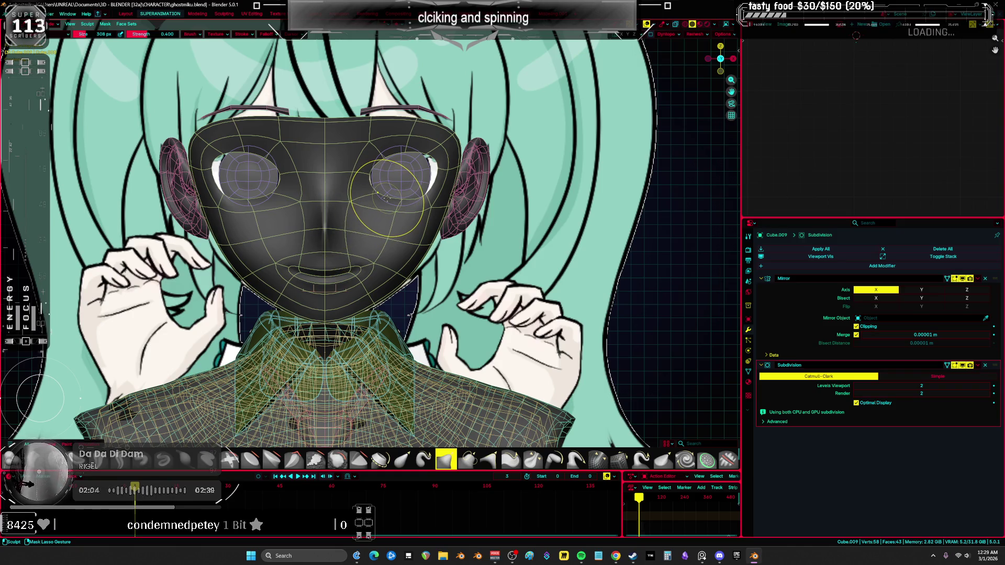
mouse_move(373, 203)
middle_down()
mouse_move(330, 180)
mouse_move(344, 183)
middle_up()
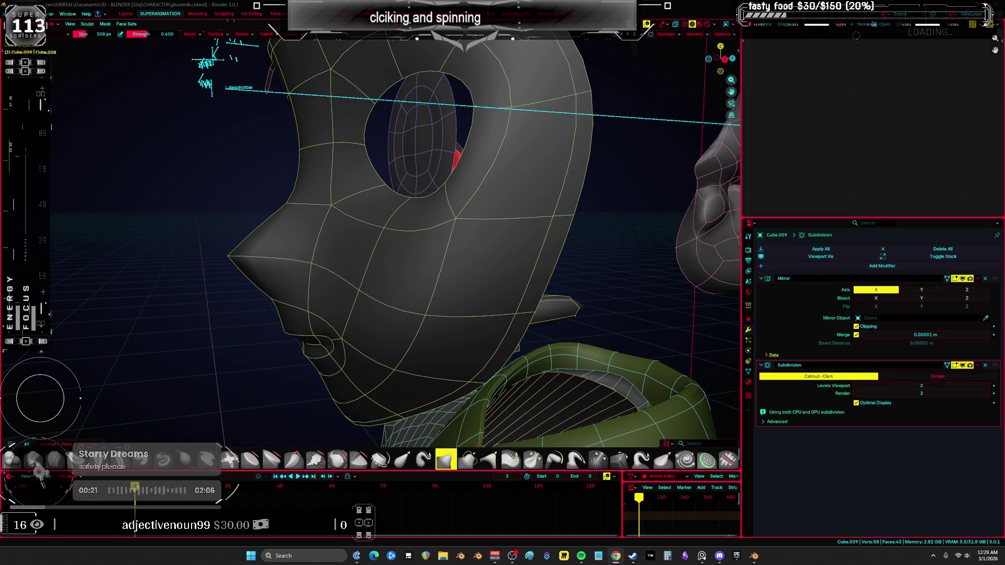
mouse_move(479, 244)
middle_down()
mouse_move(626, 244)
mouse_move(377, 203)
mouse_move(439, 230)
middle_up()
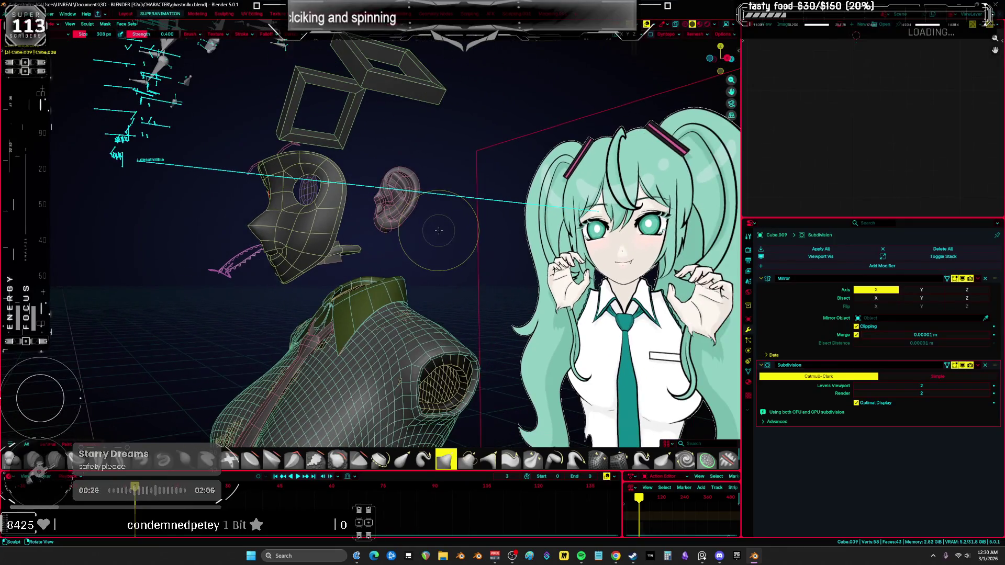
key(KP_1)
key(ctrl+Tab)
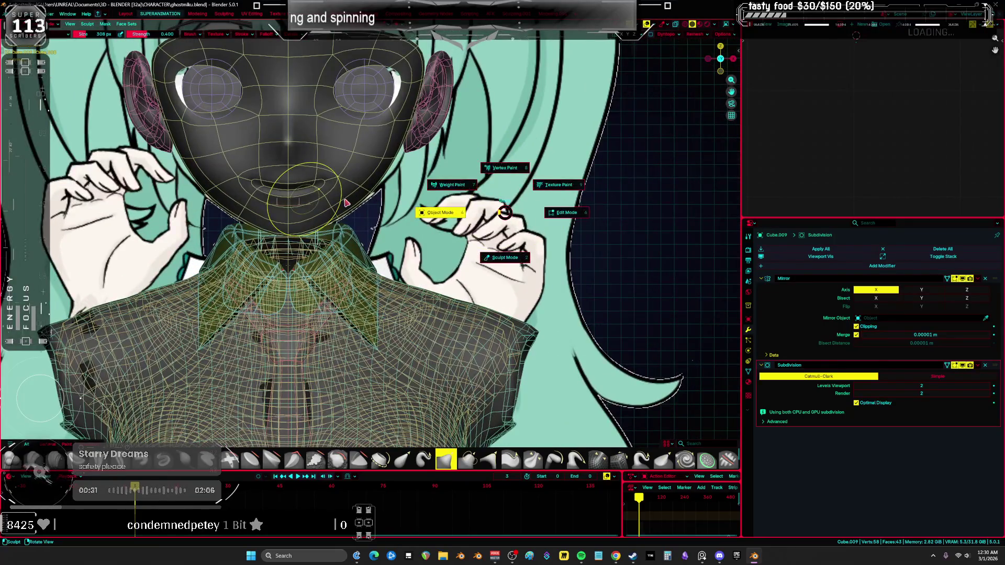
click(349, 200)
middle_drag(349, 200, 388, 168)
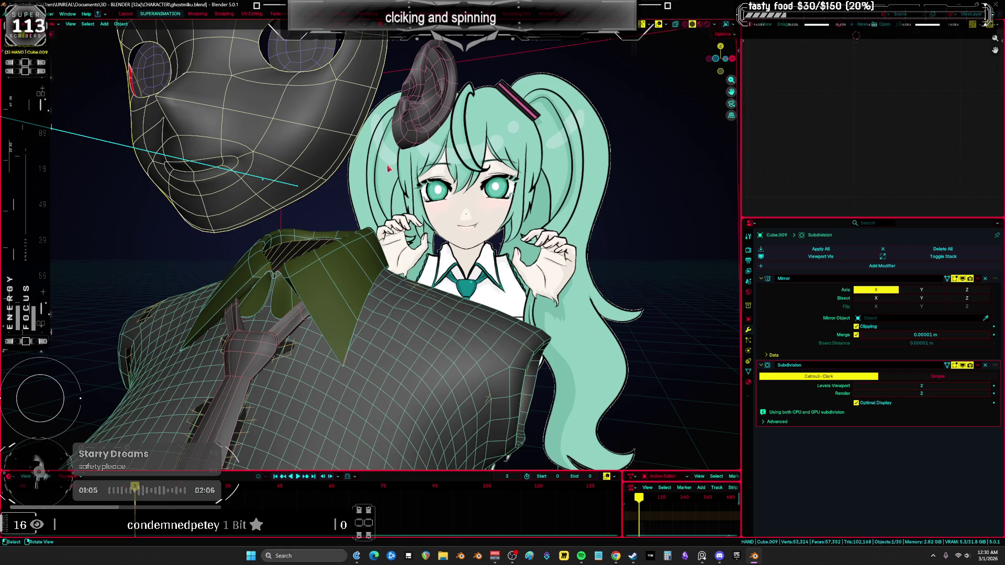
mouse_move(268, 129)
middle_down()
mouse_move(293, 152)
mouse_move(254, 138)
mouse_move(490, 190)
mouse_move(427, 217)
mouse_move(449, 236)
mouse_move(330, 196)
mouse_move(352, 214)
mouse_move(456, 238)
middle_up()
key(ctrl+Tab)
Snap to the front view and set the sculpt brush size to 1000 px
middle_drag(410, 269, 434, 258)
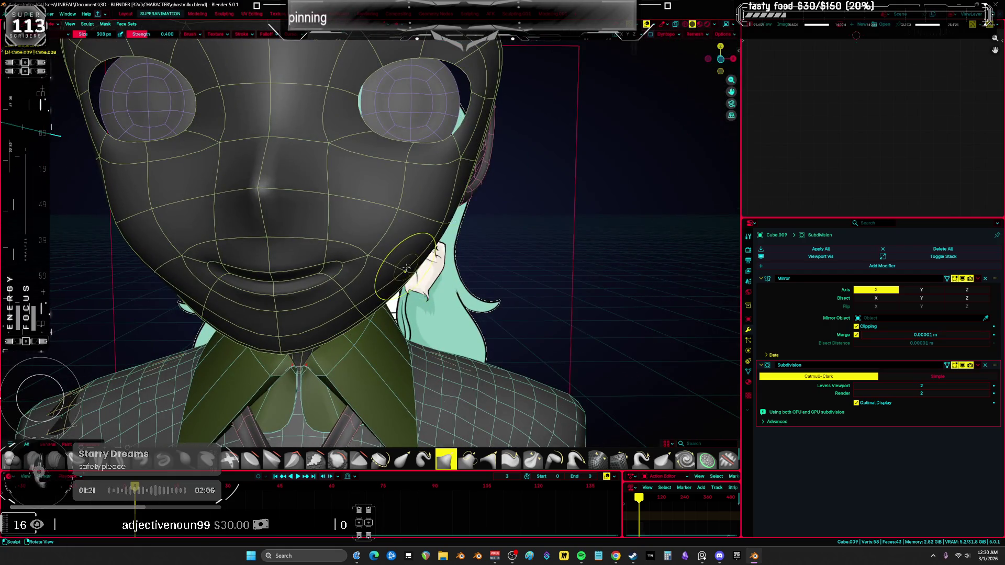
key(KP_1)
key(f)
click(479, 281)
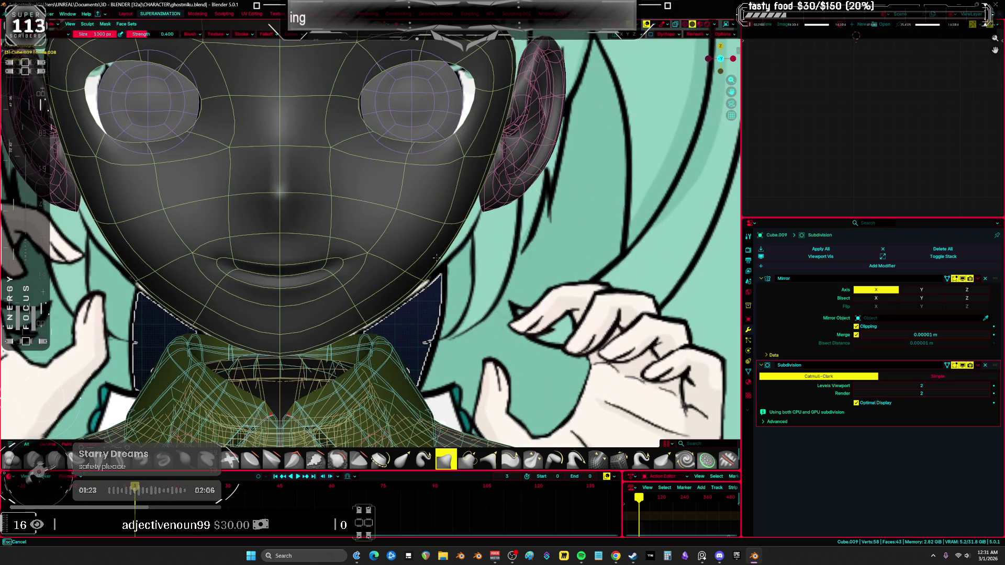
In Edit Mode's side wireframe view, lasso the face mask's tip vertices and move them
mouse_move(314, 314)
middle_down()
mouse_move(349, 336)
mouse_move(344, 383)
middle_up()
key(Tab)
key(shift+z)
mouse_move(361, 378)
mouse_down()
mouse_move(432, 367)
mouse_move(417, 337)
mouse_move(433, 325)
mouse_up()
key(g)
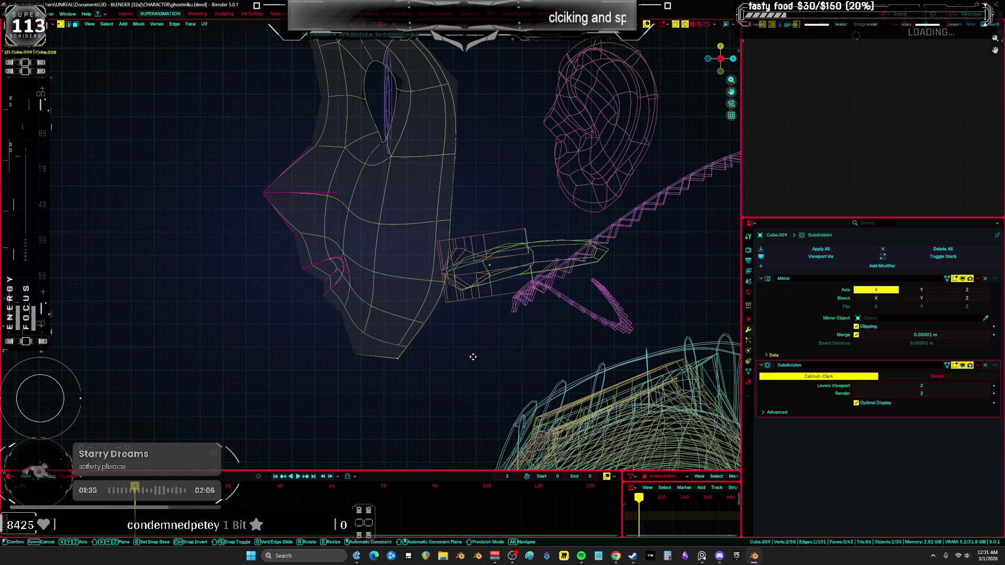
Confirm the tip move, return to Object Mode, and frame the head and shoulders from the front
click(449, 361)
scroll(449, 361, down, 5)
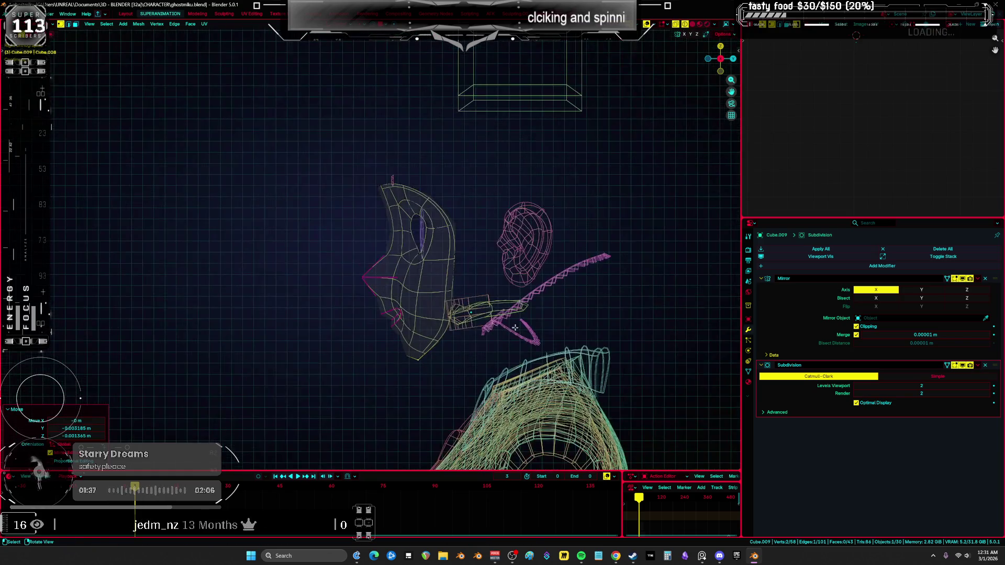
key(Tab)
key(KP_1)
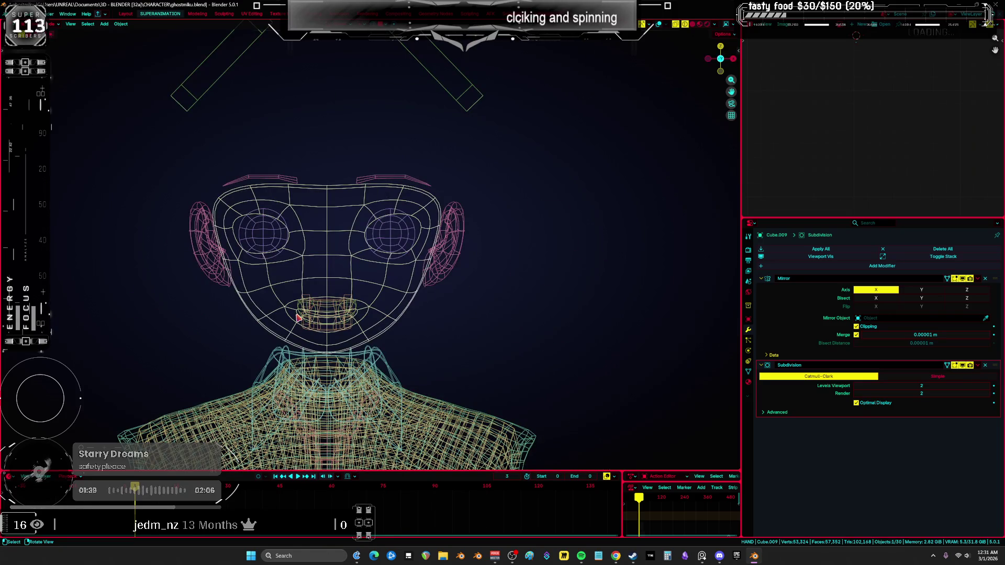
key(KP_Divide)
key(KP_Divide)
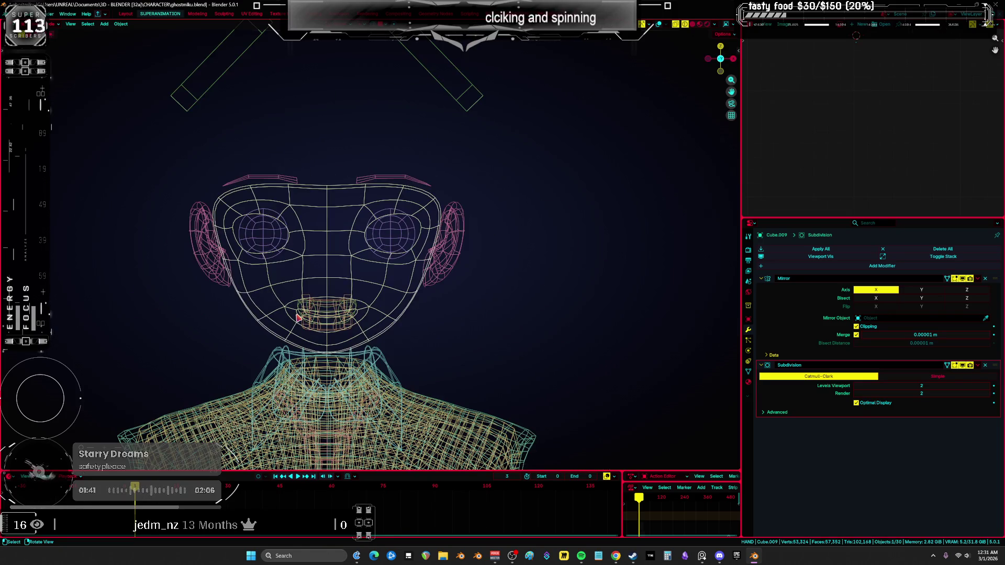
shift+middle_drag(397, 280, 502, 230)
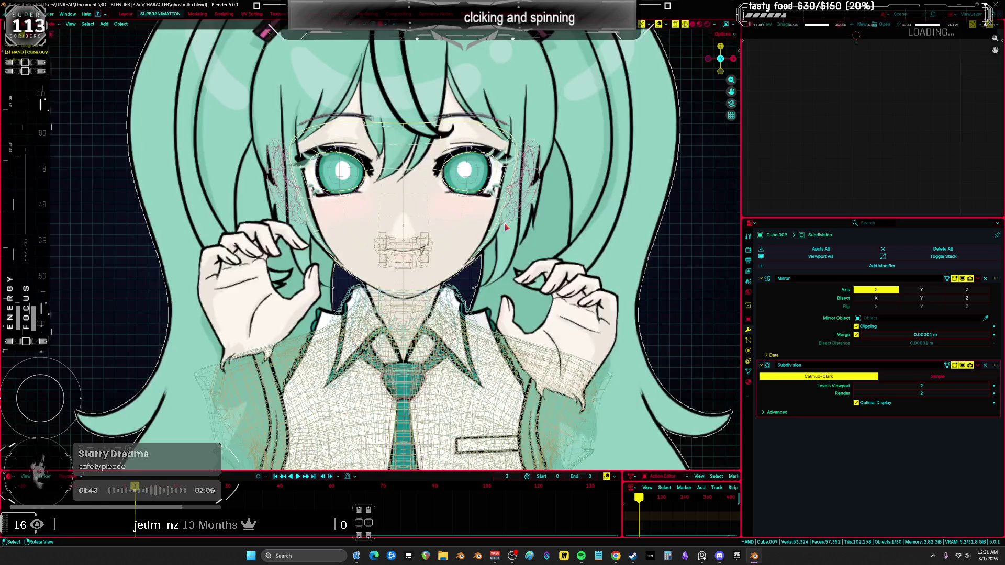
key(ctrl+z)
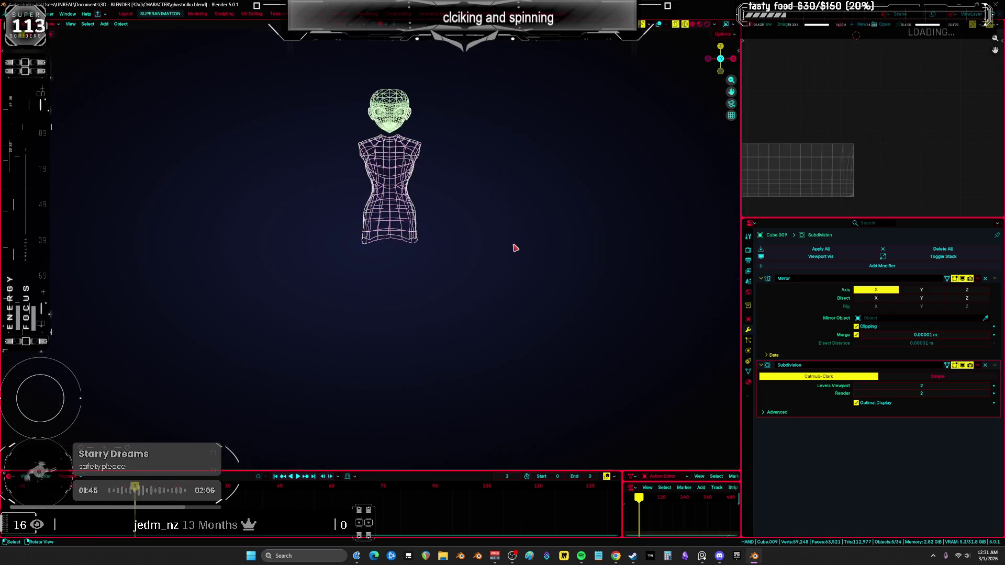
key(KP_Decimal)
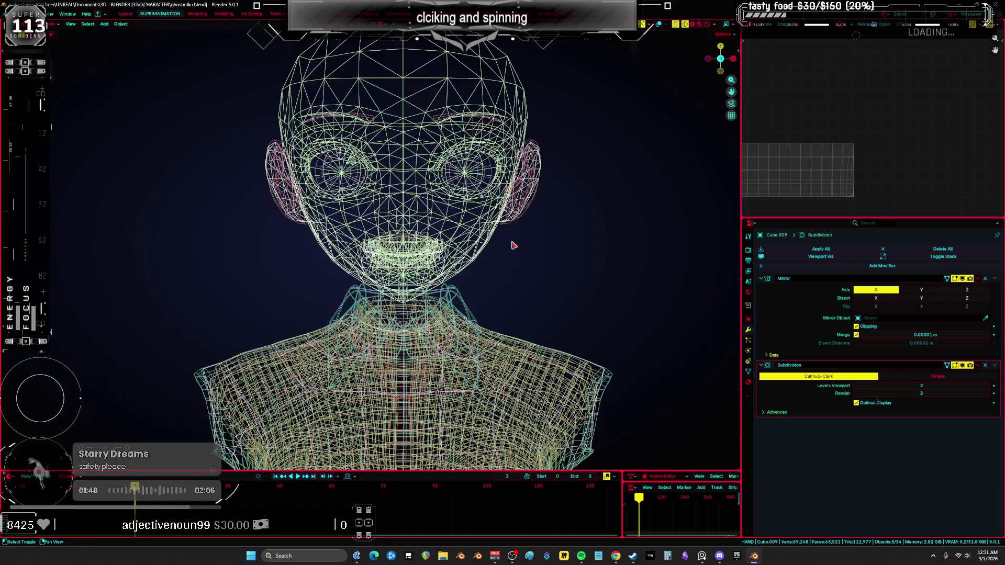
mouse_move(513, 245)
middle_down()
mouse_move(507, 251)
mouse_move(503, 231)
mouse_move(489, 242)
mouse_move(444, 229)
mouse_move(428, 257)
middle_up()
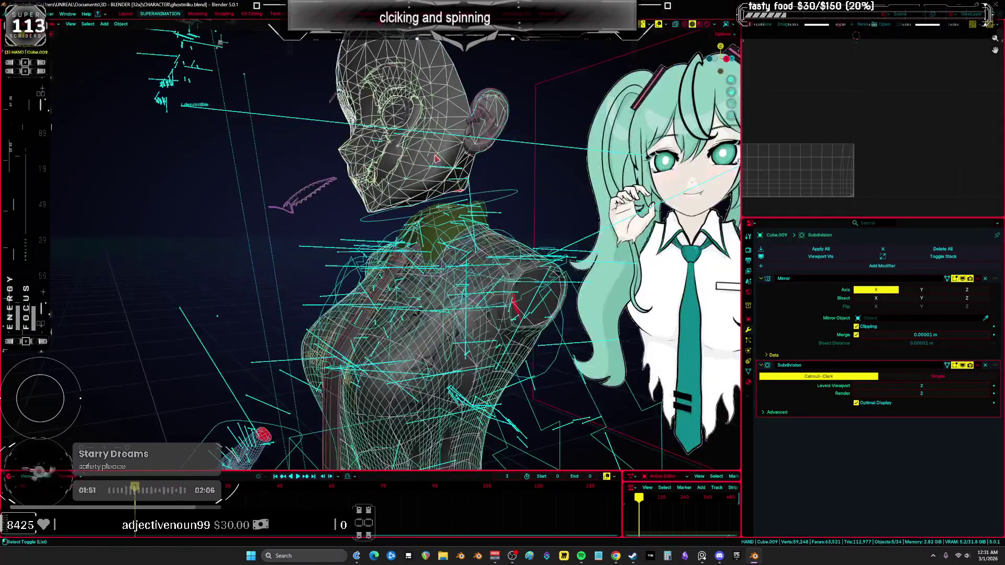
Select the head mesh in Edit Mode and pick an edge to reposition
click(379, 274)
key(Tab)
mouse_move(382, 273)
middle_down()
mouse_move(335, 325)
mouse_move(355, 263)
mouse_move(361, 277)
middle_up()
drag(363, 285, 375, 288)
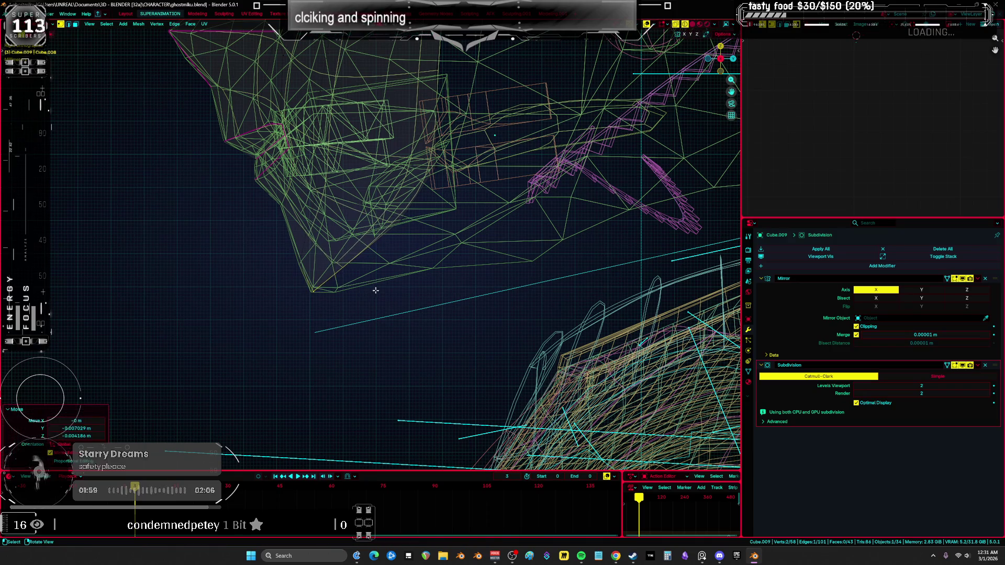
Move a head edge outward in three passes to match the reference outline
key(a)
drag(413, 232, 403, 227)
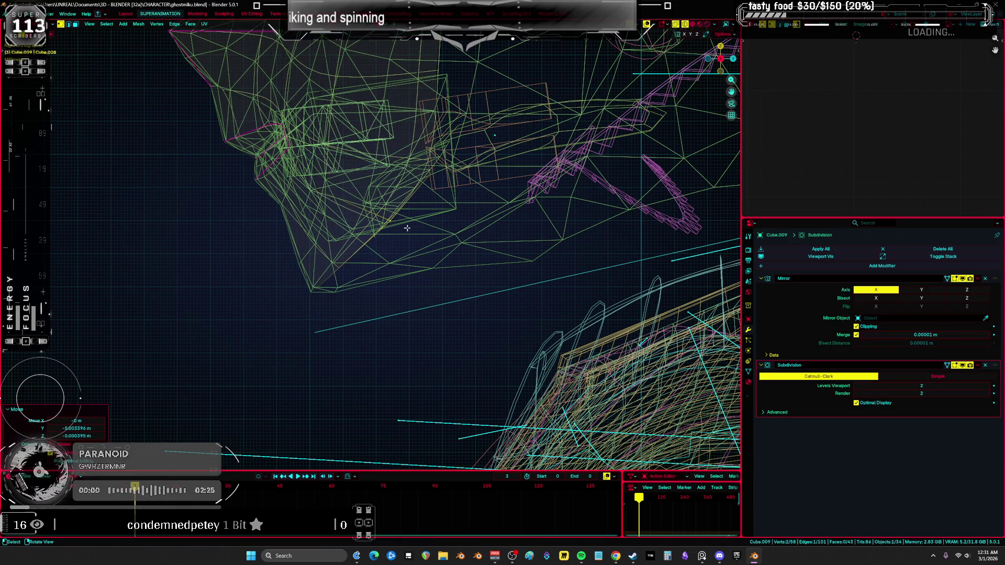
middle_drag(404, 226, 366, 309)
drag(366, 308, 362, 315)
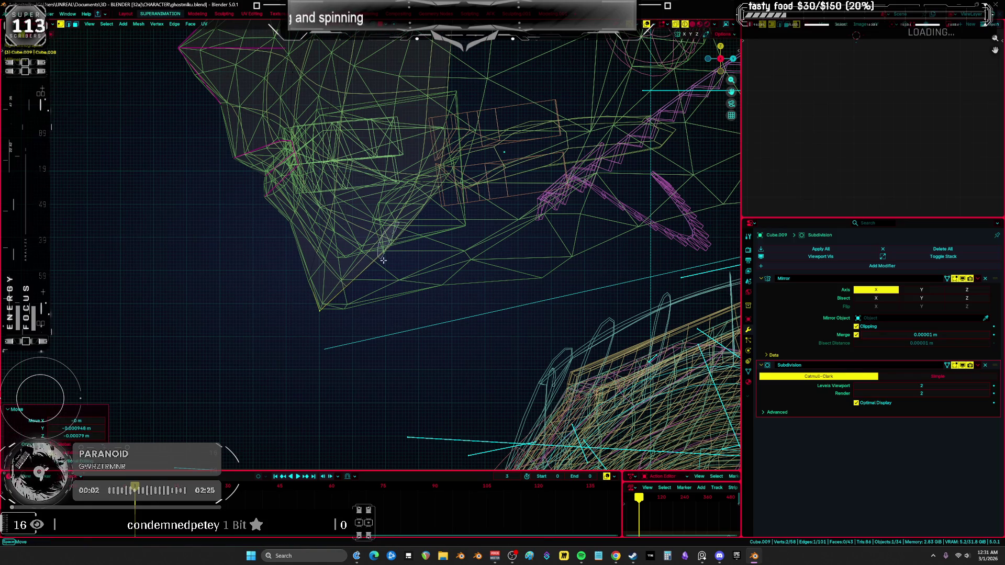
mouse_move(383, 260)
middle_down()
mouse_move(486, 263)
mouse_move(451, 314)
mouse_move(451, 358)
middle_up()
key(g)
click(451, 255)
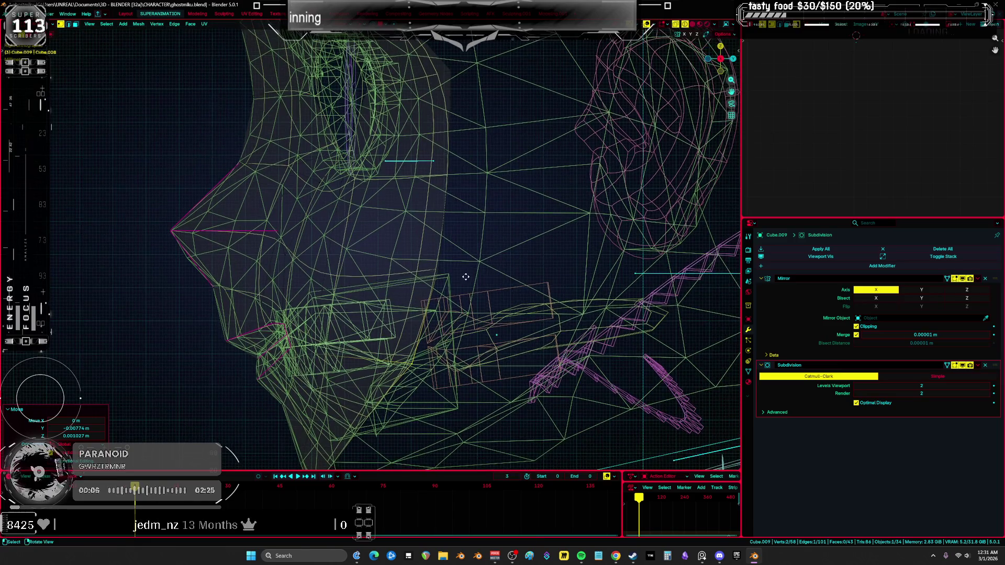
key(g)
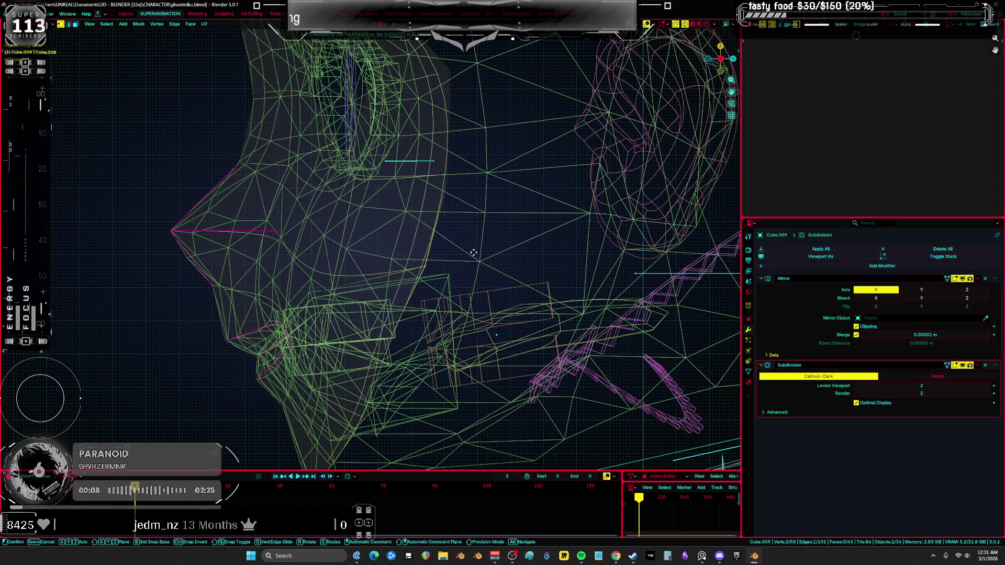
click(459, 211)
shift+middle_drag(460, 211, 477, 289)
key(g)
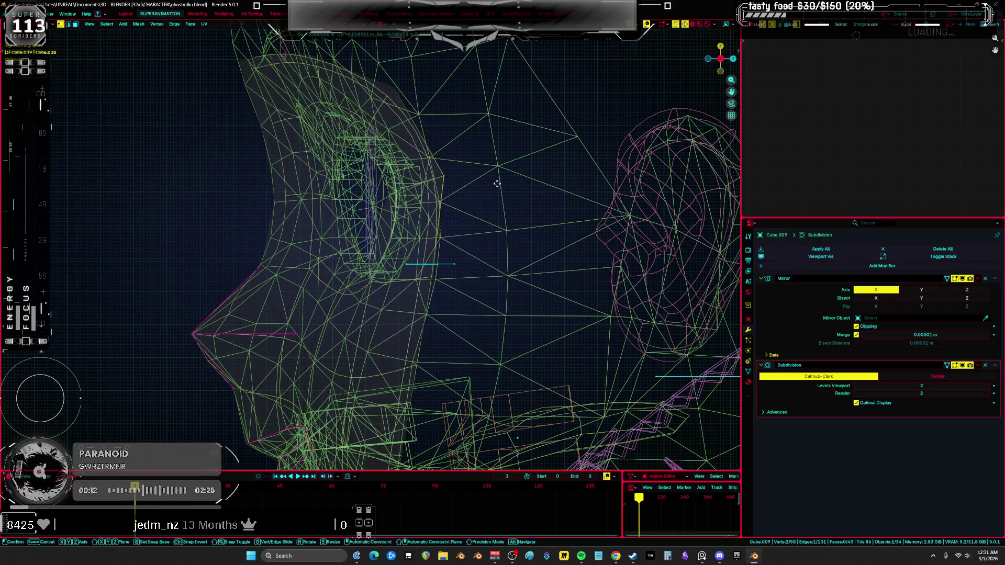
click(488, 185)
shift+middle_drag(489, 184, 483, 214)
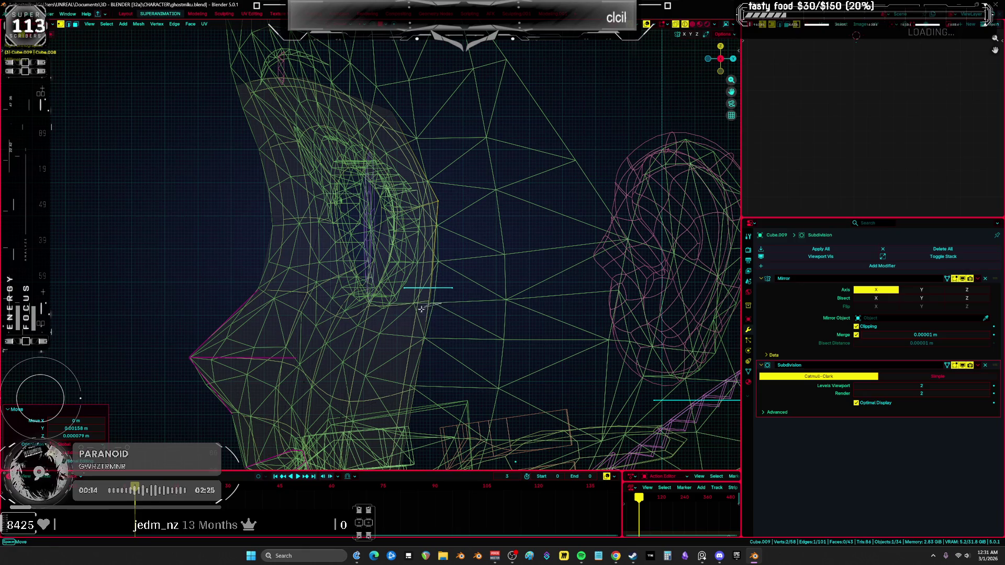
Move an edge near the eye upward, then raise and lower two vertices to fit the socket
key(a)
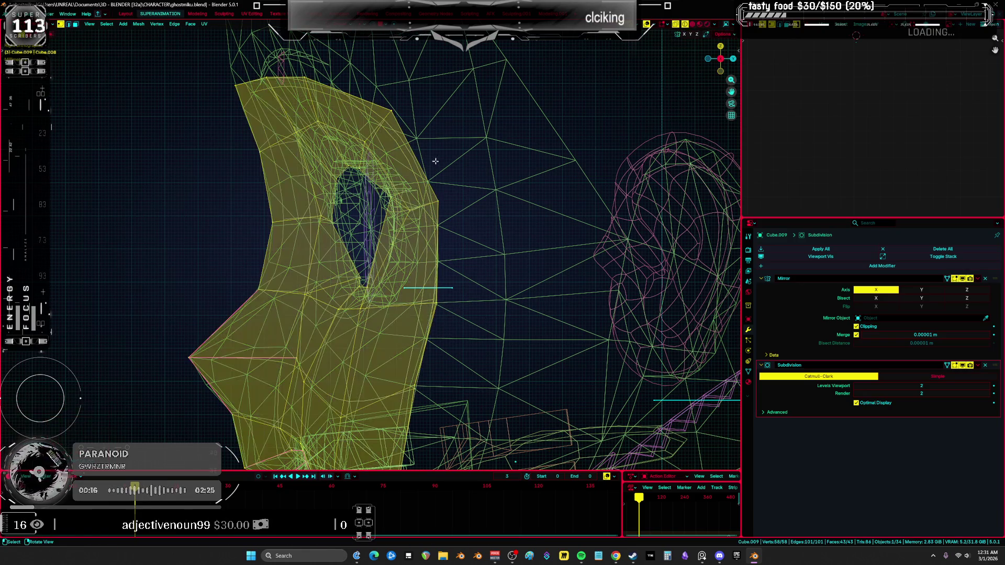
key(alt+a)
middle_drag(423, 126, 424, 151)
key(a)
key(alt+a)
click(423, 151)
key(g)
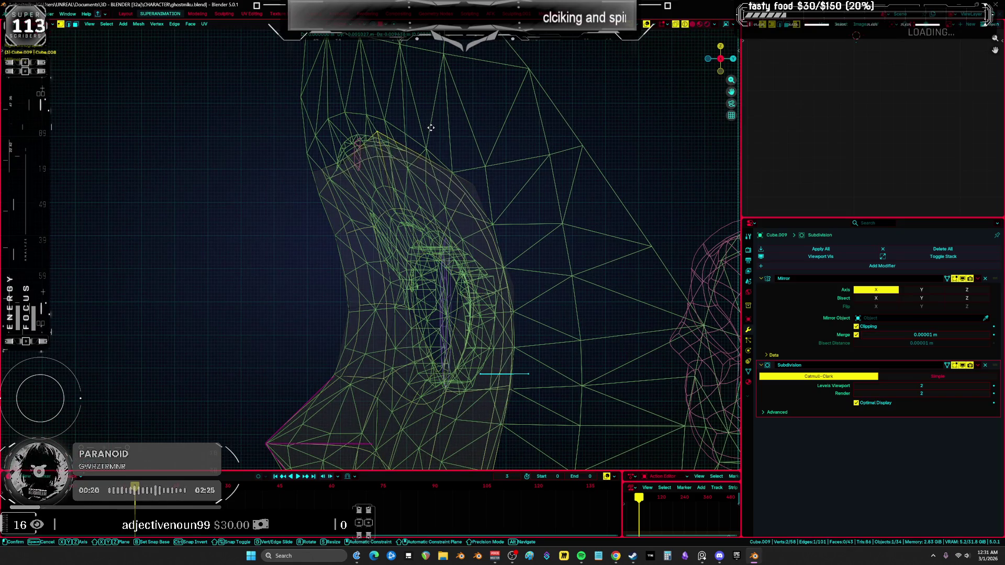
click(433, 91)
key(g)
click(384, 116)
key(g)
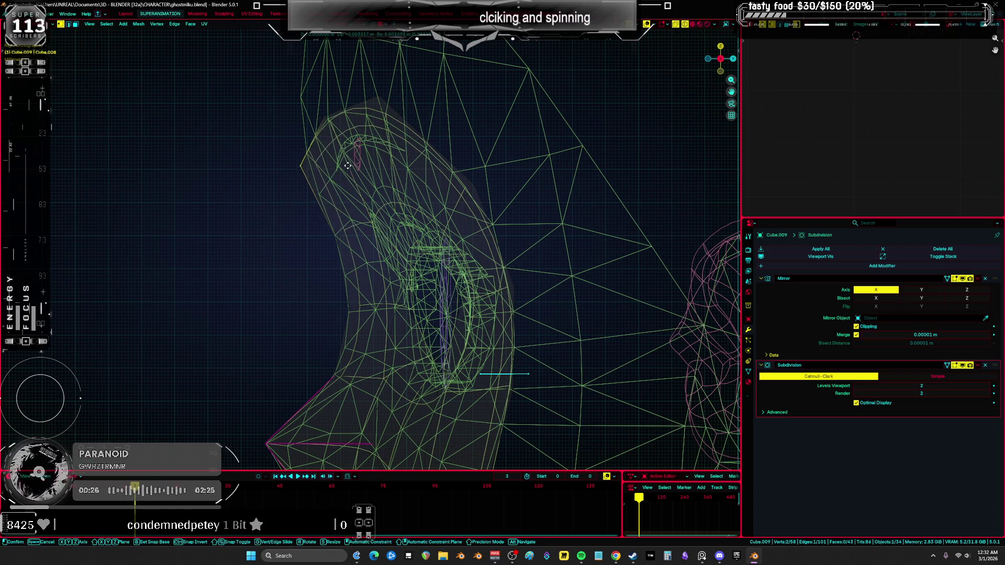
click(346, 165)
key(a)
click(344, 137)
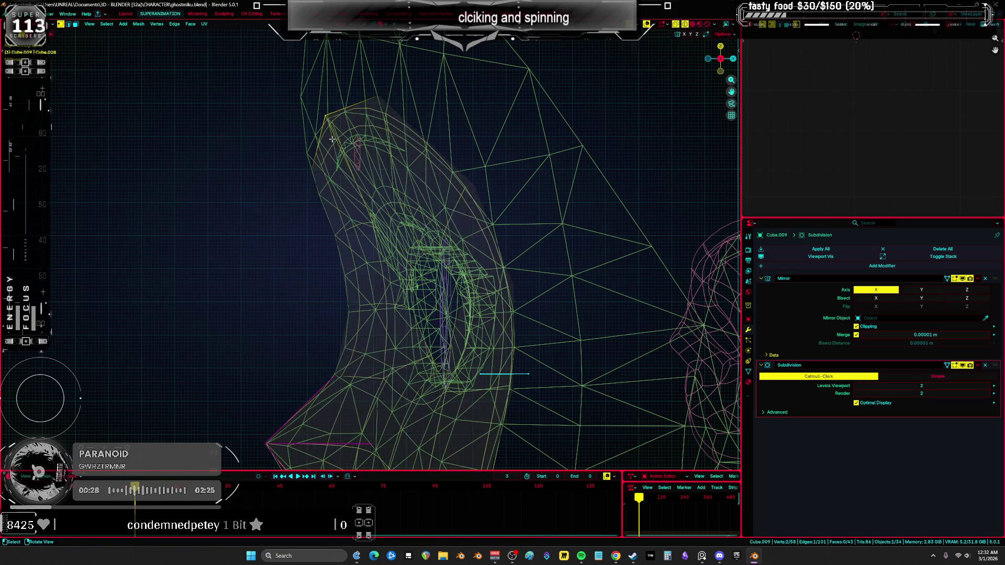
middle_drag(345, 138, 520, 162)
Switch to wireframe shading, orbit to a side view, and zoom in on the eye in Edit Mode
key(a)
key(z)
click(355, 170)
click(407, 169)
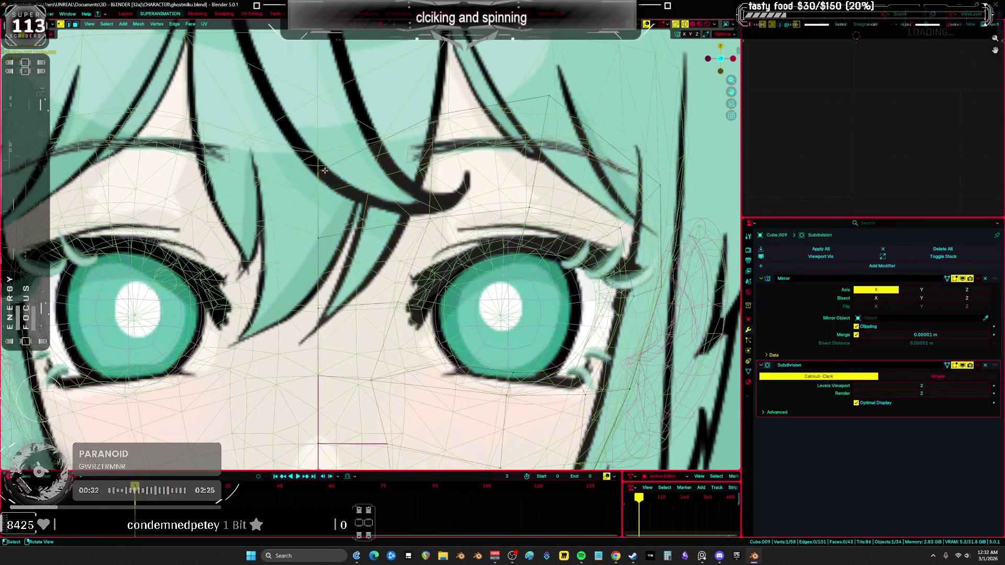
scroll(368, 148, down, 5)
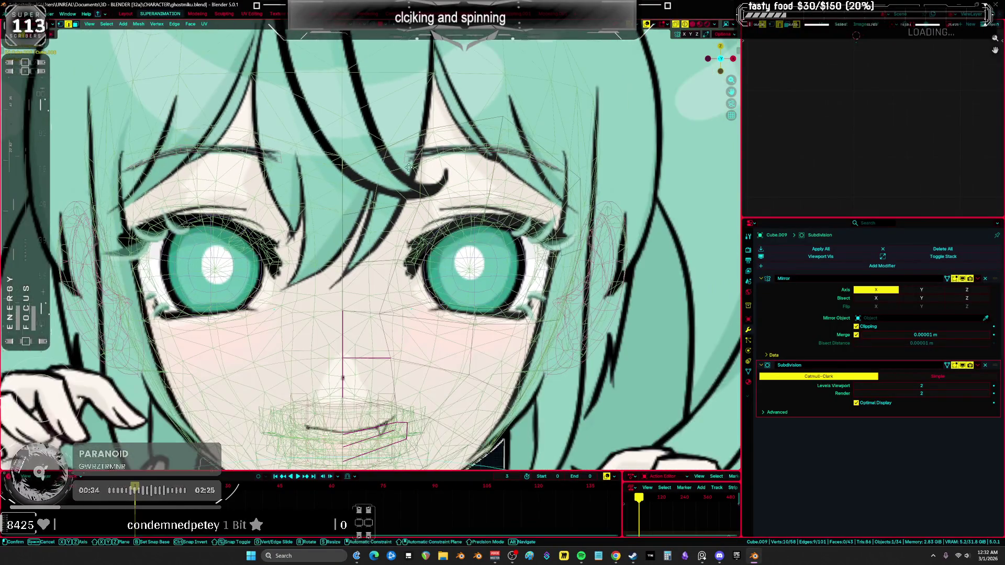
middle_drag(368, 148, 453, 204)
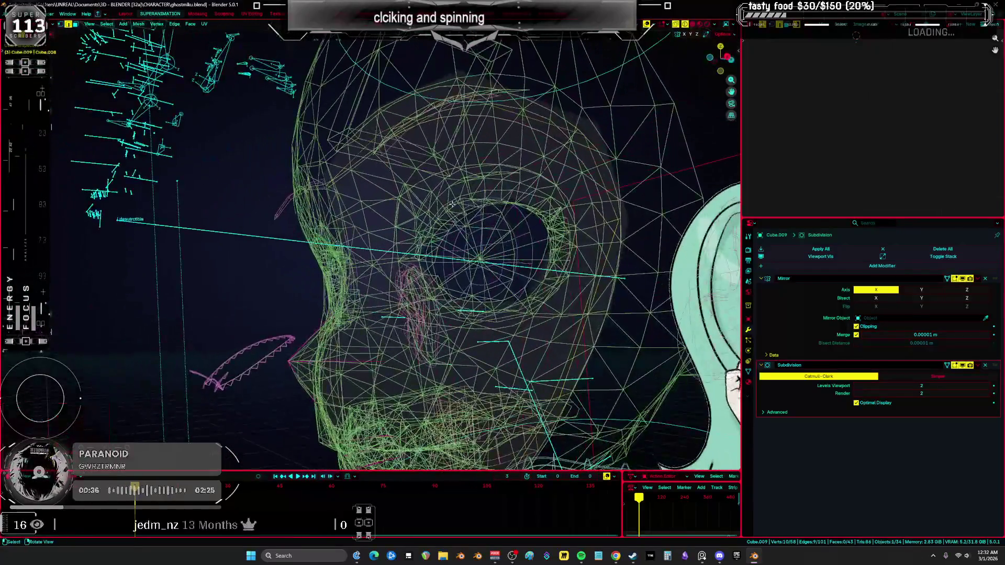
mouse_move(521, 288)
middle_down()
mouse_move(397, 278)
mouse_move(366, 314)
middle_up()
key(a)
key(ctrl+Tab)
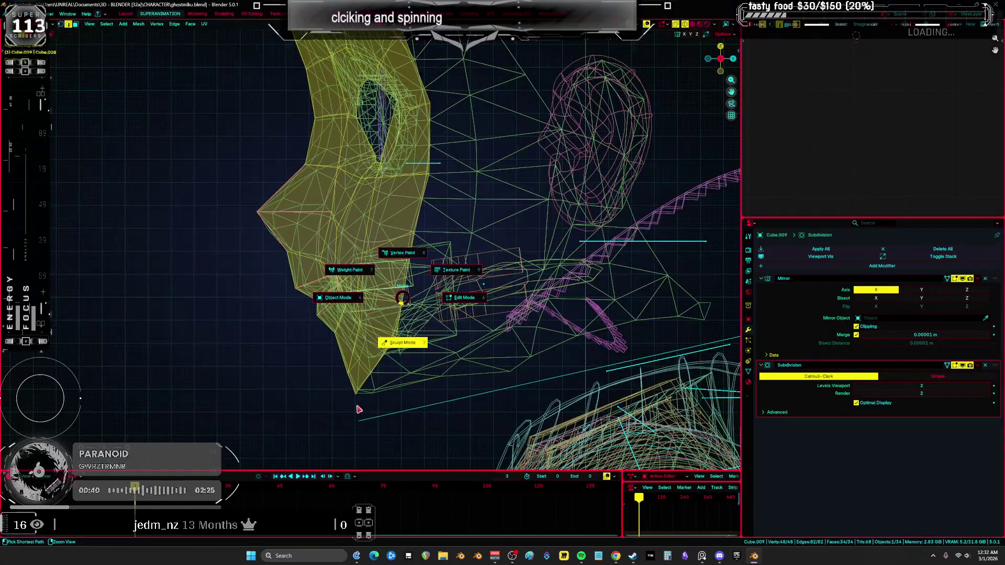
click(388, 372)
middle_drag(388, 373, 374, 366)
key(Tab)
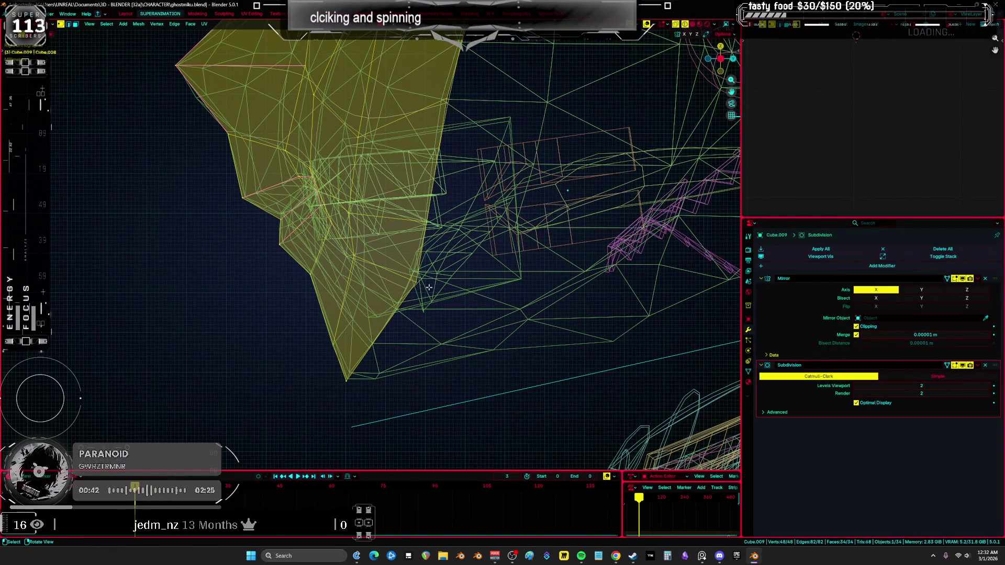
click(428, 287)
mouse_move(428, 287)
middle_down()
mouse_move(482, 238)
mouse_move(495, 297)
mouse_move(421, 168)
middle_up()
key(l)
Move the vertex at the top of the eye twice, then adjust another eye-outline vertex
click(280, 221)
key(g)
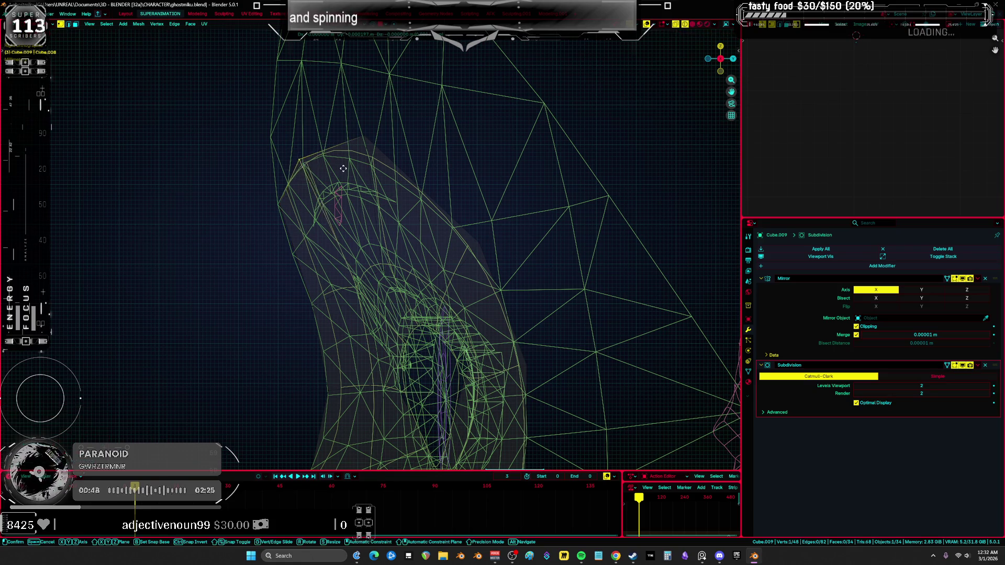
click(356, 156)
key(g)
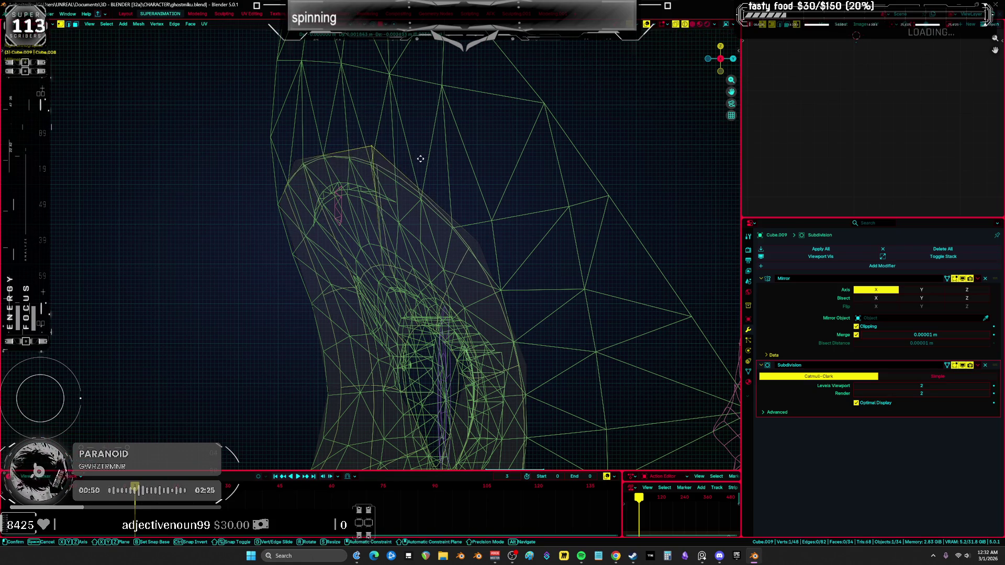
click(428, 166)
key(a)
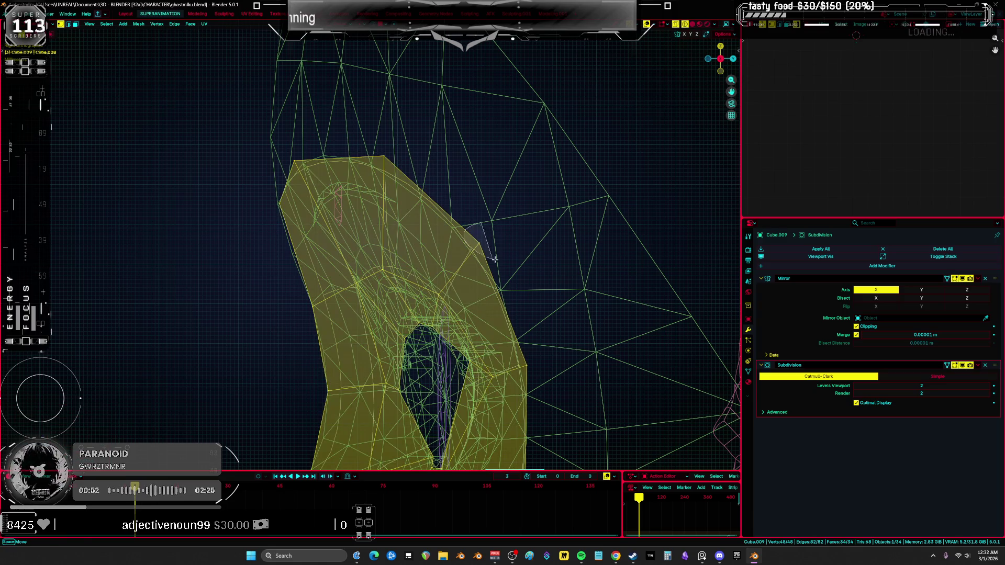
key(alt+a)
middle_drag(511, 240, 529, 254)
click(507, 285)
key(g)
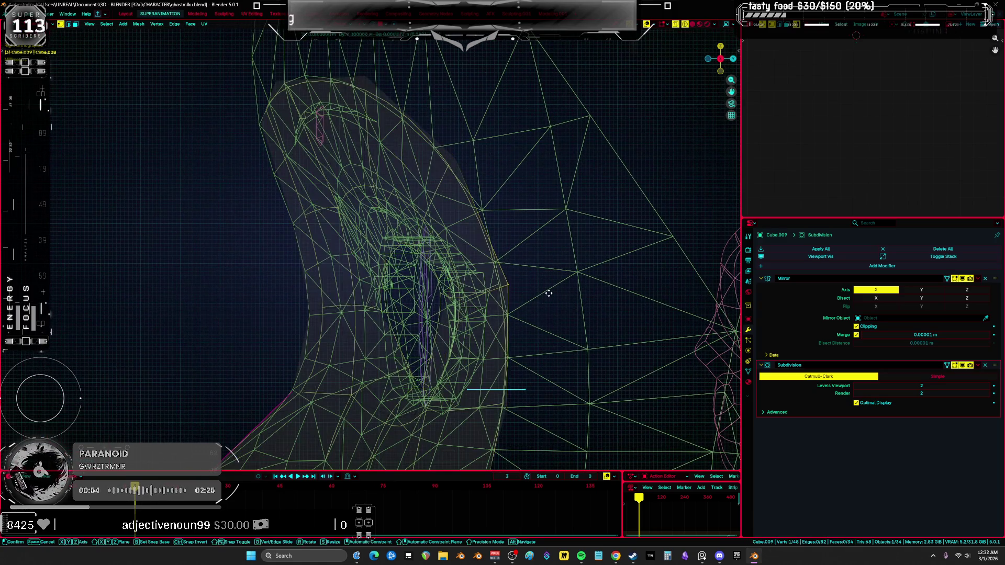
click(545, 287)
Reposition a face vertex, then slide a face-outline vertex along its edge
key(a)
mouse_move(545, 287)
middle_down()
mouse_move(523, 225)
mouse_move(507, 226)
middle_up()
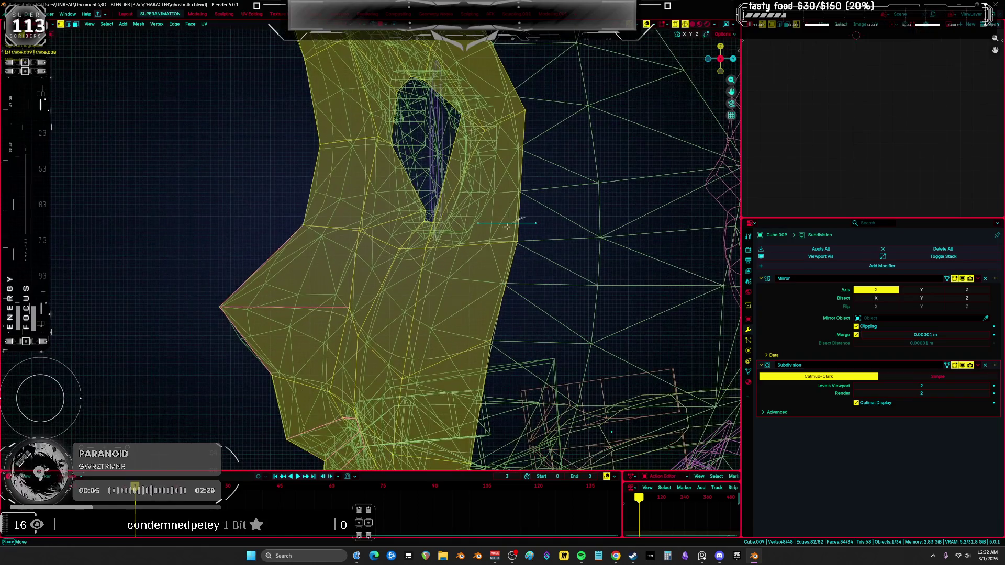
click(507, 226)
key(g)
click(543, 254)
key(a)
shift+middle_drag(543, 254, 565, 173)
key(alt+a)
key(a)
click(434, 298)
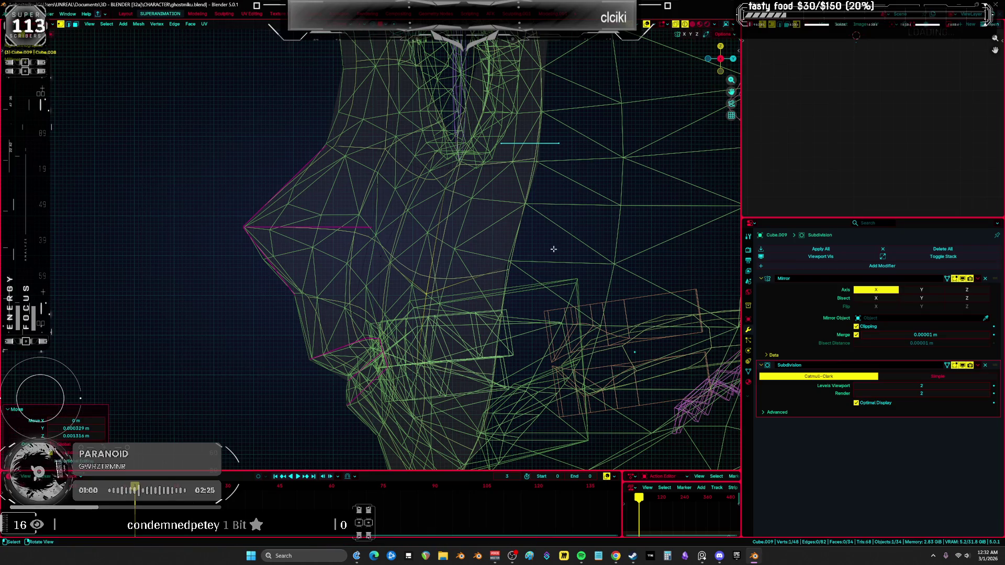
key(g)
key(g)
key(Return)
Slide a jaw-outline vertex along its edge, then move it further up
key(a)
shift+middle_drag(487, 432, 487, 244)
click(513, 269)
key(g)
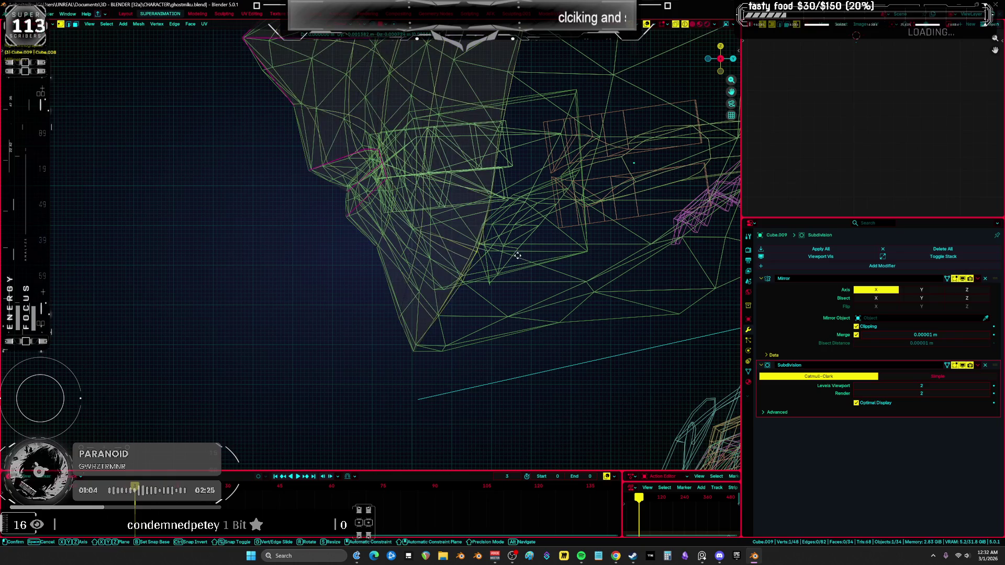
key(g)
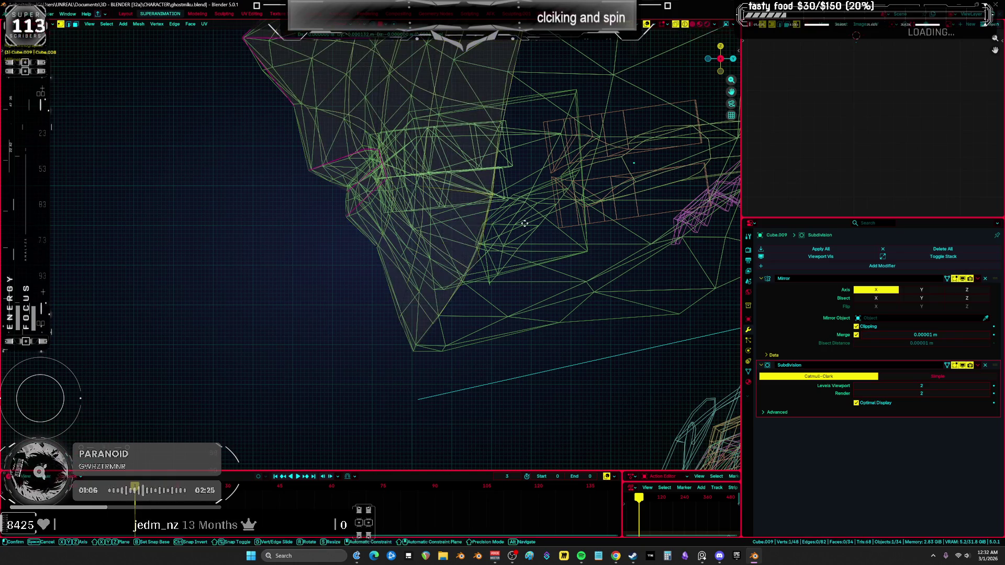
click(515, 235)
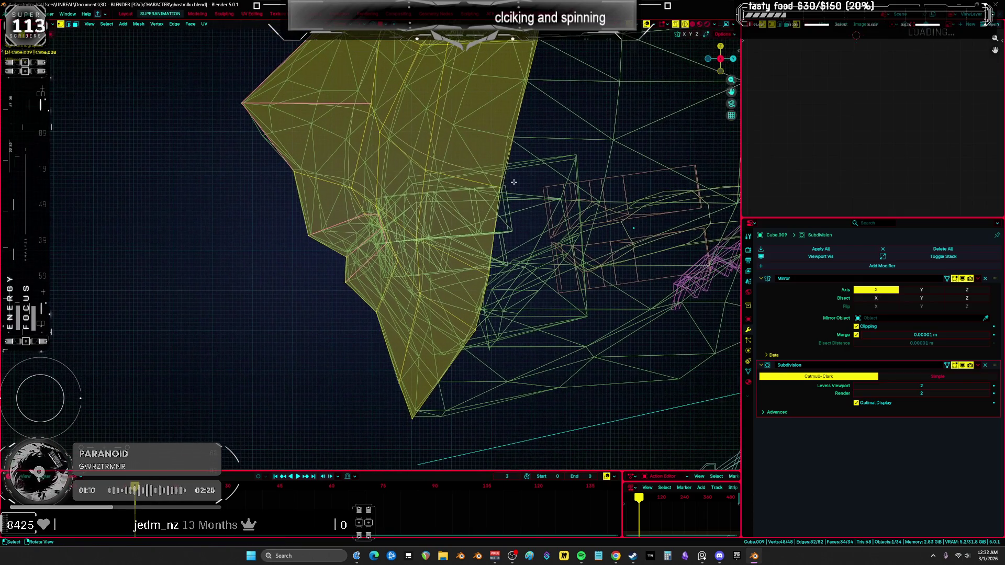
key(g)
click(503, 190)
Frame the whole mesh, enter Sculpt Mode, and orbit to a tilted side view of the head
key(a)
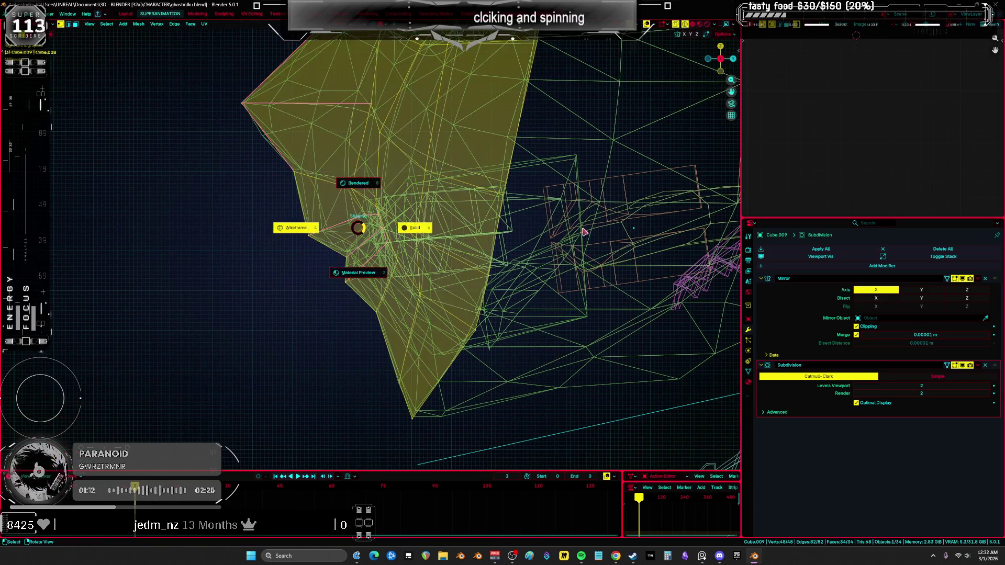
key(KP_Decimal)
key(ctrl+Tab)
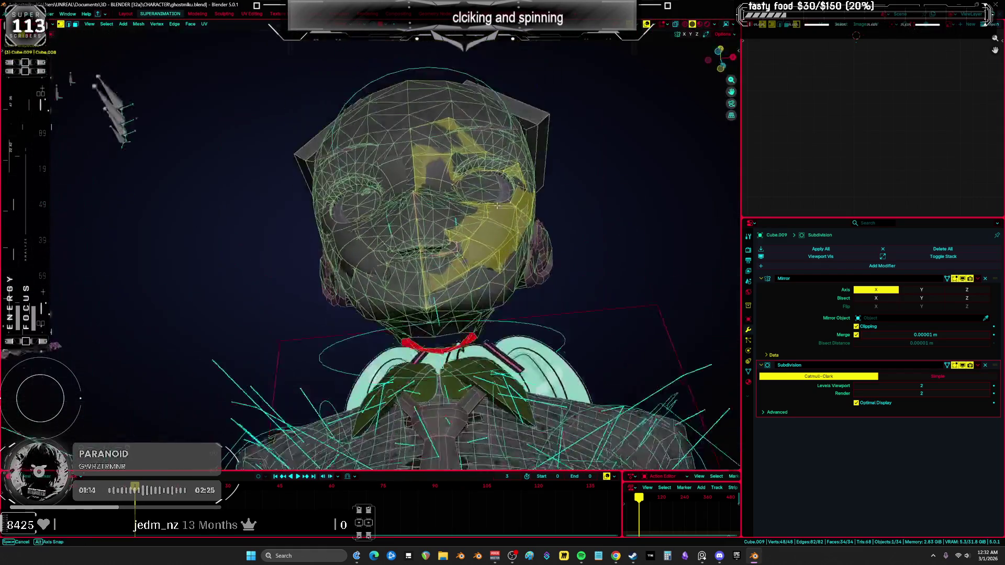
mouse_move(504, 230)
middle_down()
mouse_move(503, 209)
mouse_move(478, 195)
mouse_move(506, 254)
mouse_move(497, 219)
mouse_move(437, 157)
mouse_move(426, 215)
middle_up()
drag(365, 183, 374, 196)
middle_drag(370, 196, 345, 211)
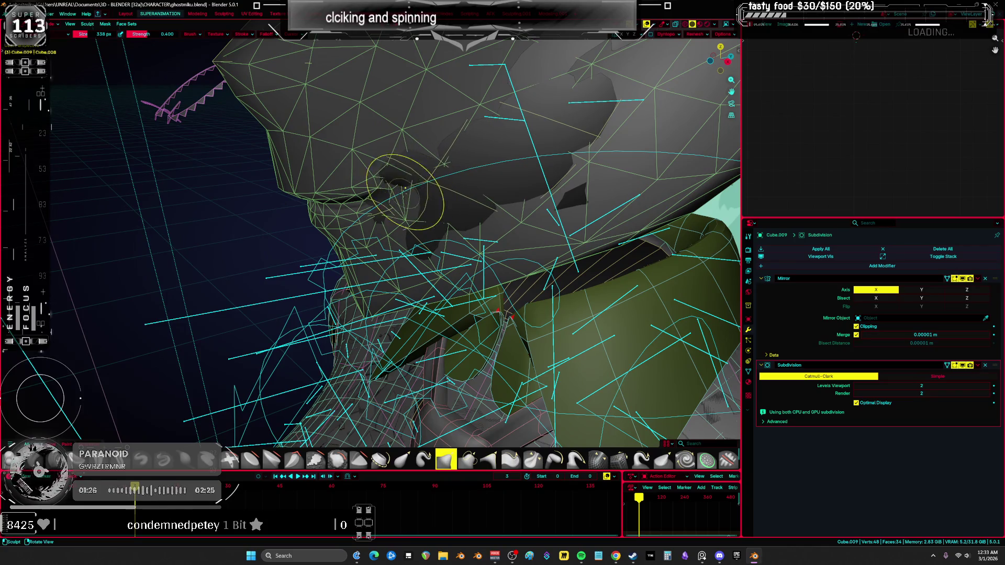
Return to Edit Mode and apply a Shift+E crease to the selected edges
mouse_move(334, 224)
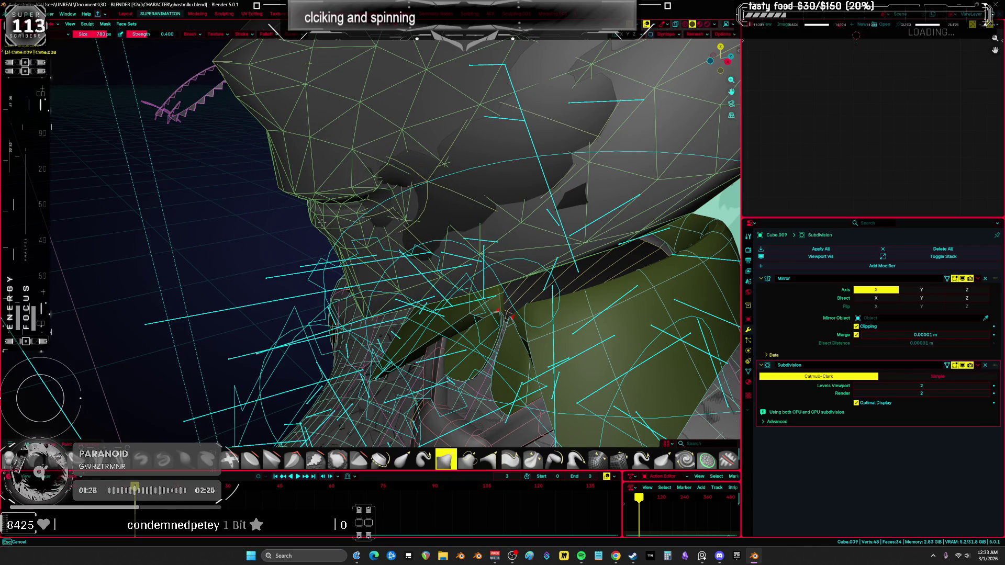
key(Tab)
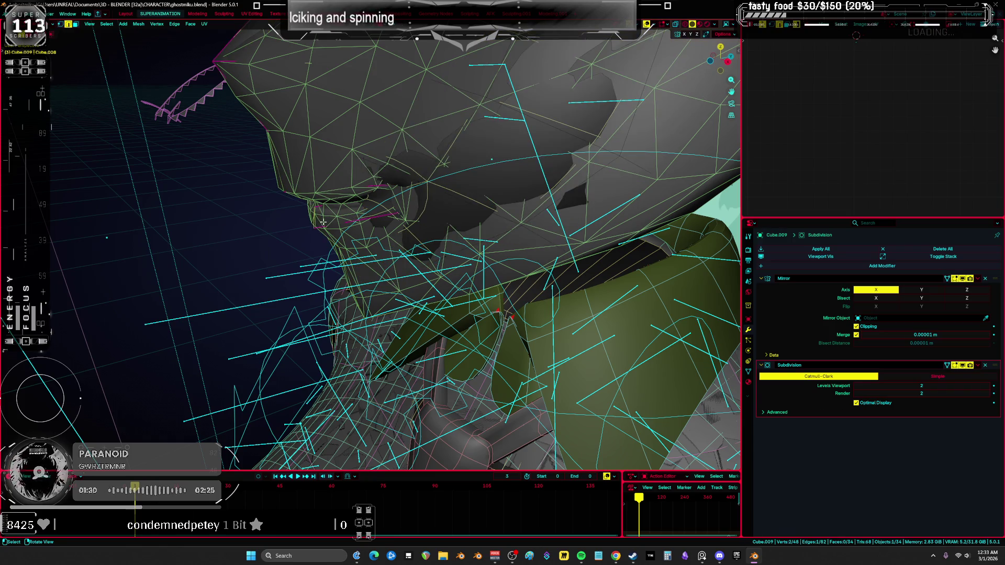
key(shift+e)
click(436, 234)
middle_drag(437, 234, 417, 136)
mouse_move(278, 274)
middle_down()
mouse_move(340, 327)
mouse_move(438, 325)
middle_up()
Extrude a new vertex from beneath the head and adjust it vertically
key(z)
mouse_move(529, 318)
middle_down()
mouse_move(482, 269)
mouse_move(359, 281)
middle_up()
key(z)
click(280, 281)
key(e)
click(304, 340)
mouse_move(303, 340)
middle_down()
mouse_move(313, 365)
mouse_move(322, 356)
middle_up()
key(g)
key(z)
Extrude another vertex near the jaw and reposition it in wireframe view
click(341, 340)
mouse_move(312, 295)
middle_down()
mouse_move(422, 243)
mouse_move(543, 225)
mouse_move(558, 208)
mouse_move(524, 259)
middle_up()
key(e)
click(424, 244)
key(z)
click(547, 219)
key(g)
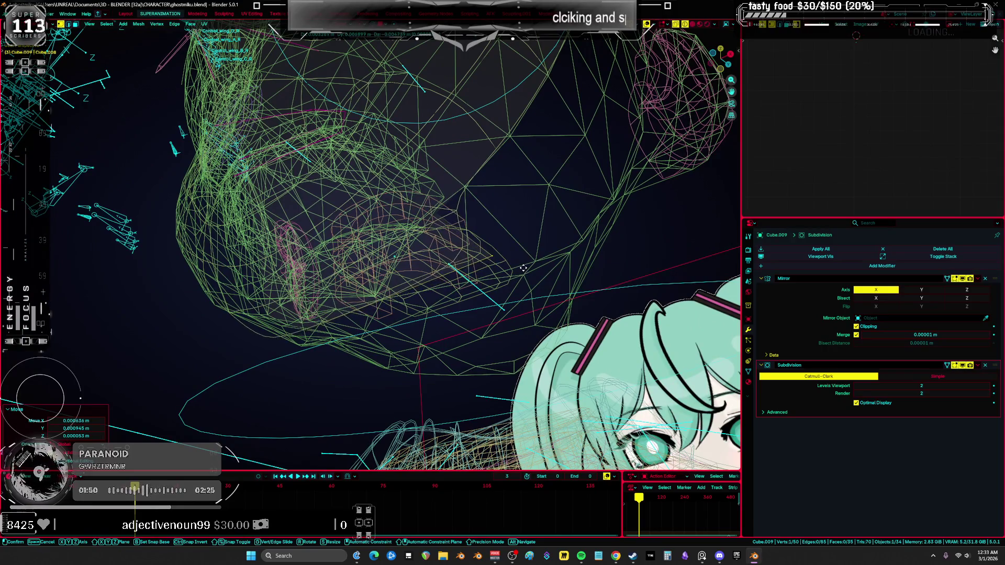
click(521, 263)
key(g)
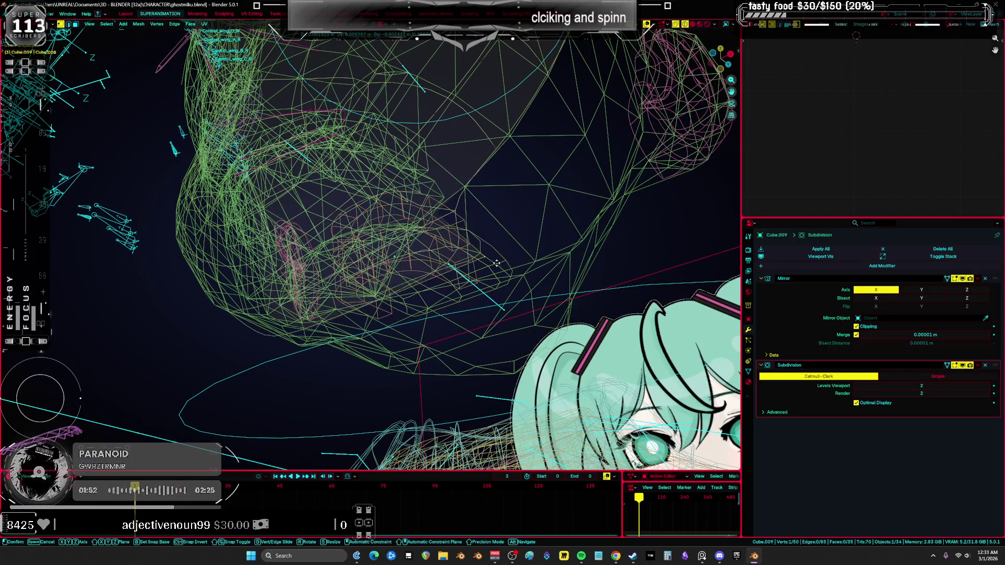
click(508, 278)
Extrude a chain of new vertices around the side of the chin, forming new faces
middle_drag(508, 278, 446, 245)
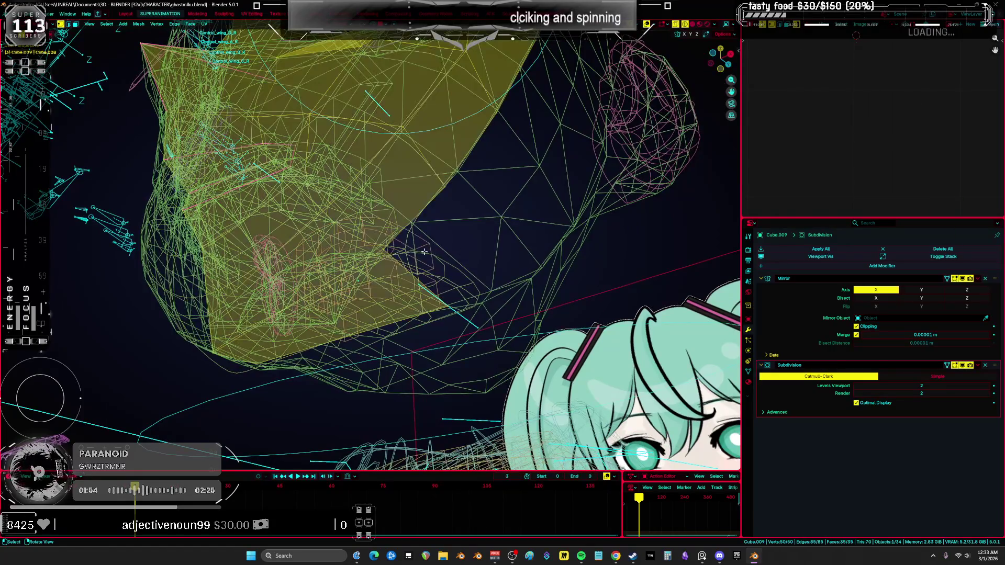
key(e)
click(464, 191)
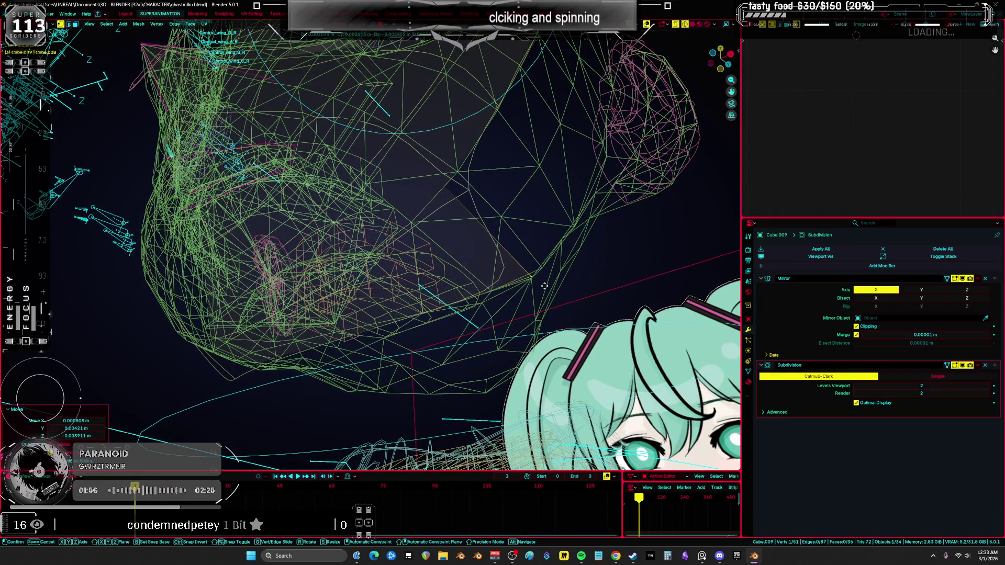
mouse_move(453, 188)
middle_down()
mouse_move(544, 194)
mouse_move(361, 200)
mouse_move(492, 256)
middle_up()
key(e)
click(585, 195)
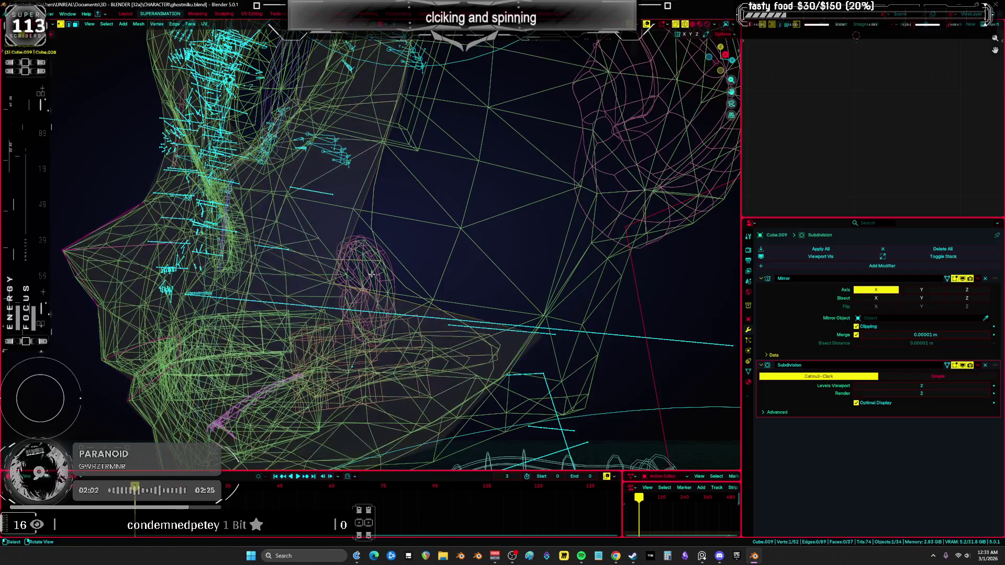
key(e)
click(476, 292)
middle_drag(476, 292, 473, 292)
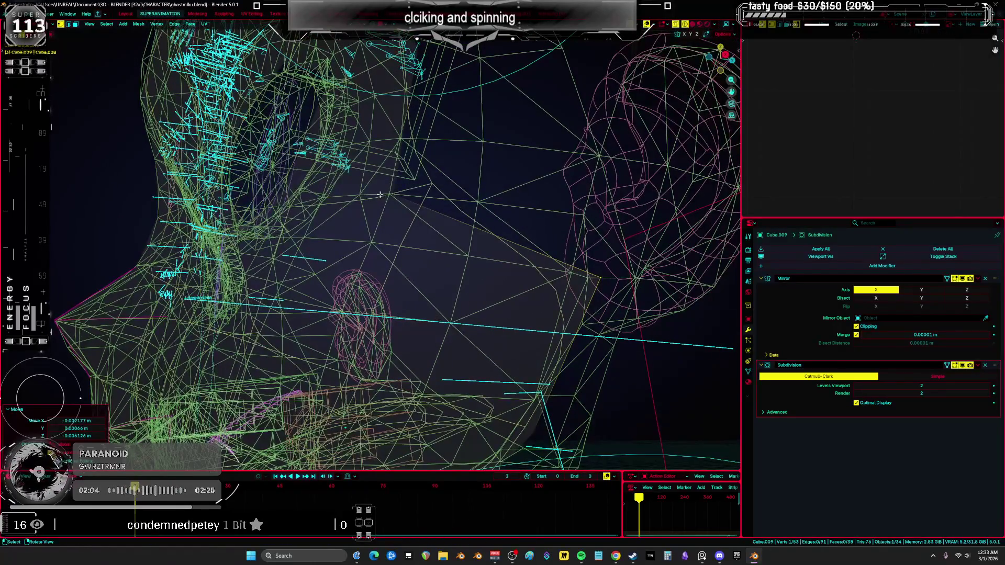
key(e)
click(519, 150)
mouse_move(519, 150)
middle_down()
mouse_move(507, 260)
mouse_move(516, 225)
mouse_move(448, 197)
mouse_move(499, 203)
mouse_move(432, 183)
mouse_move(448, 224)
mouse_move(471, 212)
middle_up()
key(e)
click(497, 201)
Extrude one more vertex from the jaw edge
key(shift+z)
key(a)
key(shift+z)
click(471, 212)
key(e)
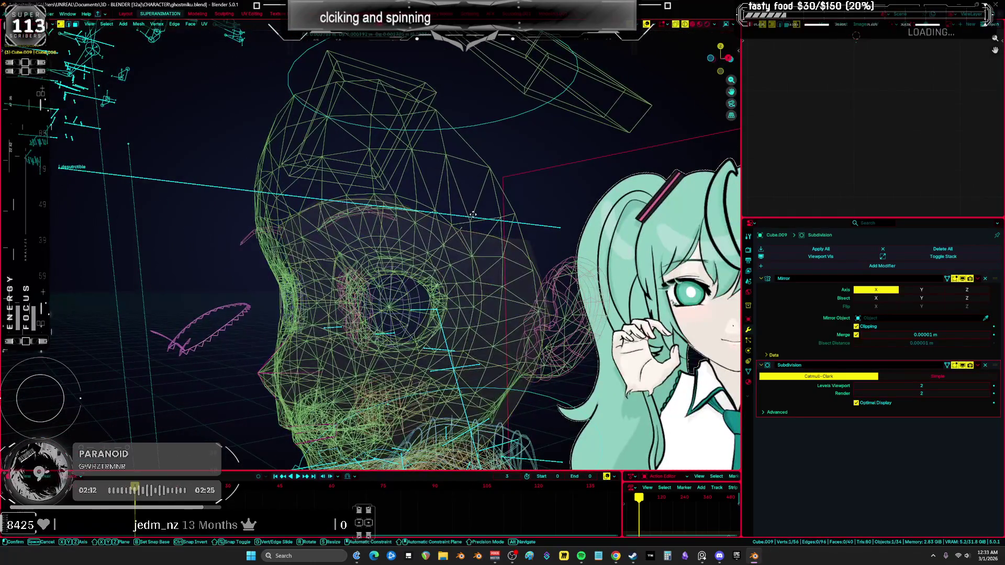
click(492, 173)
middle_drag(491, 172, 262, 217)
Fill a new face between the selected jaw vertices and return to front view
ctrl+click(366, 209)
middle_drag(367, 210, 407, 227)
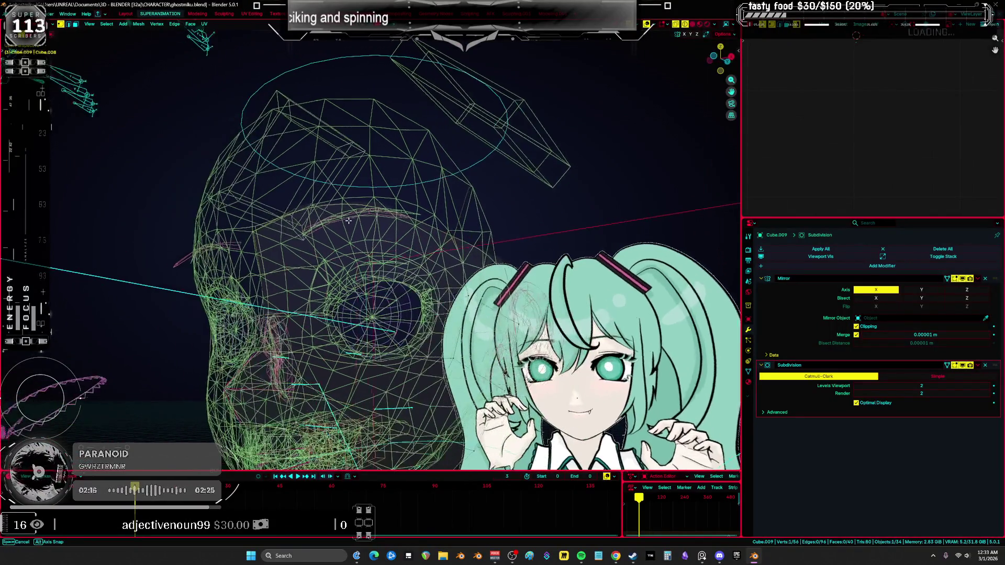
click(428, 226)
key(f)
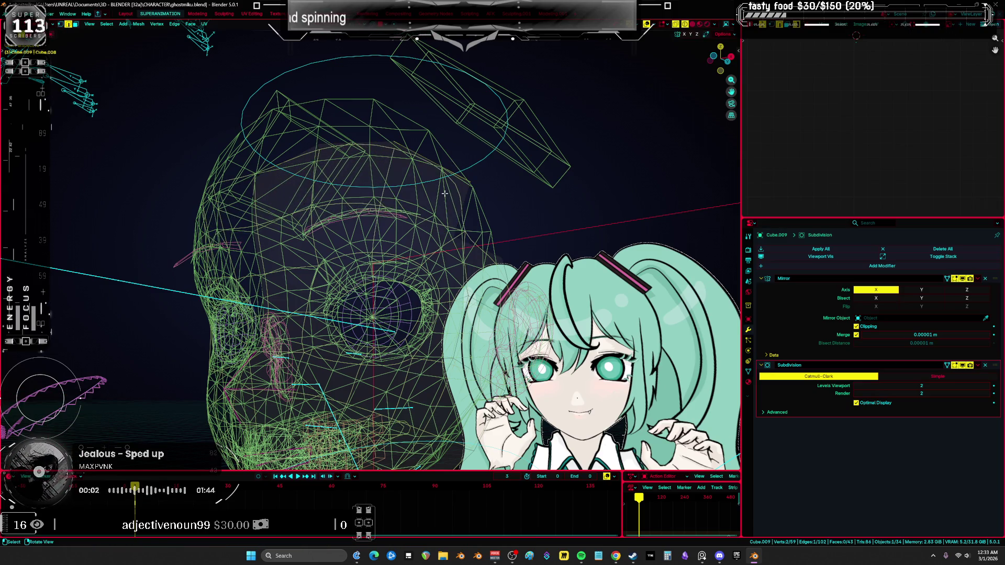
middle_drag(422, 222, 449, 218)
key(KP_1)
key(KP_Decimal)
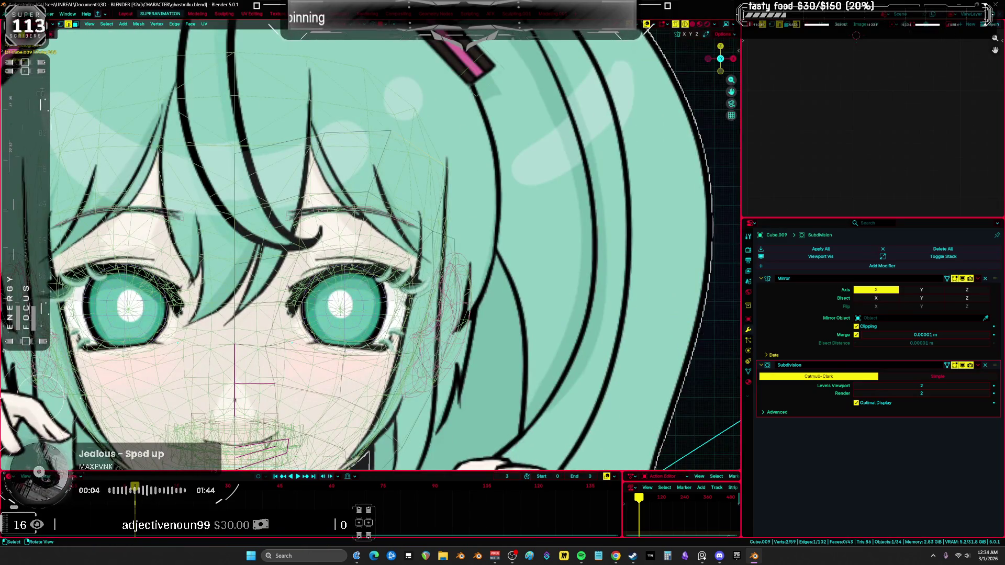
Box-select the face vertices and flatten them vertically to 0.442 scale
scroll(307, 200, up, 2)
drag(355, 154, 601, 201)
key(s)
click(548, 147)
key(s)
key(z)
click(473, 184)
Raise the flattened vertices about 0.005 m along Z
key(g)
key(z)
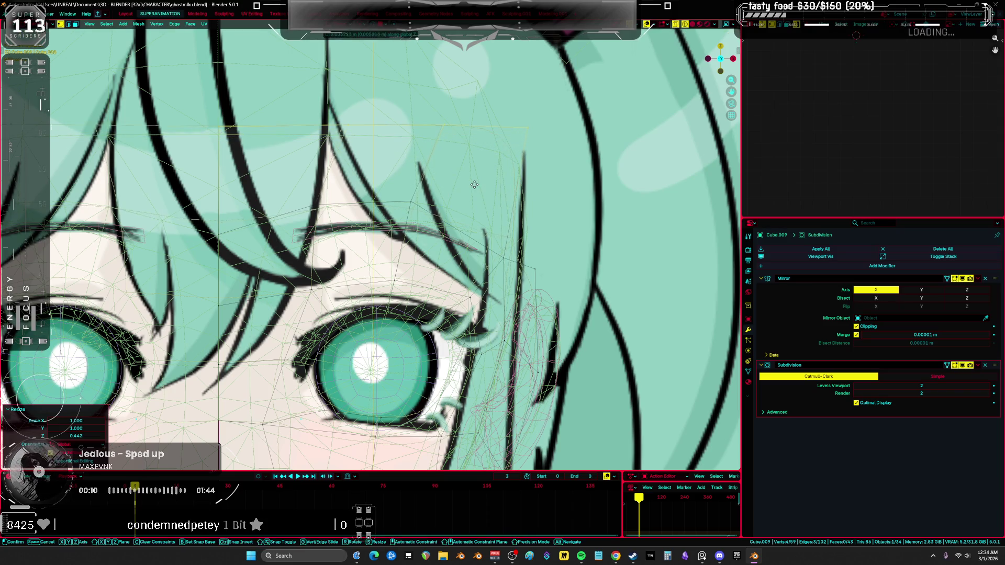
click(474, 184)
mouse_move(474, 184)
middle_down()
mouse_move(438, 187)
mouse_move(510, 153)
mouse_move(505, 197)
mouse_move(470, 215)
middle_up()
key(g)
click(514, 150)
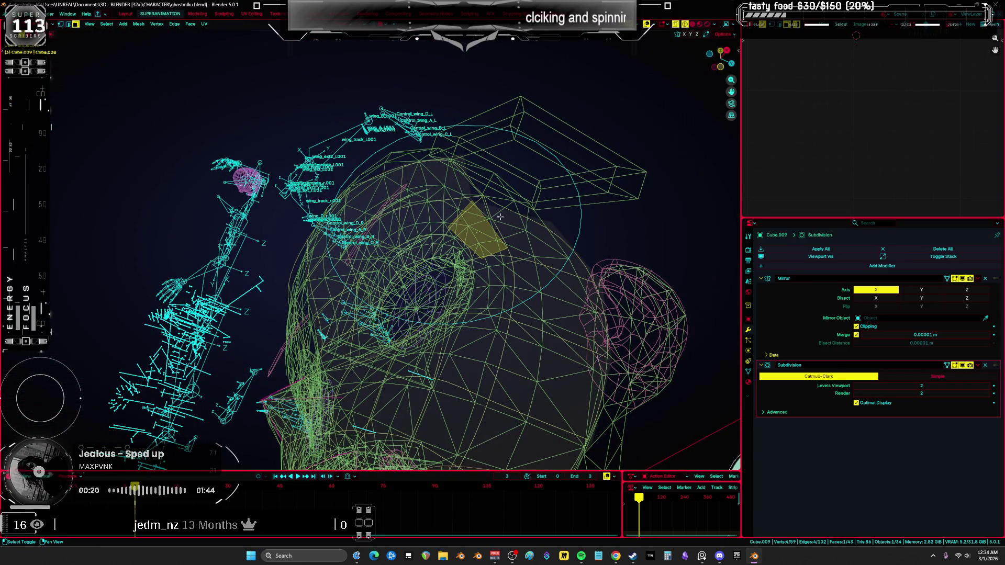
Move the current selection slightly, then select the whole head mesh
mouse_move(507, 184)
middle_down()
mouse_move(528, 167)
mouse_move(507, 175)
mouse_move(514, 205)
mouse_move(565, 261)
mouse_move(555, 244)
middle_up()
key(g)
click(506, 167)
key(a)
click(555, 245)
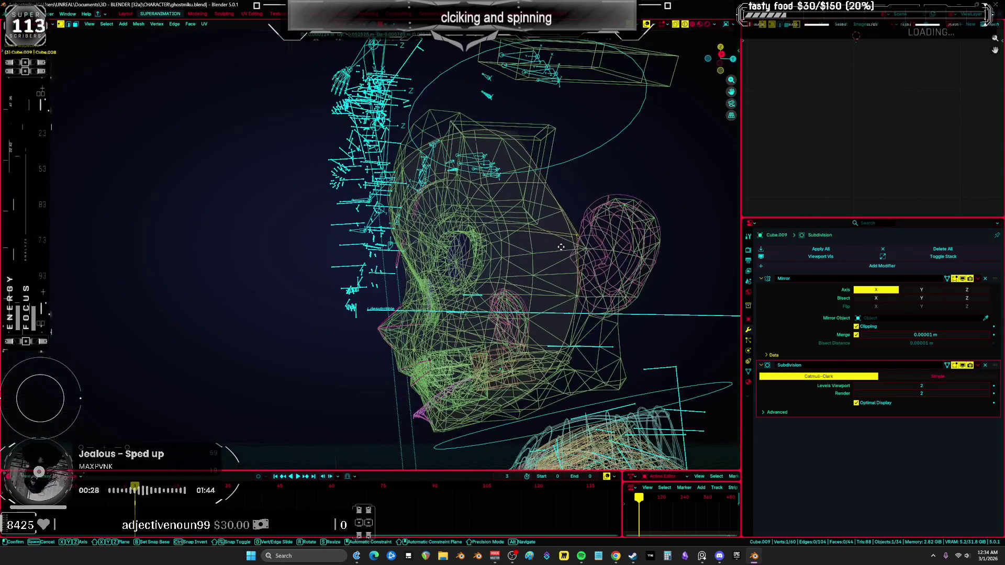
key(a)
Shift the whole head mesh about -0.021 m along X
mouse_move(518, 143)
middle_down()
mouse_move(608, 198)
mouse_move(479, 226)
mouse_move(413, 330)
mouse_move(425, 215)
mouse_move(401, 248)
middle_up()
key(g)
key(x)
click(424, 327)
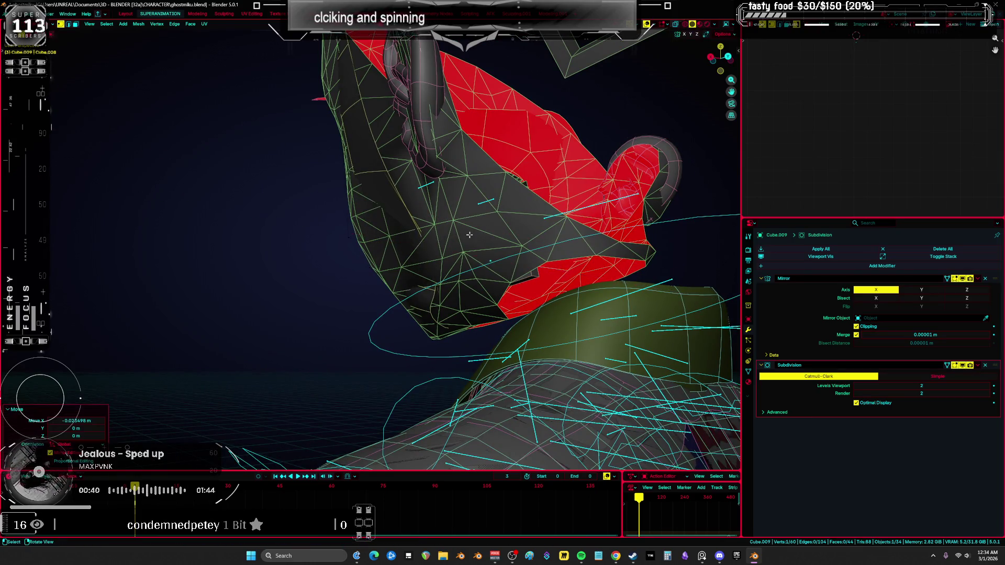
key(ctrl+z)
Try another X move of the whole mesh in see-through view, then cancel it
mouse_move(467, 257)
middle_down()
mouse_move(482, 236)
mouse_move(430, 222)
mouse_move(475, 237)
mouse_move(492, 215)
mouse_move(476, 219)
mouse_move(536, 197)
middle_up()
key(a)
key(alt+z)
click(468, 222)
key(g)
key(x)
right_click(494, 233)
key(alt+z)
key(a)
key(alt+z)
Nudge a single head vertex sideways along X
click(495, 211)
key(g)
key(x)
click(496, 212)
key(g)
key(x)
click(476, 218)
mouse_move(533, 150)
middle_down()
mouse_move(494, 103)
mouse_move(491, 112)
middle_up()
Reselect the head mesh, reposition one vertex, and switch back to sculpting
key(a)
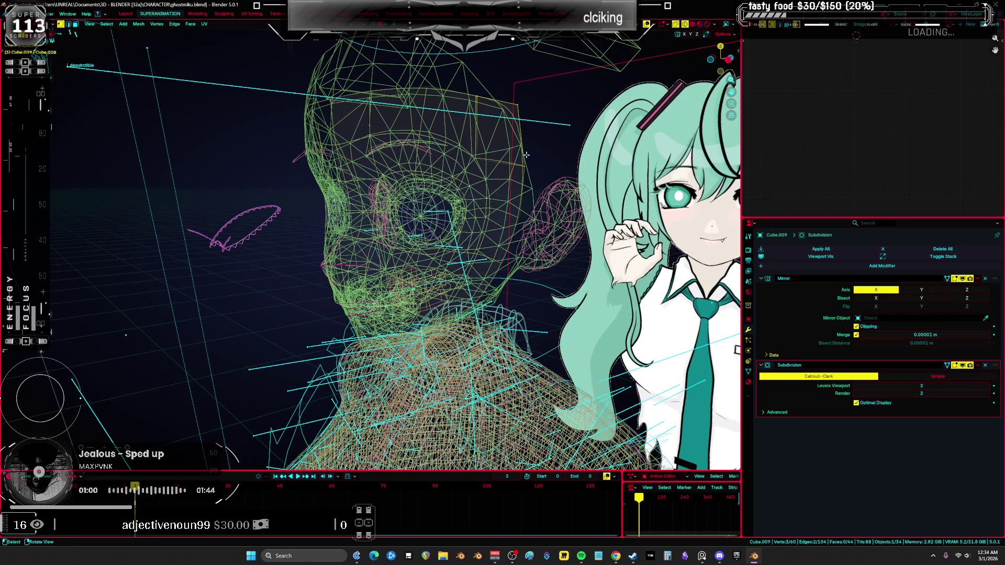
key(a)
middle_drag(526, 155, 485, 166)
drag(485, 166, 485, 167)
mouse_move(484, 168)
middle_down()
mouse_move(476, 174)
mouse_move(484, 204)
middle_up()
key(ctrl+Tab)
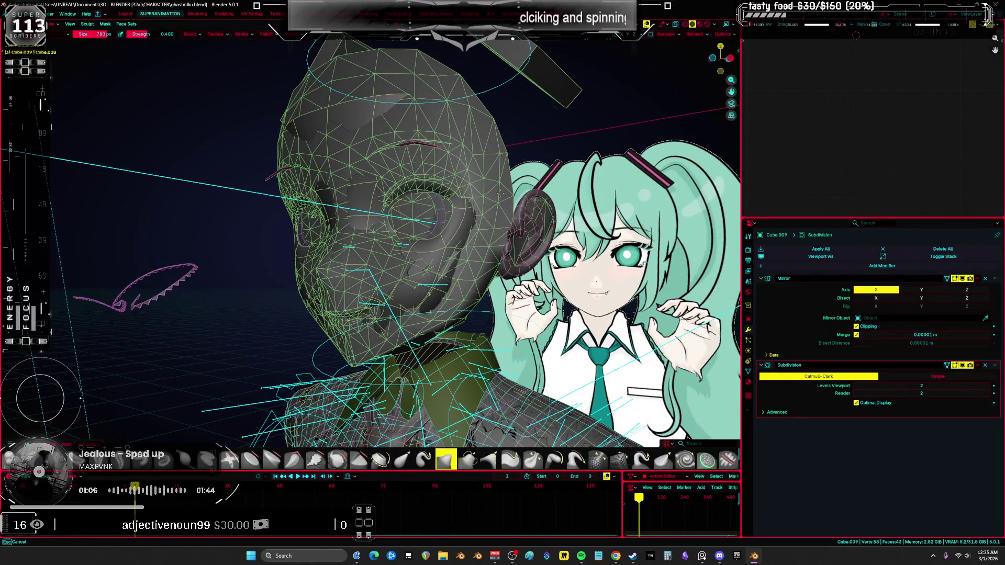
Select five head vertices in vertex mode and move them along X
key(Tab)
mouse_move(499, 196)
middle_down()
mouse_move(515, 198)
mouse_move(498, 298)
middle_up()
key(1)
click(516, 197)
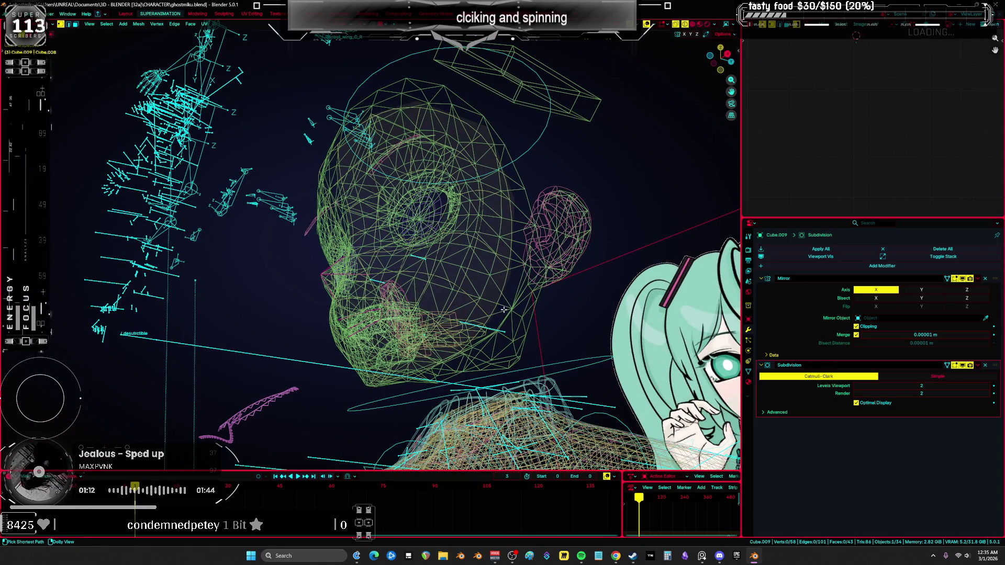
key(shift+z)
mouse_move(439, 107)
middle_down()
mouse_move(542, 239)
mouse_move(515, 111)
middle_up()
key(g)
key(x)
click(542, 240)
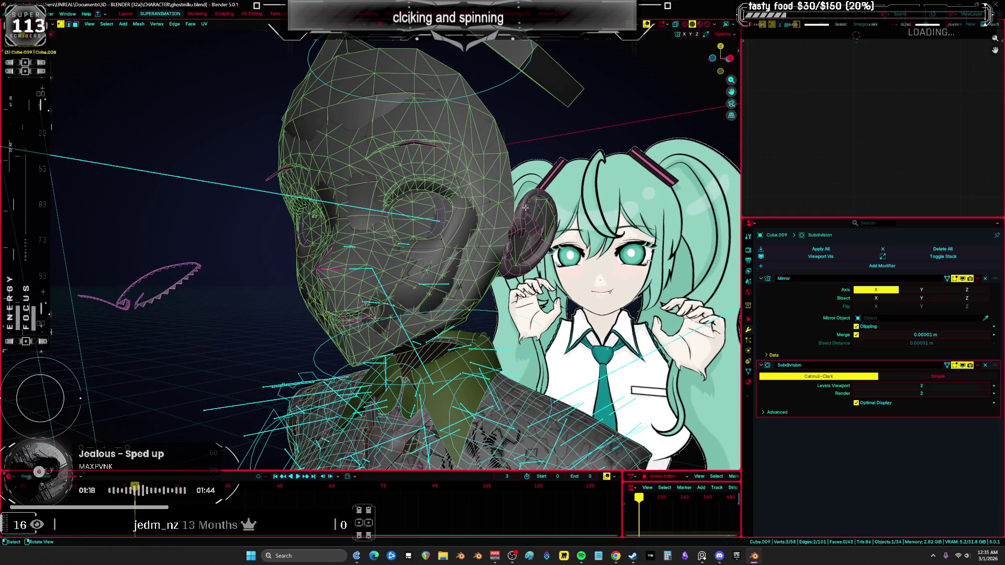
click(456, 313)
Return to Object Mode and save ghostmiku.blend
mouse_move(456, 312)
middle_down()
mouse_move(489, 288)
mouse_move(511, 292)
middle_up()
key(shift+z)
key(shift+z)
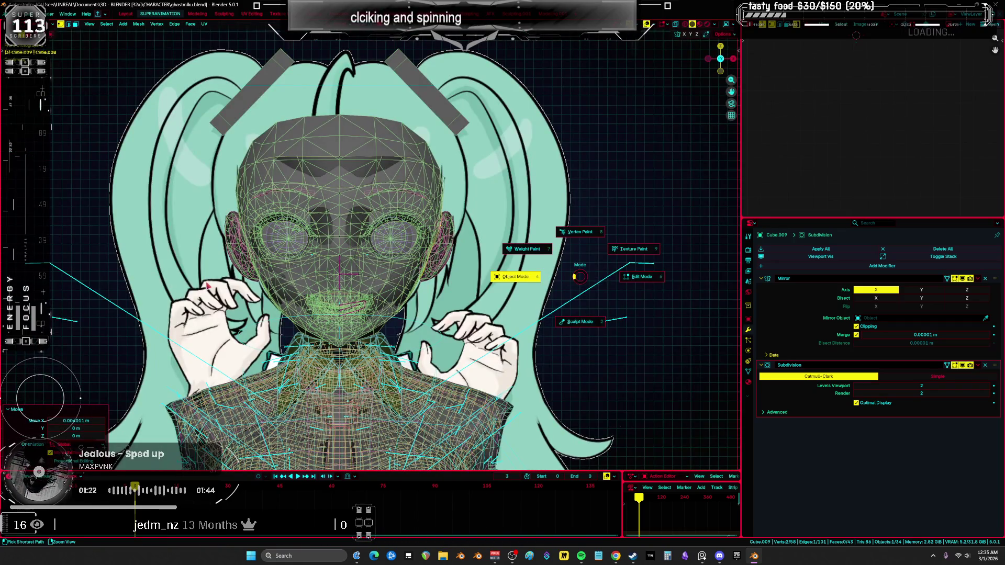
key(Tab)
key(shift+z)
key(ctrl+s)
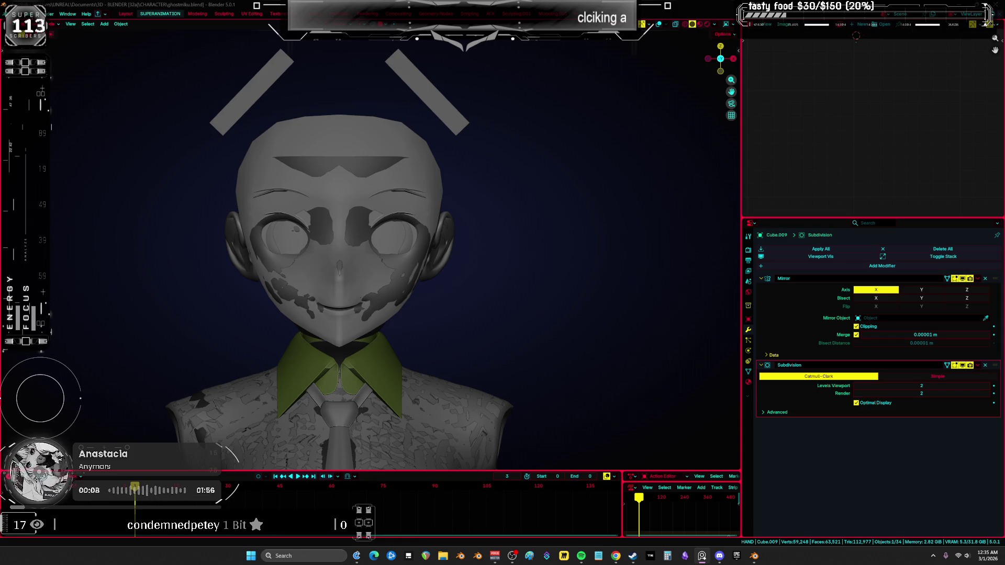
In front view, move the selected head vertices along X to match the reference
mouse_move(452, 250)
middle_down()
mouse_move(504, 247)
mouse_move(497, 236)
mouse_move(402, 222)
middle_up()
key(Tab)
key(KP_1)
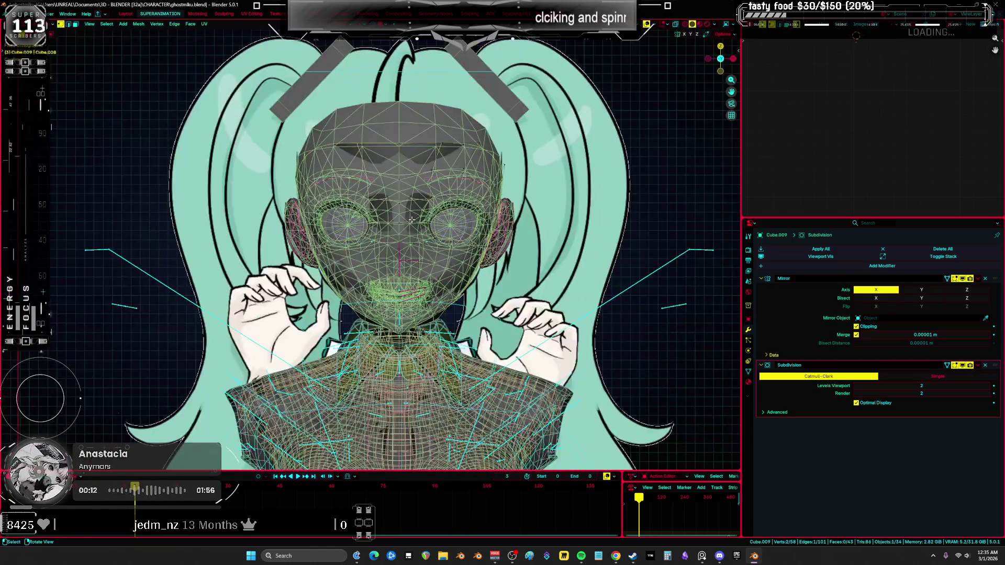
scroll(479, 218, up, 4)
key(g)
key(x)
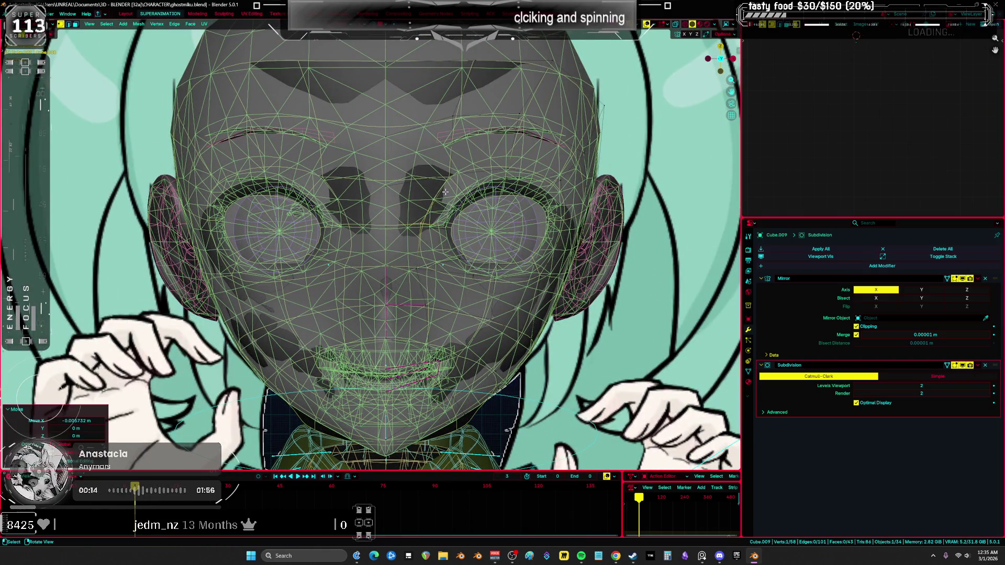
click(435, 178)
Nudge the vertices twice along the Y axis
mouse_move(434, 179)
middle_down()
mouse_move(370, 185)
mouse_move(451, 180)
mouse_move(437, 193)
mouse_move(419, 68)
middle_up()
key(g)
key(y)
click(375, 185)
key(g)
key(y)
click(378, 186)
Select a single vertex and slide it along its edge
key(a)
click(438, 193)
scroll(419, 68, up, 6)
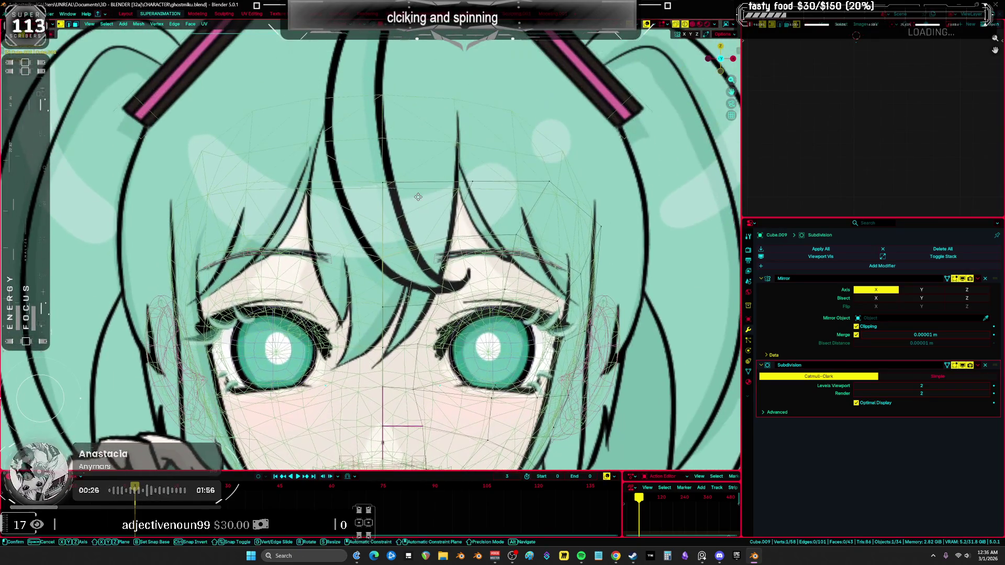
key(a)
scroll(454, 199, down, 5)
key(alt+z)
click(493, 200)
key(shift+v)
click(493, 199)
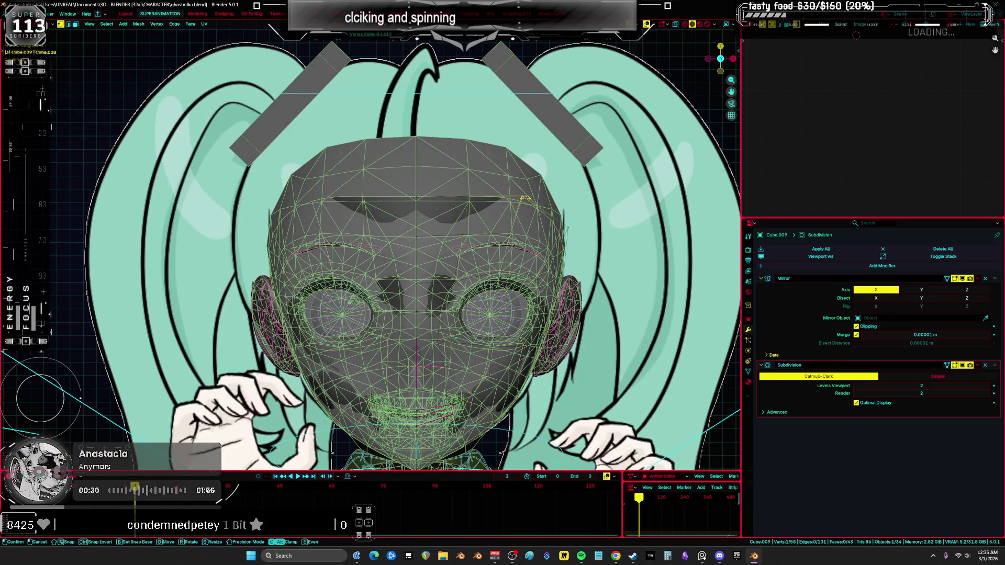
scroll(495, 207, down, 1)
middle_drag(495, 207, 432, 192)
key(shift+alt+z)
key(shift+alt+z)
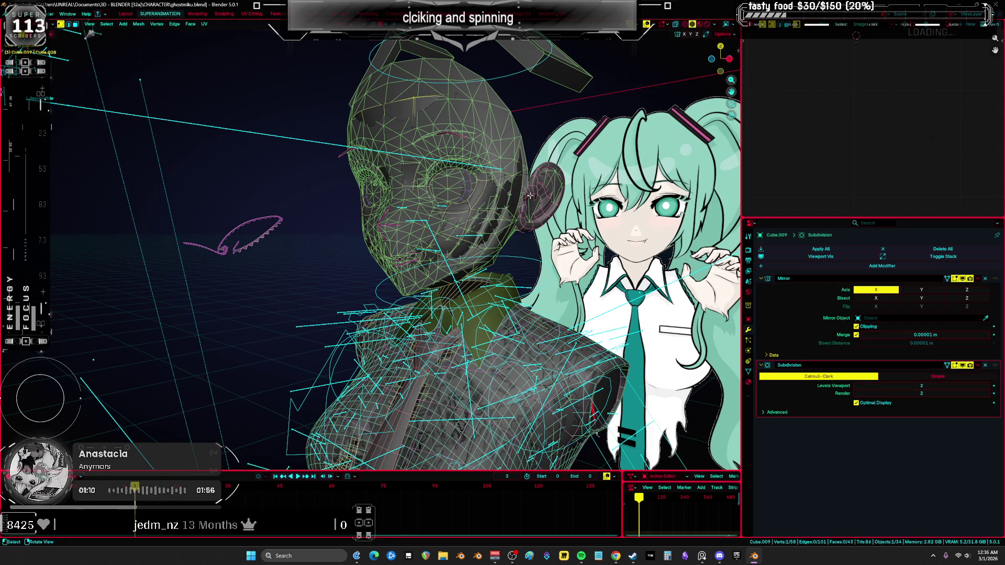
Back in Object Mode, hide the example faces.001 object
mouse_move(507, 194)
middle_down()
mouse_move(479, 201)
mouse_move(583, 170)
middle_up()
key(Tab)
click(479, 202)
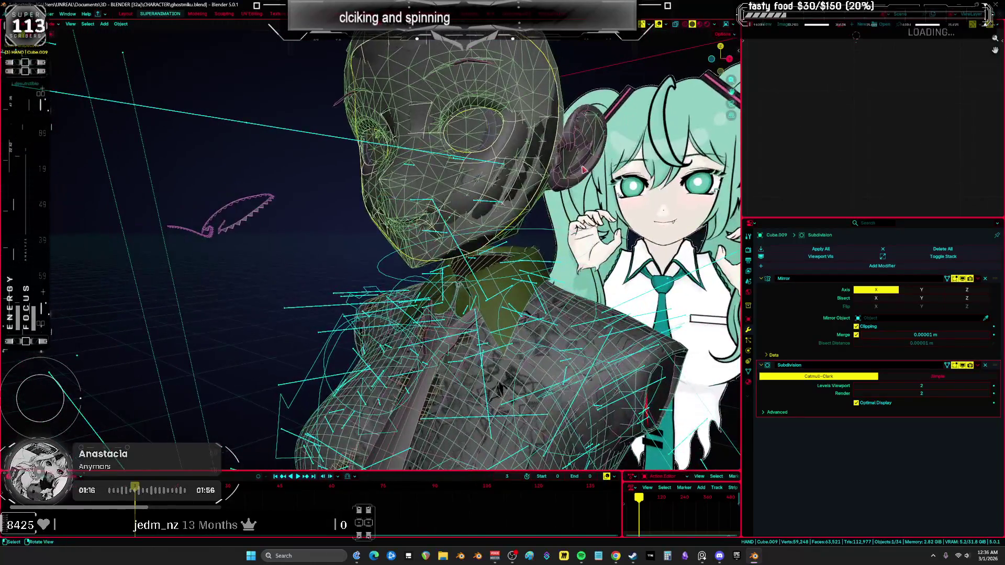
click(563, 127)
click(562, 116)
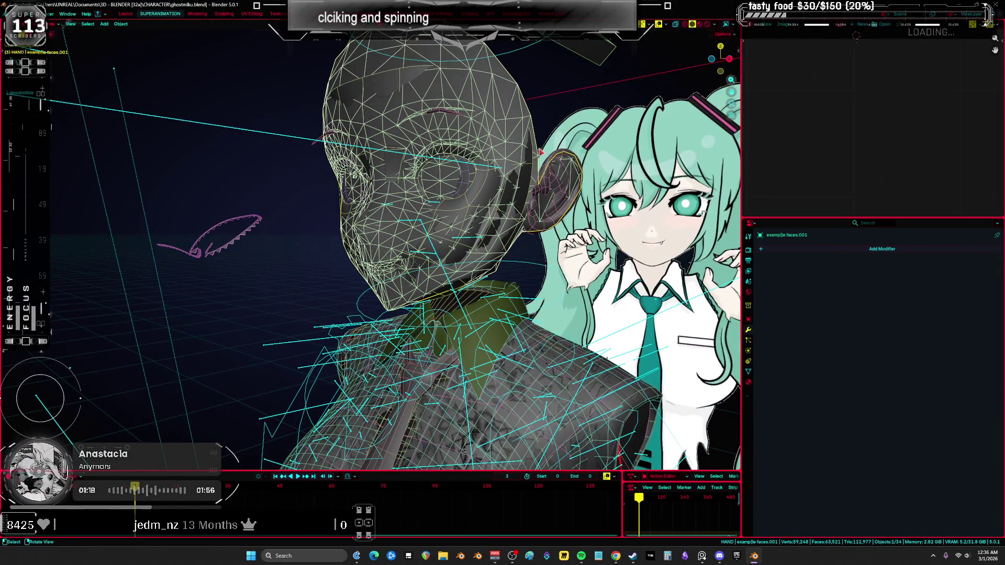
key(h)
Move the example-faces head beside the other sample heads, at about X 1.29 m, Z 1.30 m
mouse_move(561, 116)
middle_down()
mouse_move(466, 205)
mouse_move(509, 196)
mouse_move(520, 243)
middle_up()
key(KP_1)
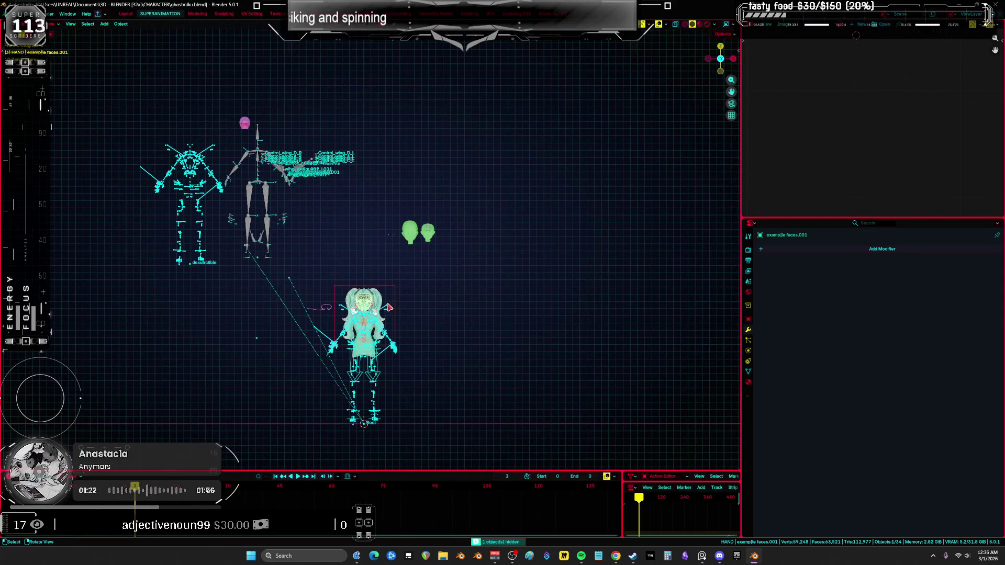
key(g)
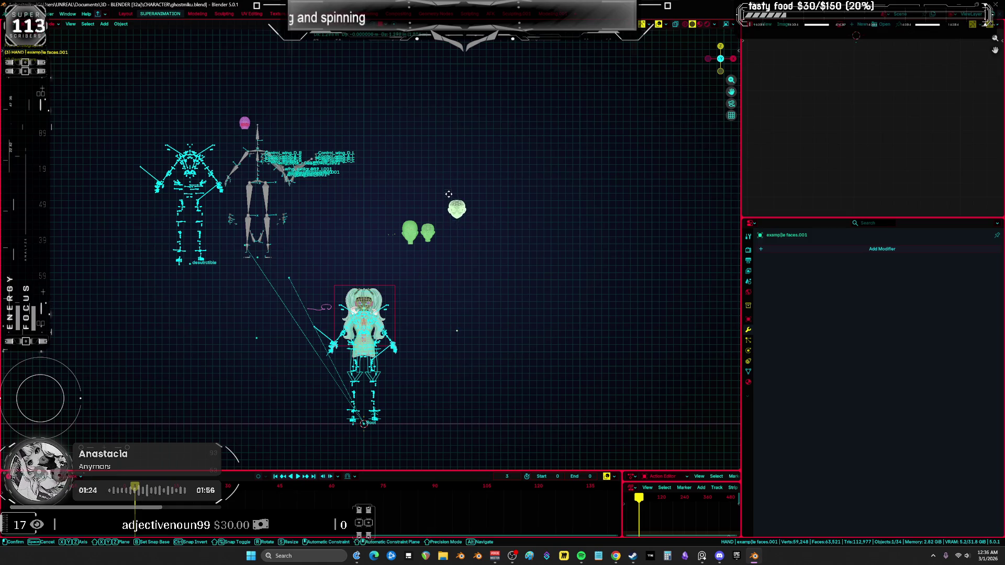
click(448, 194)
Check the body in local view, return to front view and start editing the head mesh
key(KP_Divide)
mouse_move(408, 251)
middle_down()
mouse_move(375, 251)
mouse_move(521, 226)
mouse_move(469, 219)
mouse_move(461, 203)
middle_up()
key(KP_Divide)
key(KP_1)
click(500, 203)
key(Tab)
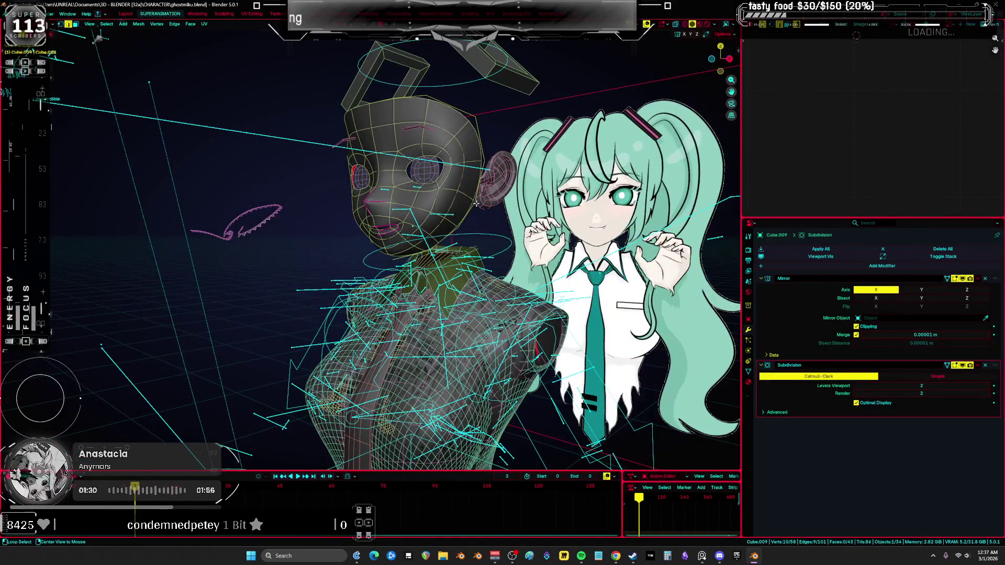
Extrude the head's bottom loop downward twice, flattening each new ring with S Z
key(e)
key(KP_3)
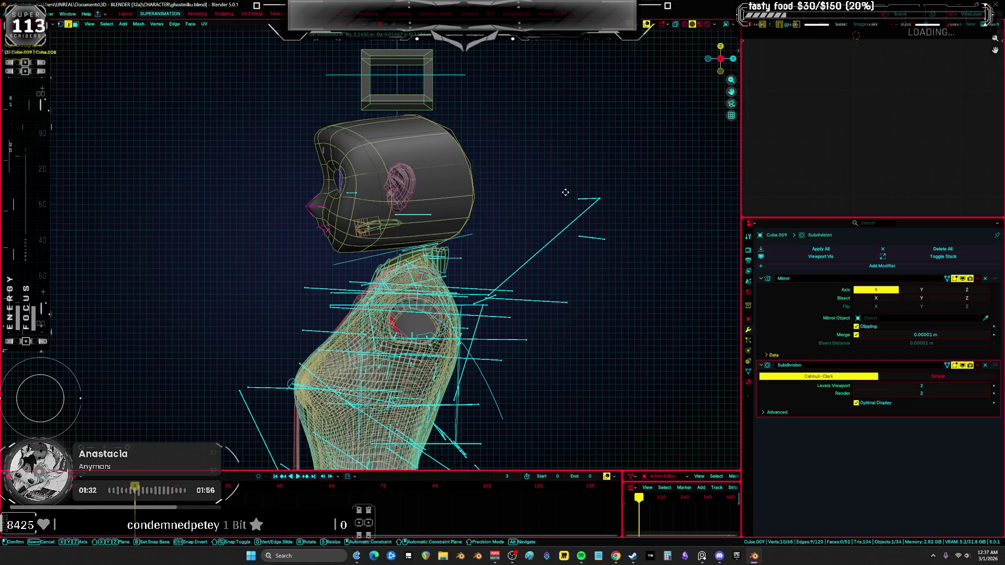
click(503, 194)
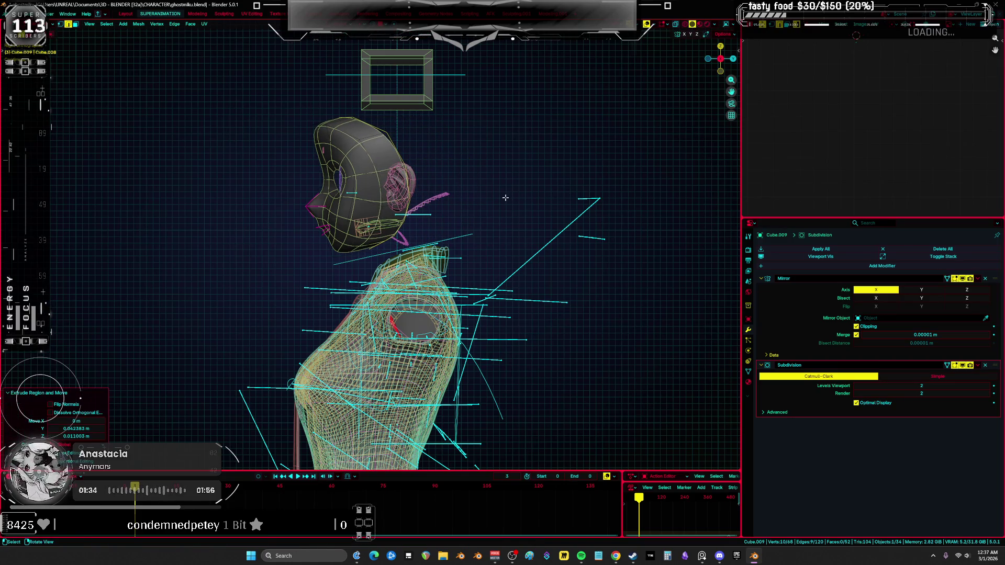
key(s)
key(z)
click(524, 193)
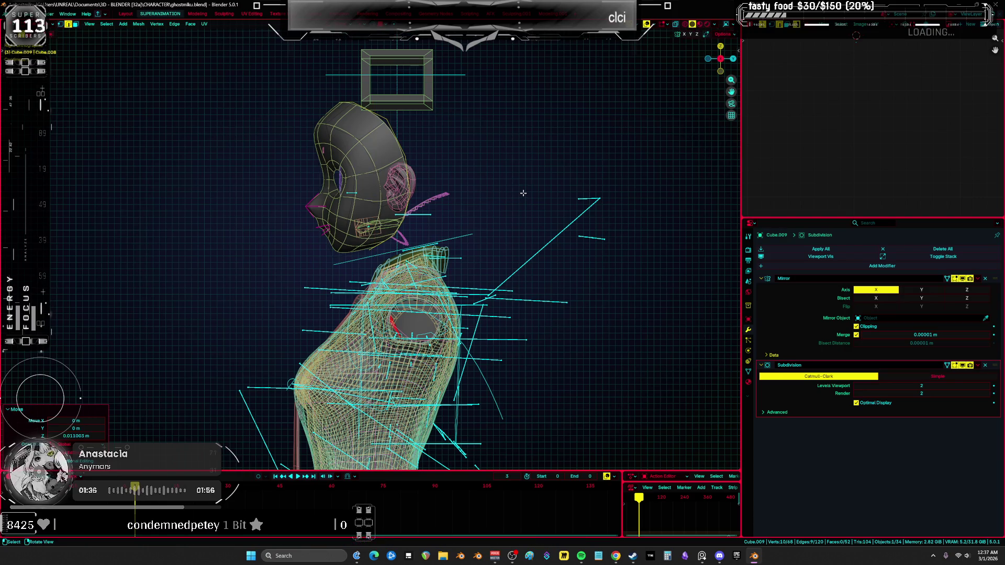
key(e)
click(558, 189)
key(s)
key(z)
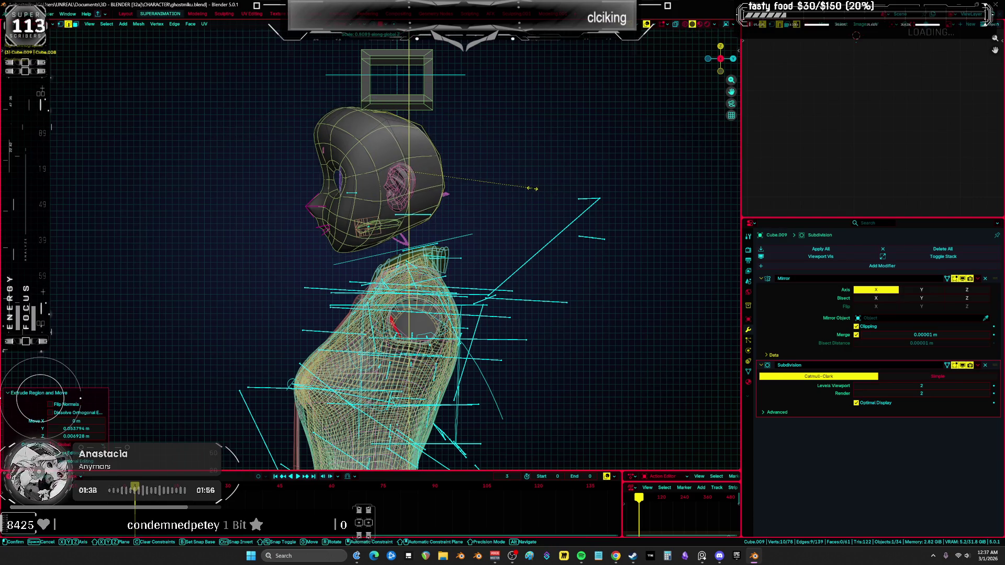
click(555, 188)
Try narrowing the ring front to back in X-ray view, then undo it
mouse_move(555, 189)
middle_down()
mouse_move(505, 195)
mouse_move(547, 184)
middle_up()
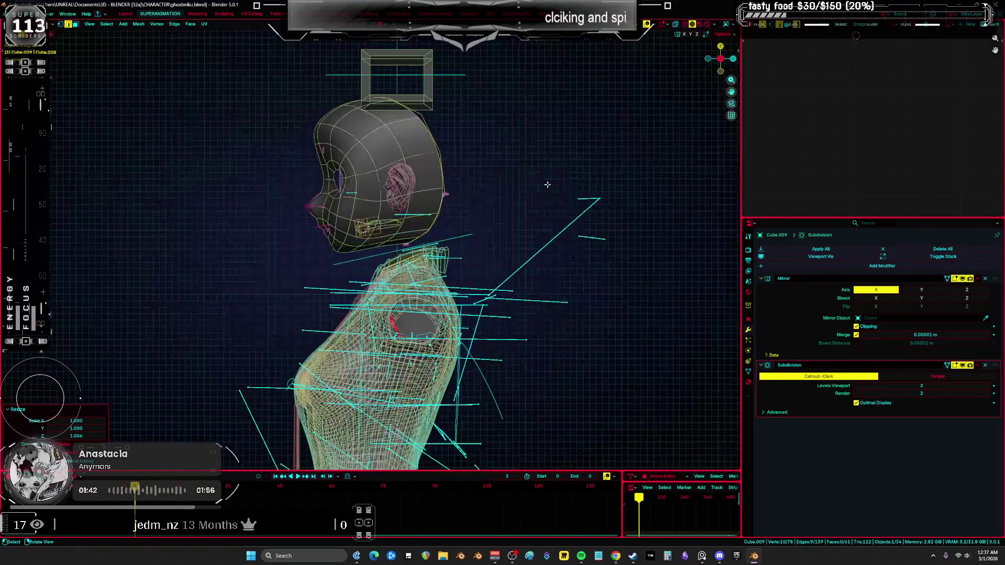
key(alt+z)
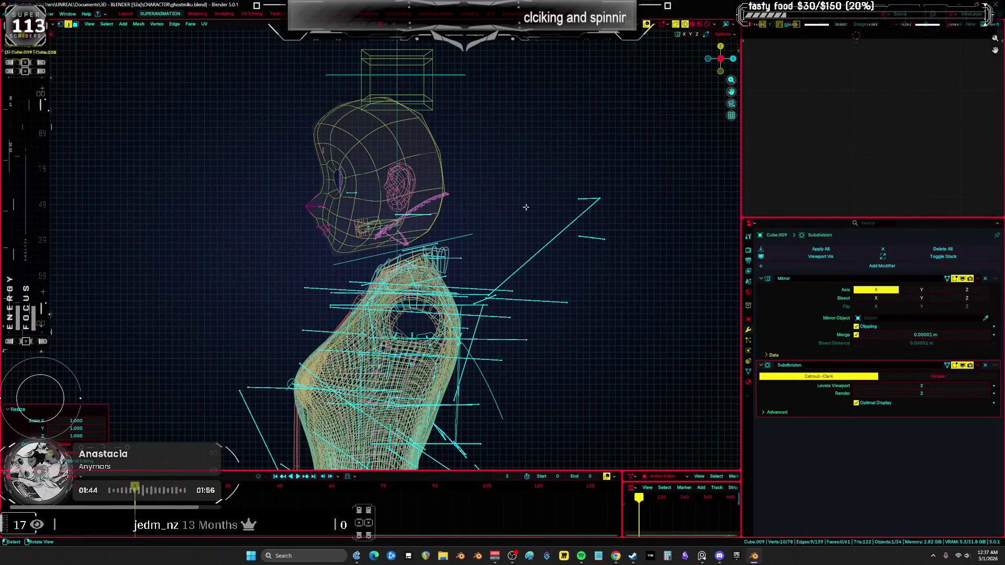
key(s)
key(y)
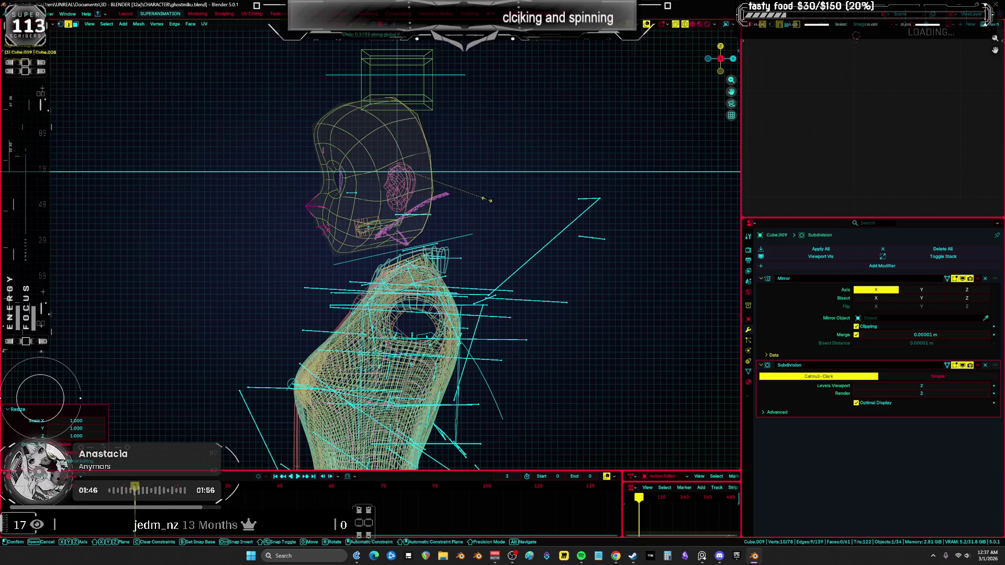
click(503, 199)
key(g)
key(alt+z)
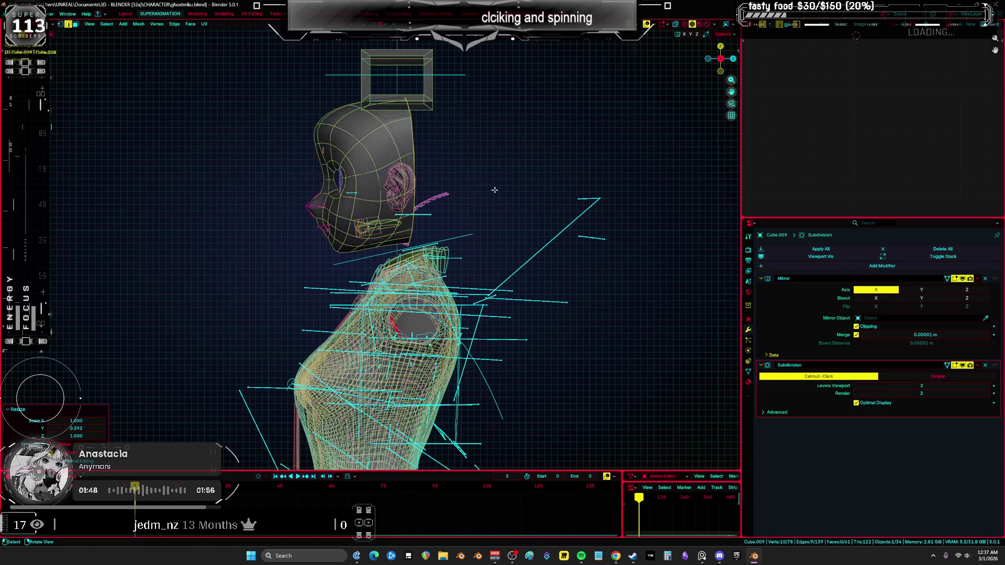
alt+middle_drag(471, 189, 452, 183)
key(Escape)
key(ctrl+z)
mouse_move(539, 180)
middle_down()
mouse_move(510, 177)
mouse_move(489, 192)
middle_up()
right_click(489, 193)
Make the red face region perfectly round with LoopTools Circle
mouse_move(518, 193)
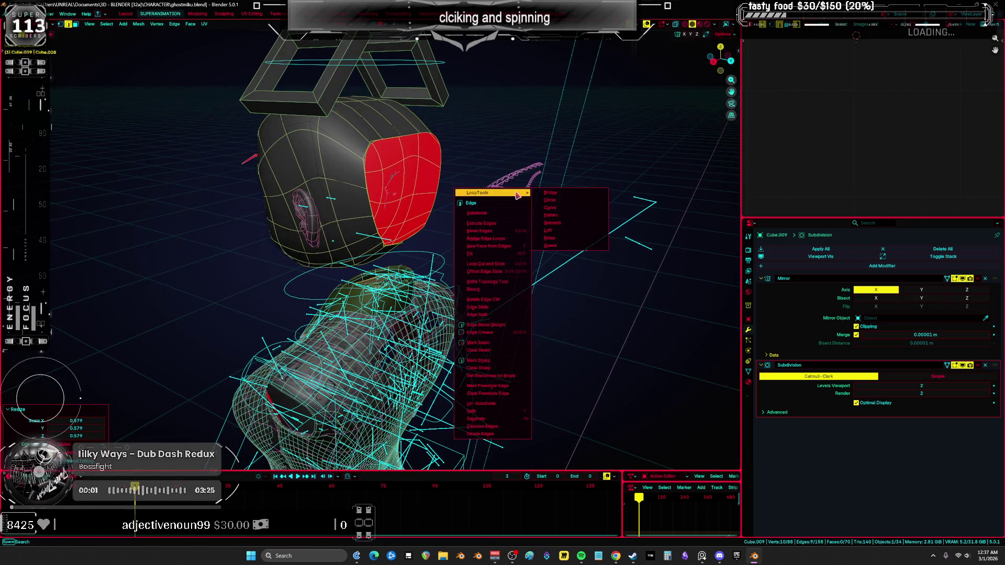
click(554, 200)
mouse_move(554, 200)
middle_down()
mouse_move(521, 173)
mouse_move(392, 142)
middle_up()
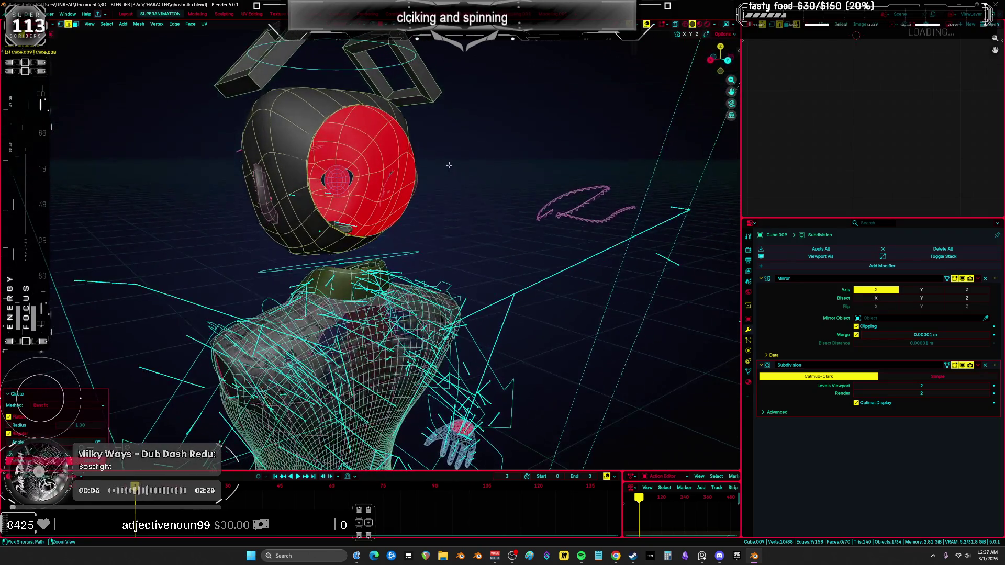
Connect two face vertices with an edge, fill new faces, and return to sculpting
key(1)
click(366, 102)
shift+click(380, 233)
key(f)
middle_drag(380, 234, 378, 187)
key(j)
mouse_move(351, 142)
middle_down()
mouse_move(326, 144)
mouse_move(371, 166)
middle_up()
key(ctrl+Tab)
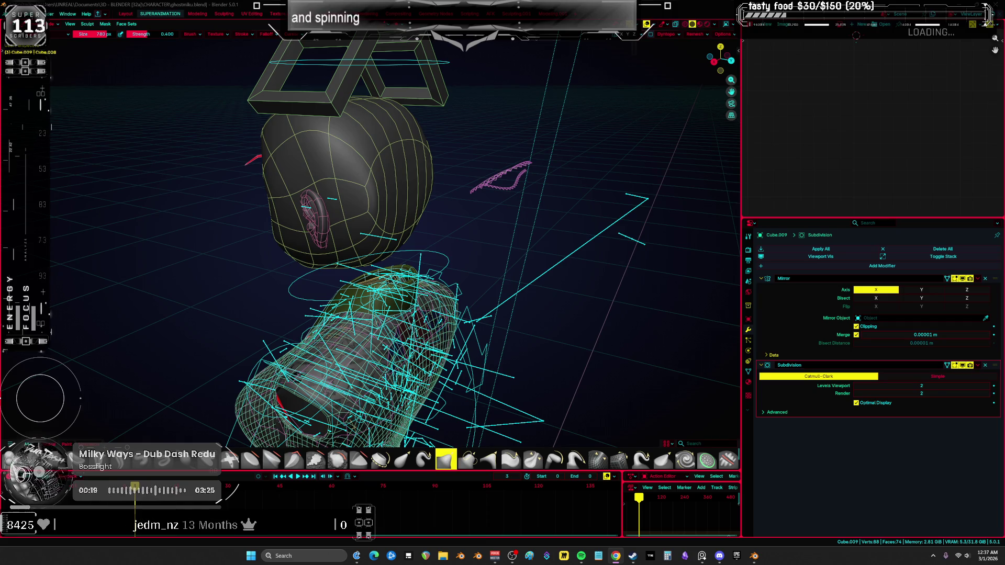
Resize the sculpt brush with F while viewing the head from above, side and behind
mouse_move(544, 175)
middle_down()
mouse_move(409, 274)
mouse_move(388, 251)
mouse_move(429, 258)
middle_up()
key(Tab)
key(ctrl+Tab)
key(ctrl+Tab)
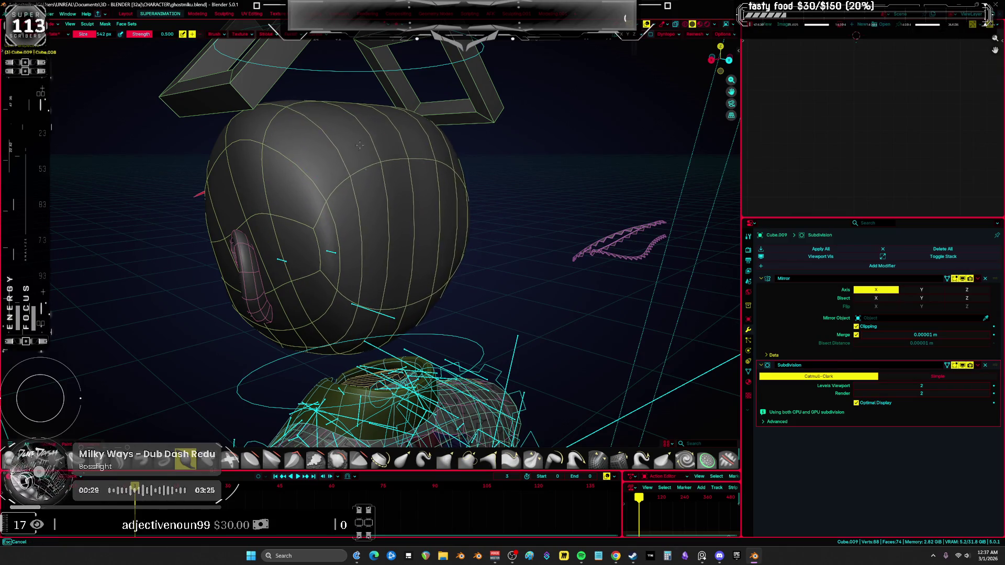
middle_drag(359, 145, 348, 171)
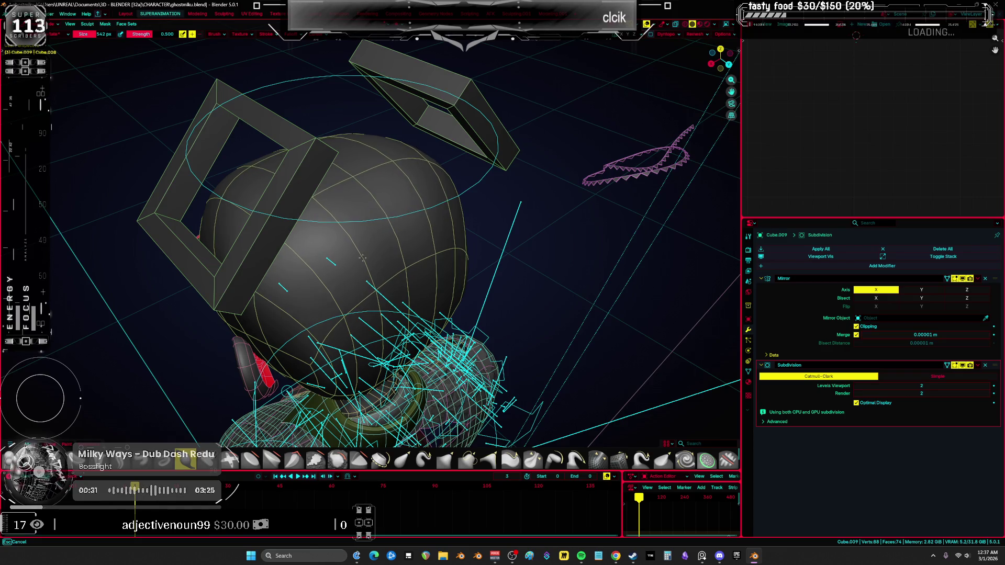
middle_drag(376, 257, 369, 115)
key(f)
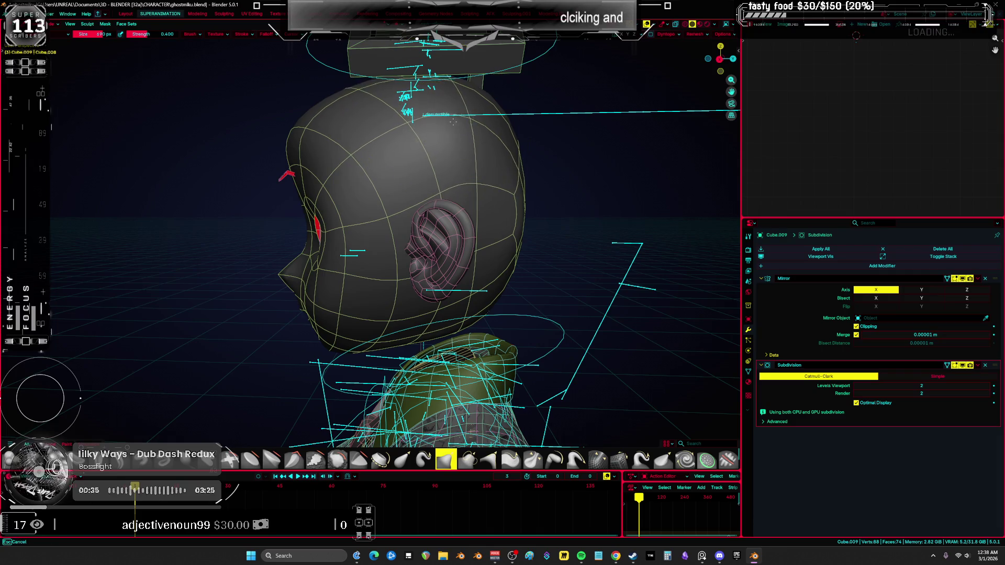
mouse_move(453, 122)
middle_down()
mouse_move(416, 122)
mouse_move(377, 173)
middle_up()
Delete a strip of faces along the head's centre
key(Escape)
key(Tab)
click(309, 261)
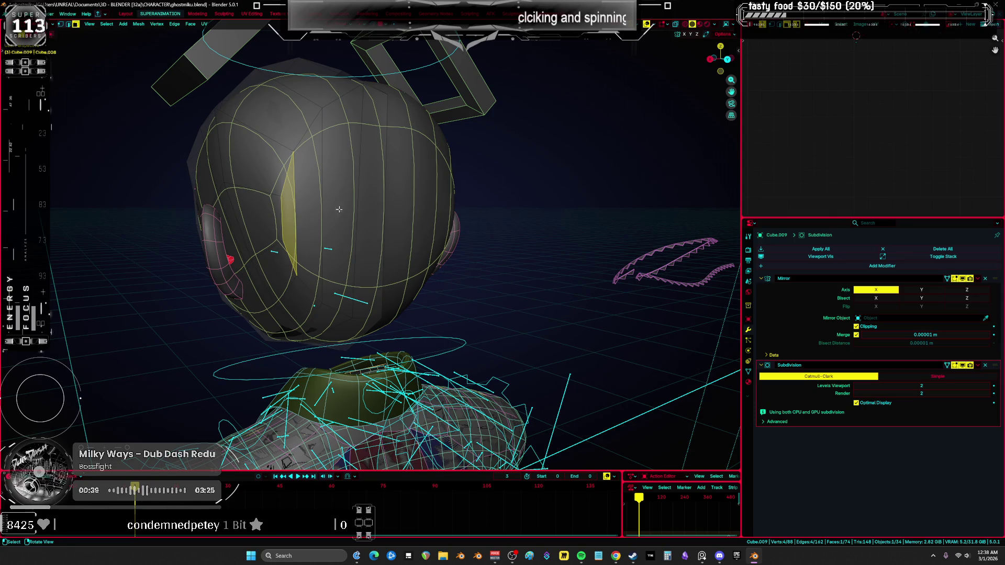
ctrl+shift+click(373, 202)
key(x)
click(373, 203)
mouse_move(373, 202)
middle_down()
mouse_move(326, 170)
mouse_move(302, 90)
mouse_move(307, 178)
middle_up()
click(326, 170)
key(ctrl+z)
Fill the opening with a face and add a centred loop cut along the strip
click(302, 90)
key(f)
click(304, 67)
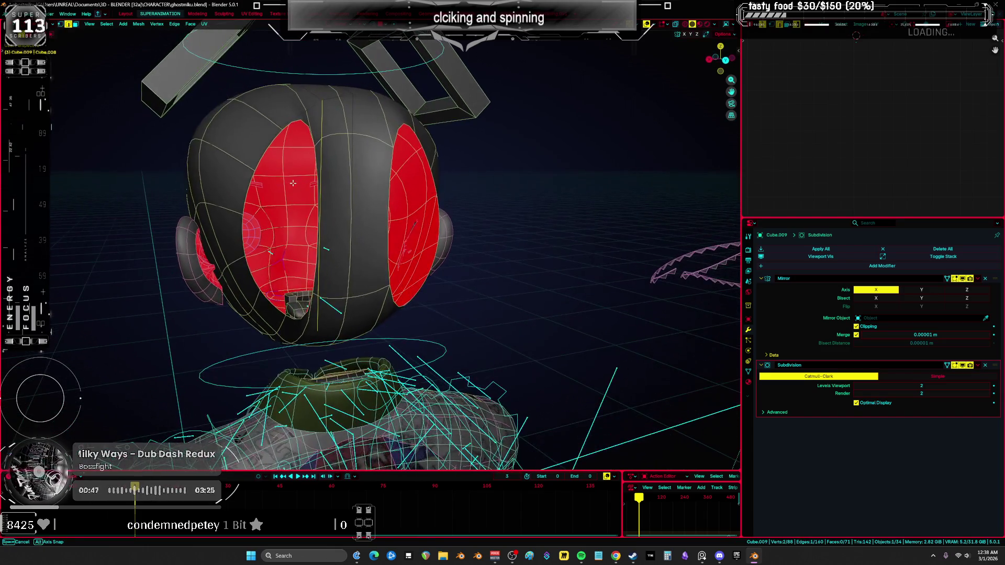
key(ctrl+r)
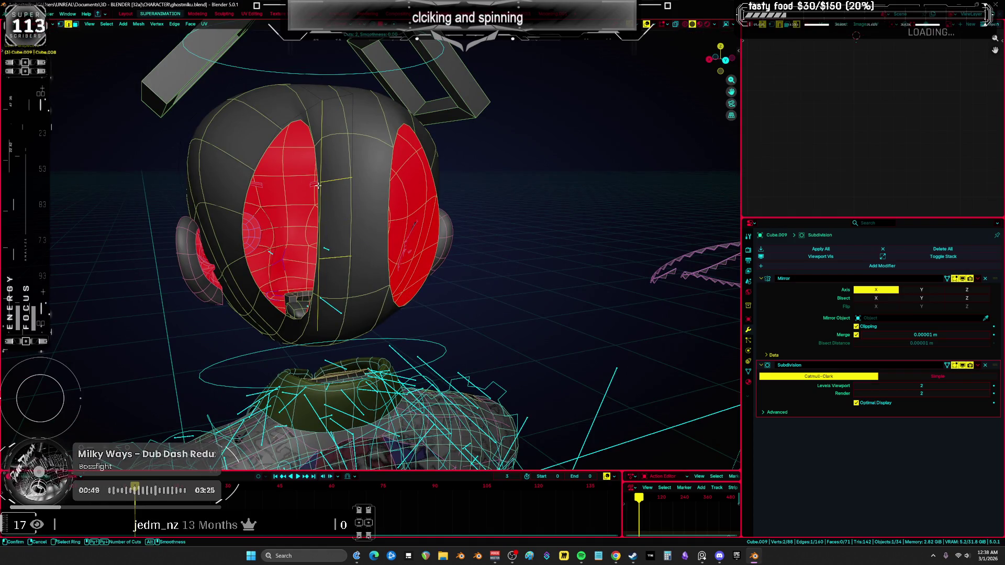
click(318, 186)
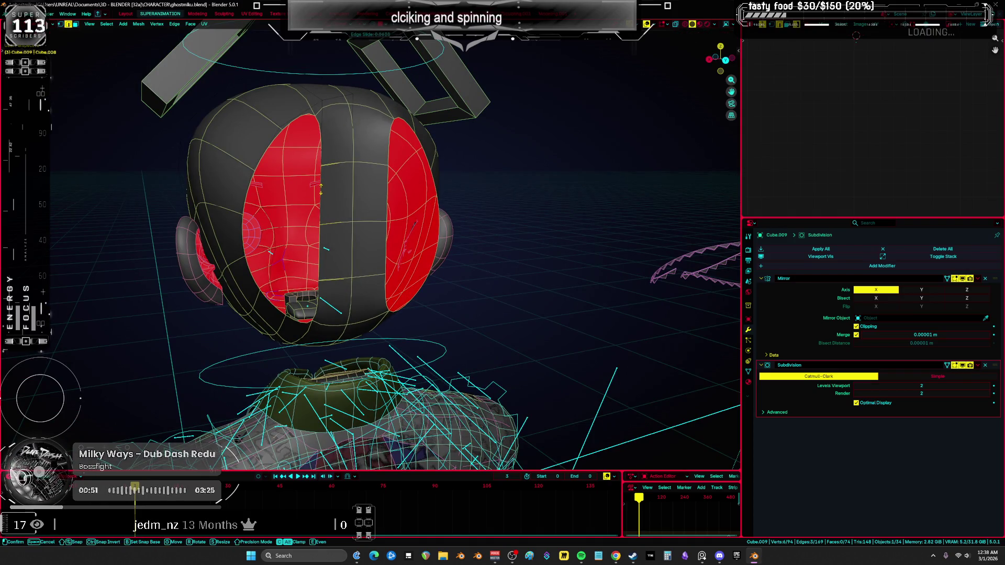
click(303, 112)
key(f)
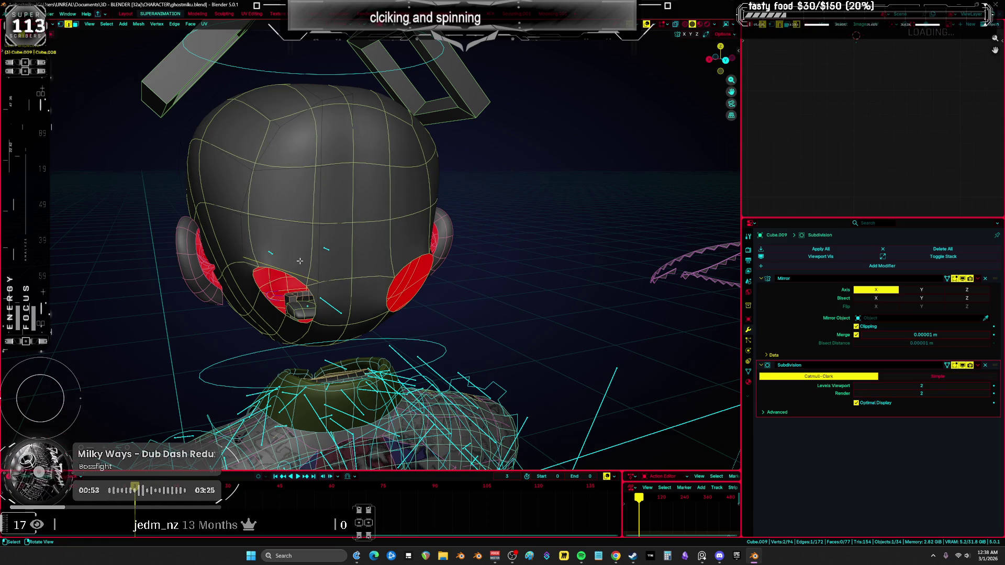
Select the whole head mesh, switch to sculpting and smooth the surface
mouse_move(315, 310)
middle_down()
mouse_move(350, 235)
mouse_move(371, 225)
mouse_move(372, 243)
middle_up()
key(a)
key(alt+a)
key(a)
key(alt+a)
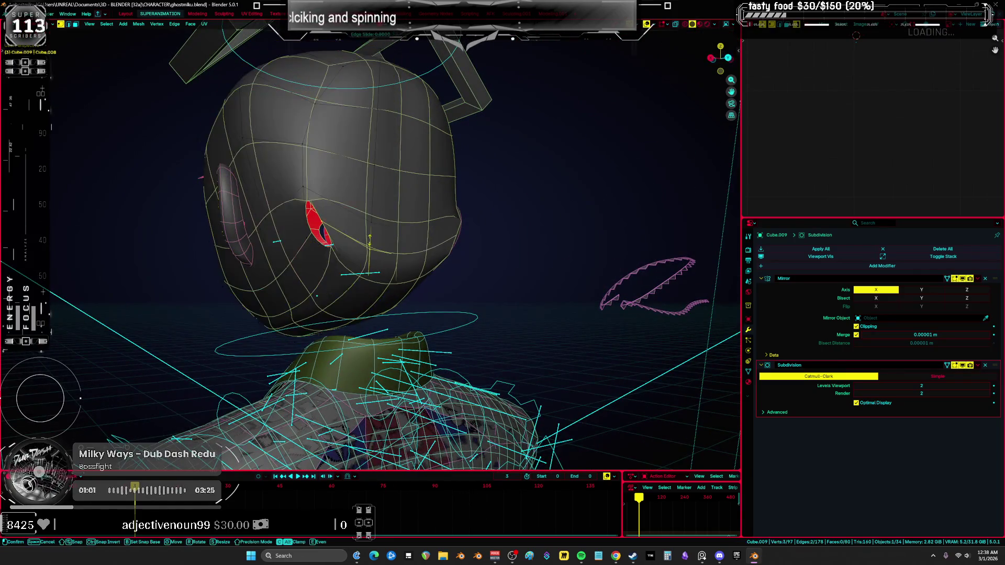
middle_drag(332, 220, 372, 188)
key(a)
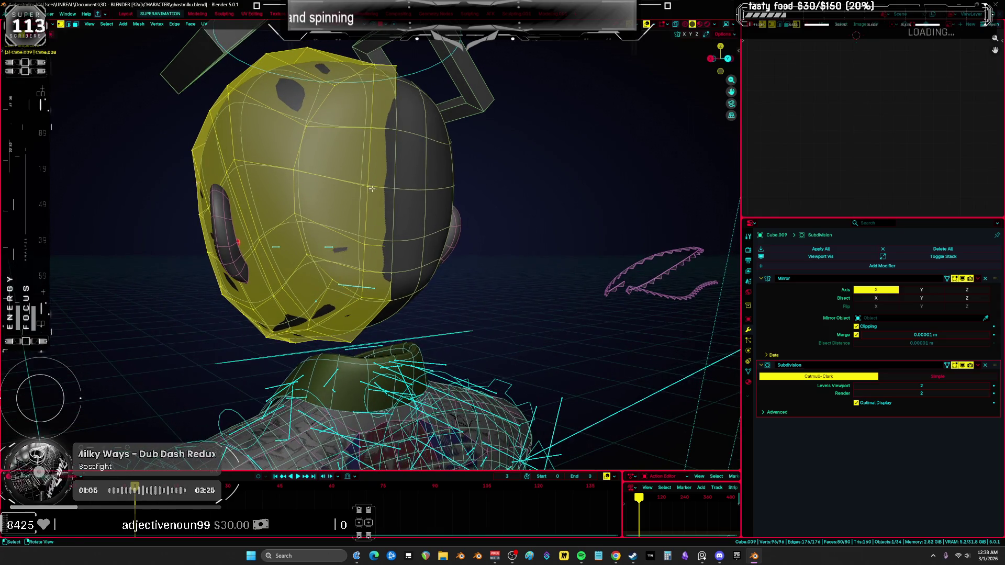
key(ctrl+Tab)
drag(354, 102, 350, 237)
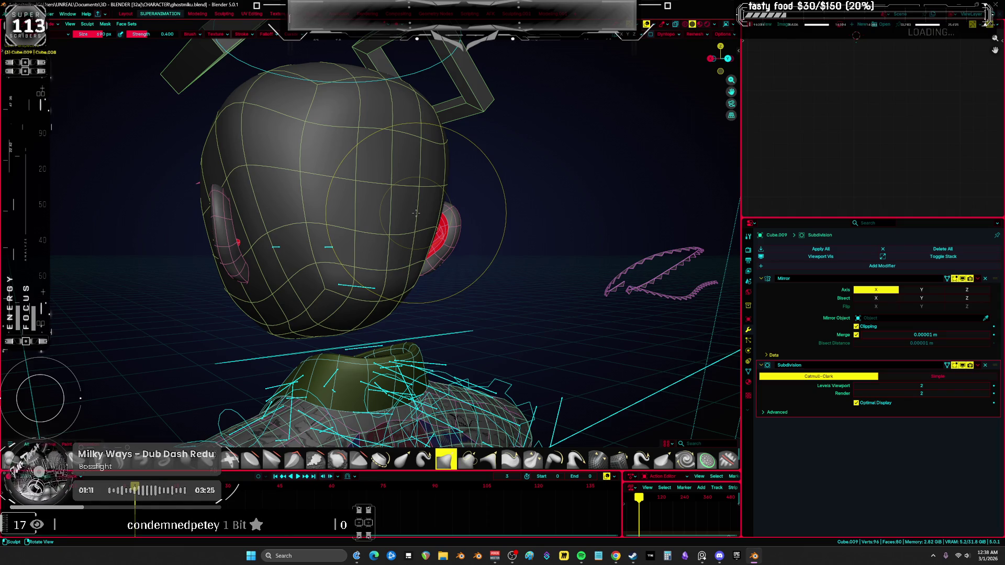
Sculpt the lower head to match the Miku reference in front view
key(x)
mouse_move(416, 212)
middle_down()
mouse_move(478, 162)
mouse_move(519, 175)
middle_up()
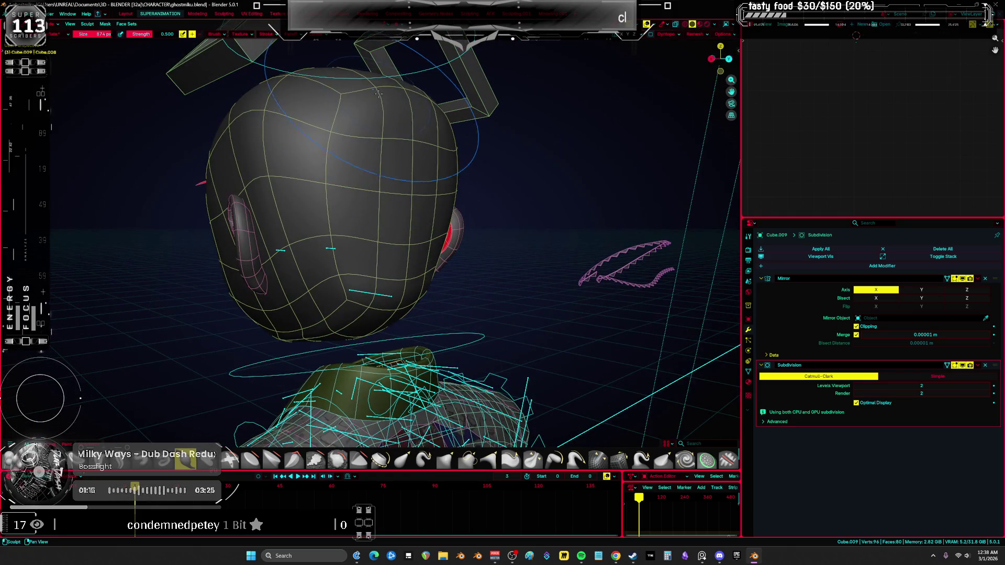
drag(370, 254, 347, 188)
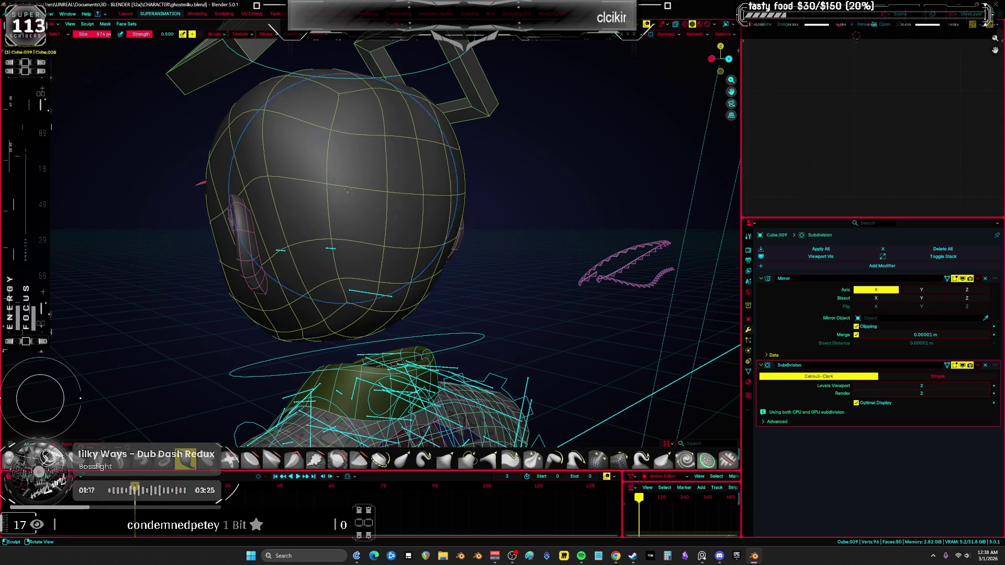
middle_drag(322, 105, 388, 162)
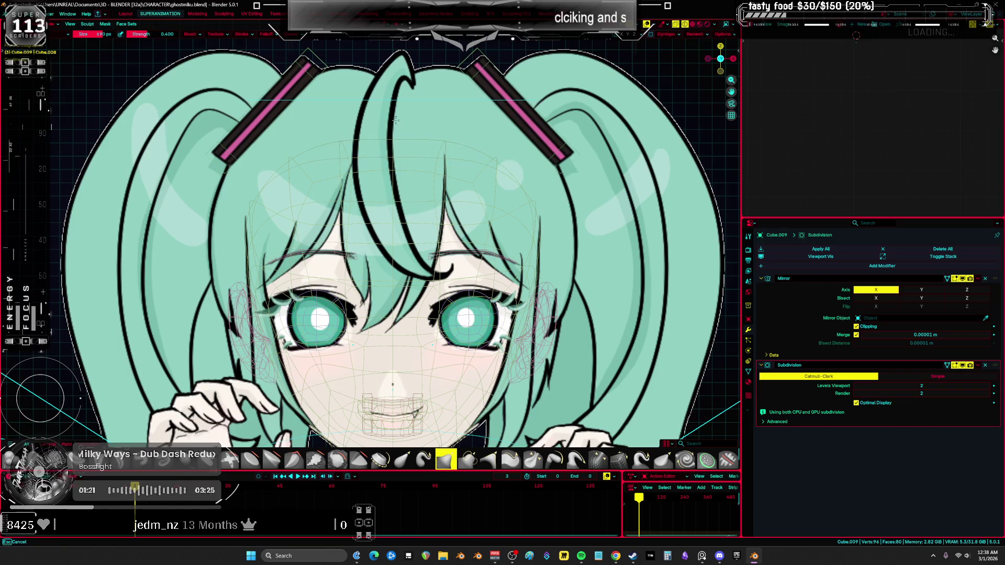
scroll(479, 150, down, 2)
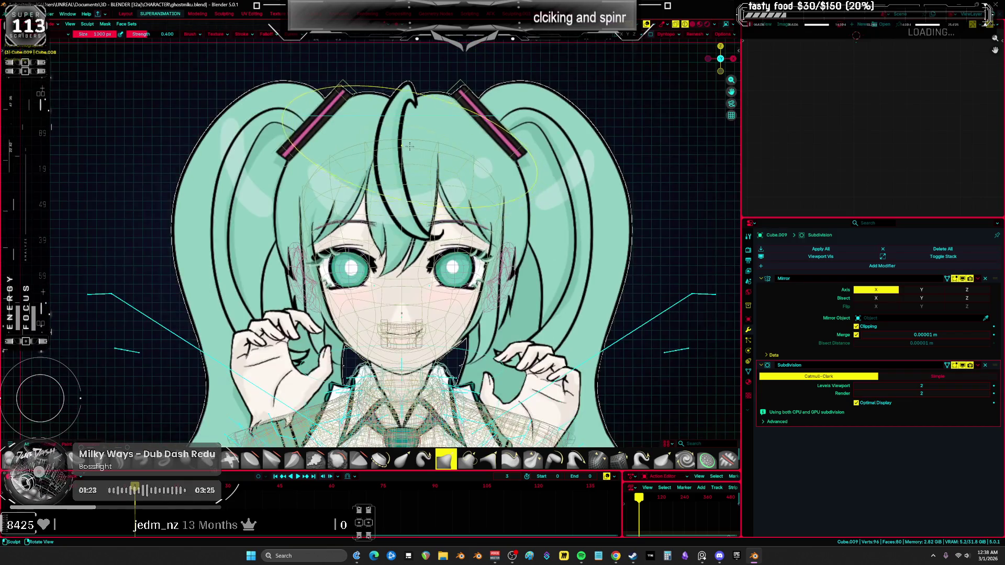
drag(441, 136, 479, 155)
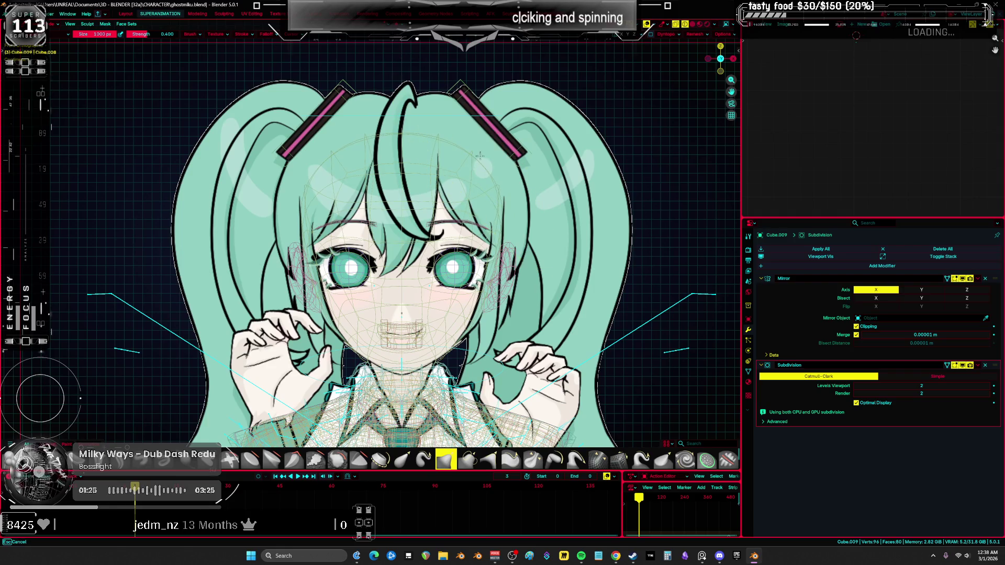
mouse_move(481, 160)
middle_down()
mouse_move(521, 176)
mouse_move(478, 152)
mouse_move(410, 268)
middle_up()
Flatten the upper side of the head with a flattening brush in orthographic side view
key(shift+z)
scroll(418, 241, up, 3)
key(c)
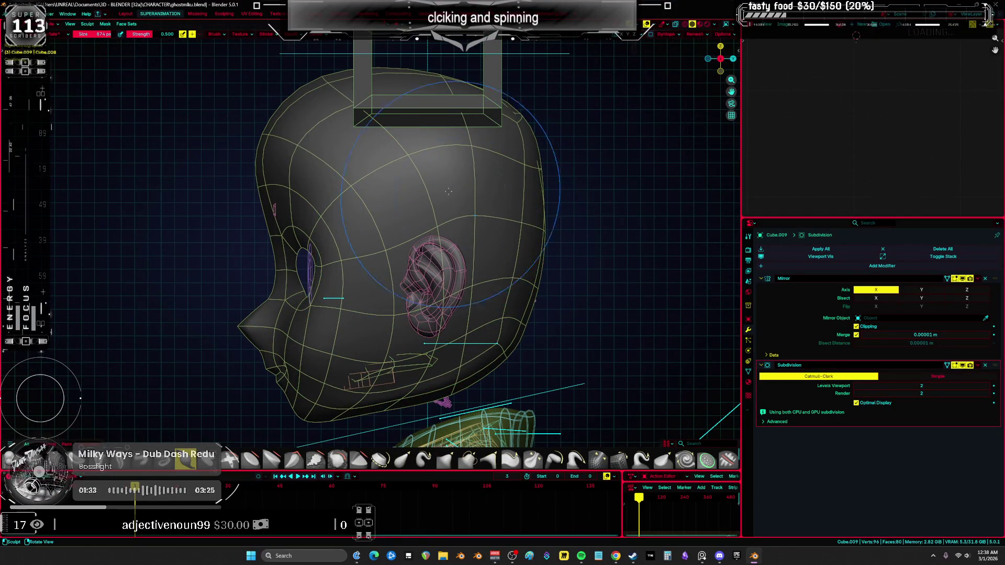
key(shift+t)
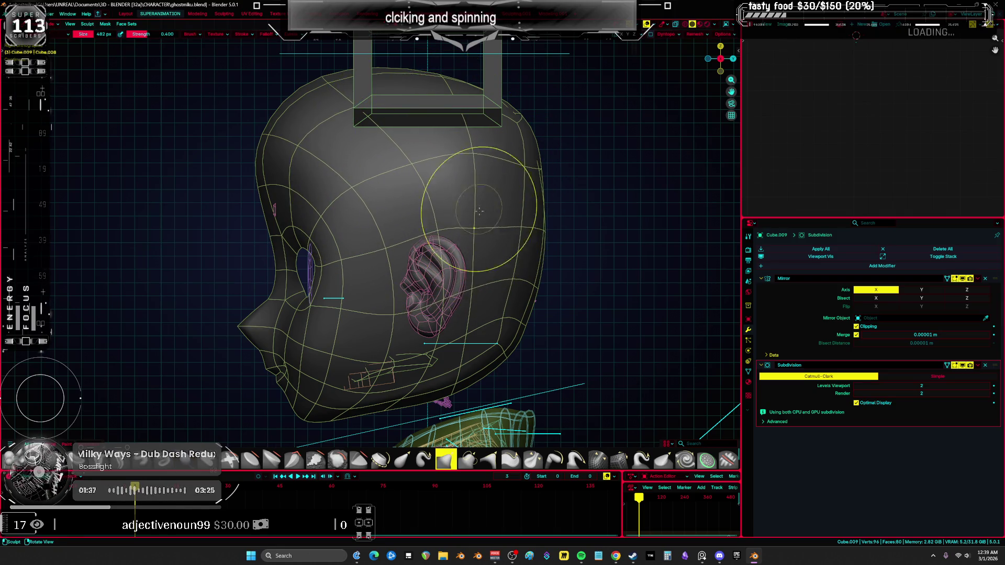
middle_drag(513, 226, 431, 229)
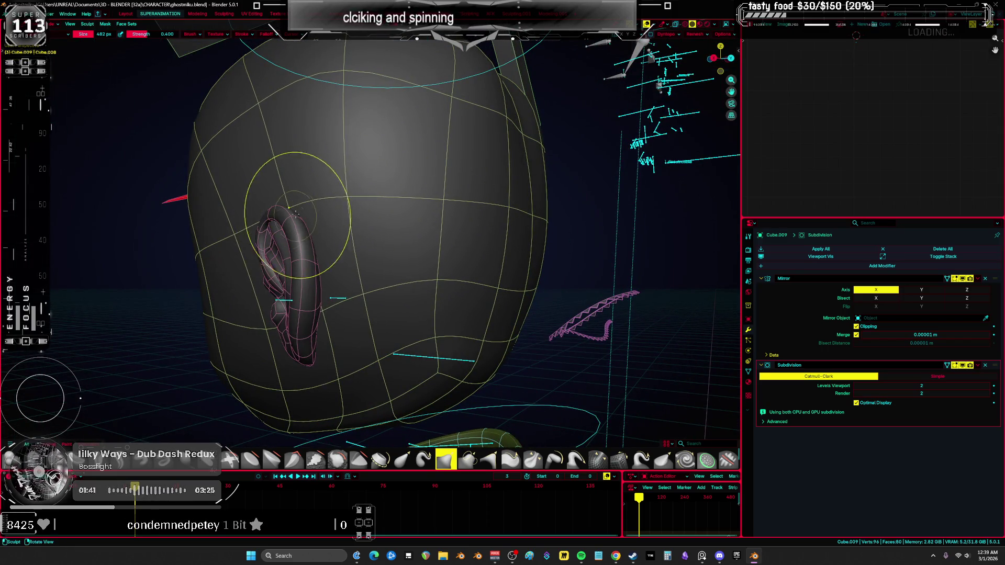
middle_drag(459, 128, 463, 209)
Nudge single vertices at the top of the head upward a few millimetres
key(Tab)
click(547, 209)
drag(536, 209, 526, 186)
middle_drag(522, 141, 328, 91)
middle_drag(282, 46, 377, 152)
drag(377, 152, 373, 108)
middle_drag(373, 108, 392, 153)
mouse_move(377, 224)
mouse_down()
mouse_move(361, 252)
mouse_move(308, 262)
mouse_up()
mouse_move(308, 262)
middle_down()
mouse_move(299, 285)
mouse_move(379, 141)
middle_up()
drag(380, 141, 381, 137)
middle_drag(381, 137, 360, 133)
drag(368, 125, 369, 126)
mouse_move(369, 126)
middle_down()
mouse_move(443, 138)
mouse_move(513, 122)
middle_up()
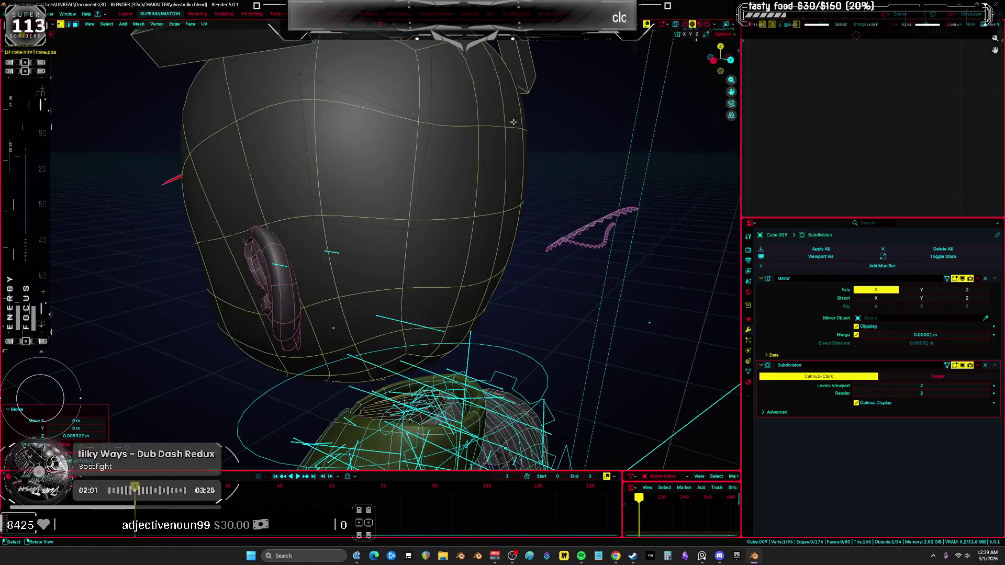
Enter sculpting, switch brushes and enlarge the brush on the ear side of the head
middle_drag(567, 152, 579, 161)
drag(579, 161, 588, 173)
mouse_move(588, 173)
middle_down()
mouse_move(493, 201)
mouse_move(454, 248)
mouse_move(396, 168)
middle_up()
key(ctrl+Tab)
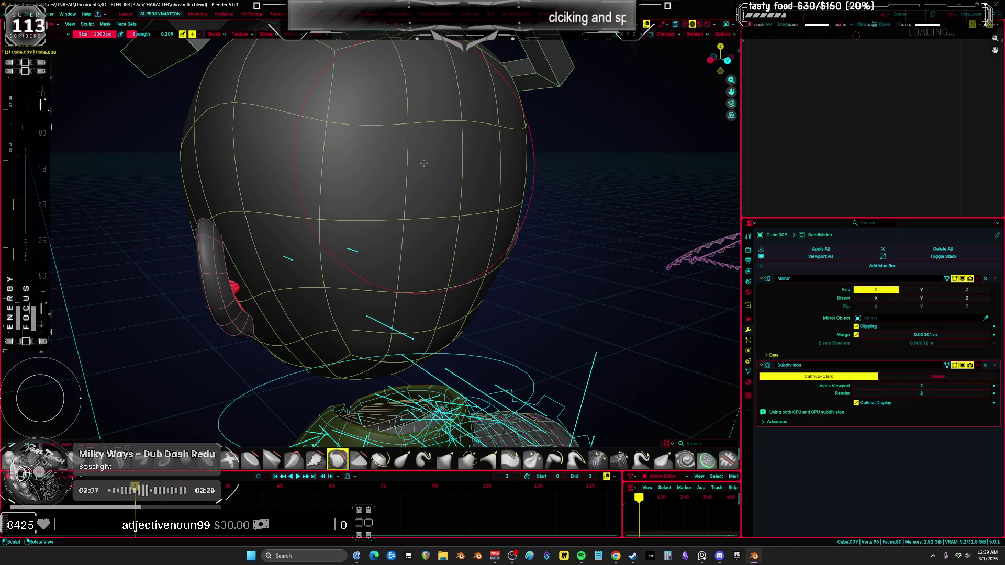
key(shift+t)
mouse_move(335, 220)
middle_down()
mouse_move(423, 333)
mouse_move(477, 306)
mouse_move(424, 281)
mouse_move(410, 262)
middle_up()
key(f)
click(450, 319)
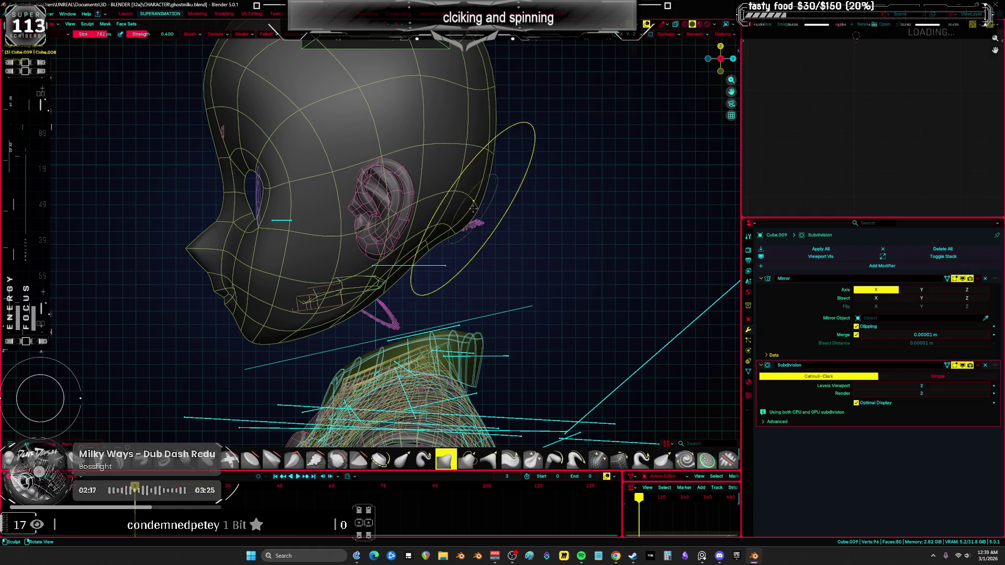
Shrink the brush, then resize it to 950 px while viewing the neck
middle_drag(487, 210, 455, 199)
key(f)
click(422, 141)
middle_drag(424, 140, 468, 138)
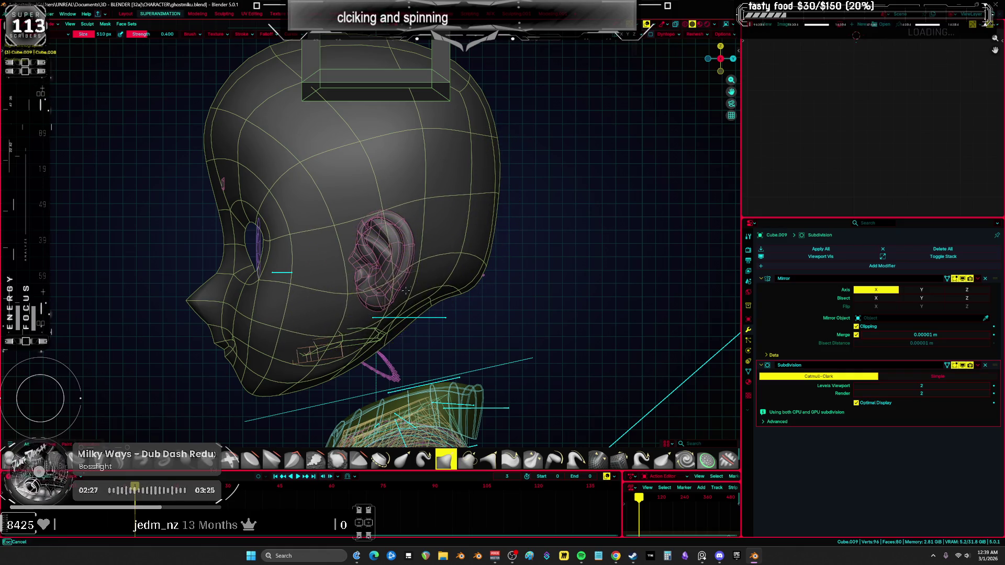
shift+middle_drag(423, 301, 420, 220)
key(f)
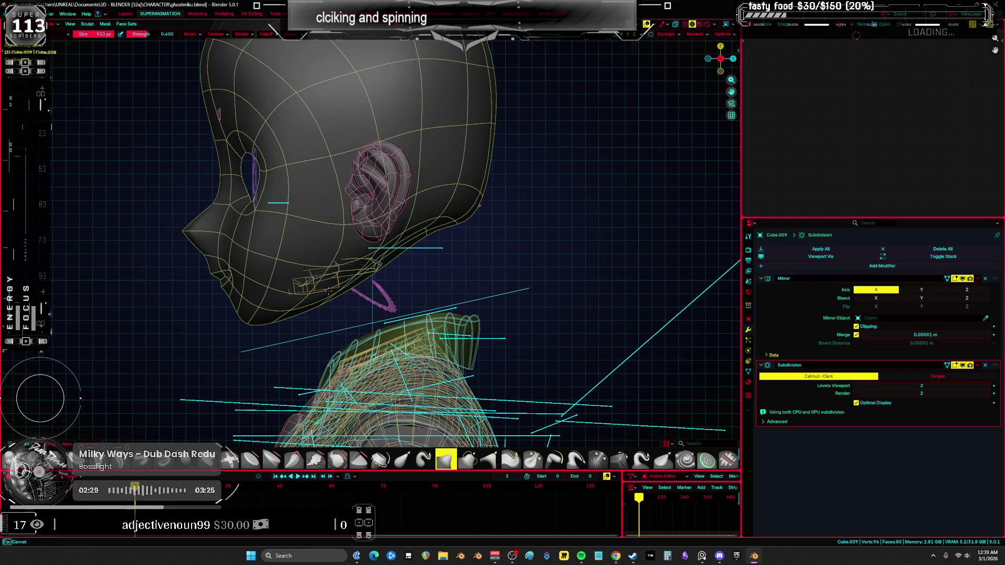
click(419, 221)
Set the brush to 770 px and reshape the back of the head with a stroke
middle_drag(419, 221, 384, 206)
key(f)
click(382, 157)
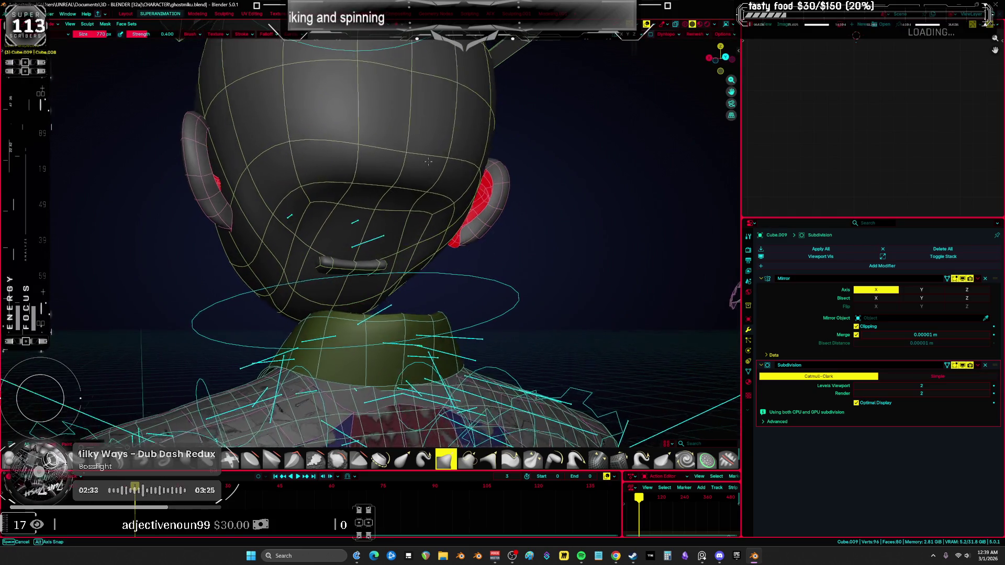
middle_drag(382, 157, 380, 139)
drag(381, 138, 299, 148)
mouse_move(300, 148)
middle_down()
mouse_move(336, 228)
mouse_move(546, 230)
middle_up()
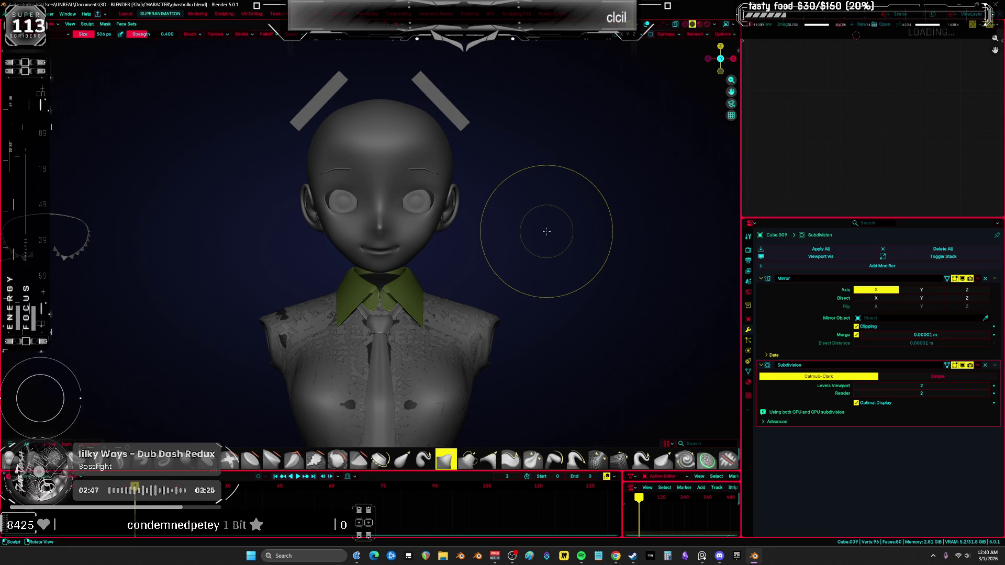
Save ghostmiku.blend and return to Object Mode in front view
key(ctrl+s)
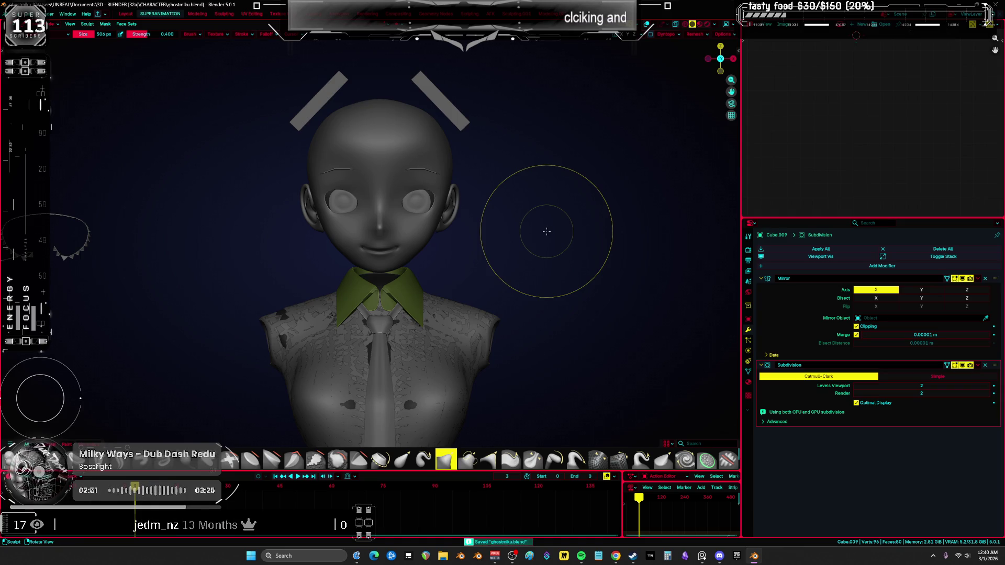
mouse_move(546, 231)
middle_down()
mouse_move(426, 225)
mouse_move(419, 241)
middle_up()
key(ctrl+Tab)
click(374, 241)
key(KP_1)
Add an eight-vertex cylinder mesh and enter its Edit Mode
key(shift+a)
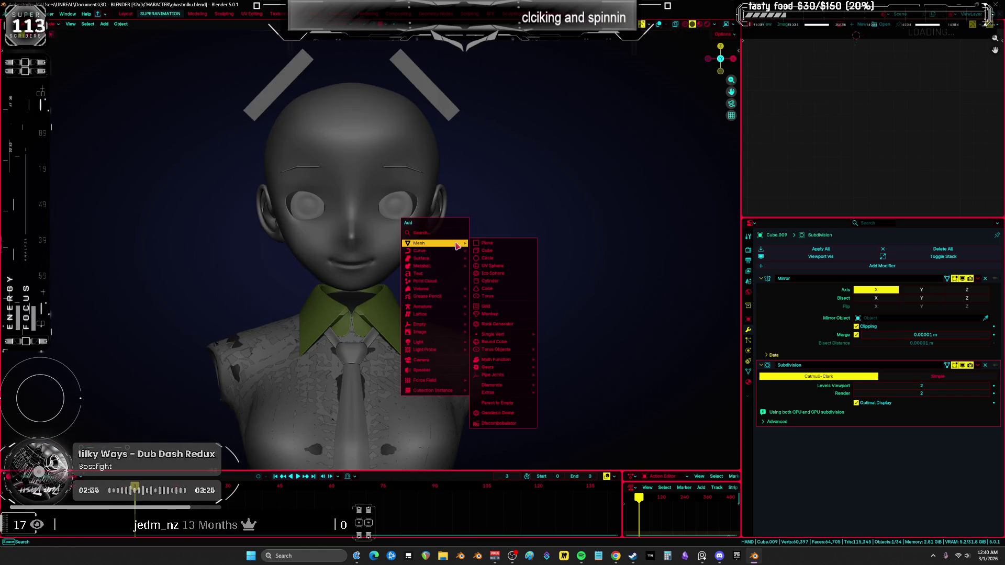
click(497, 282)
scroll(503, 293, down, 5)
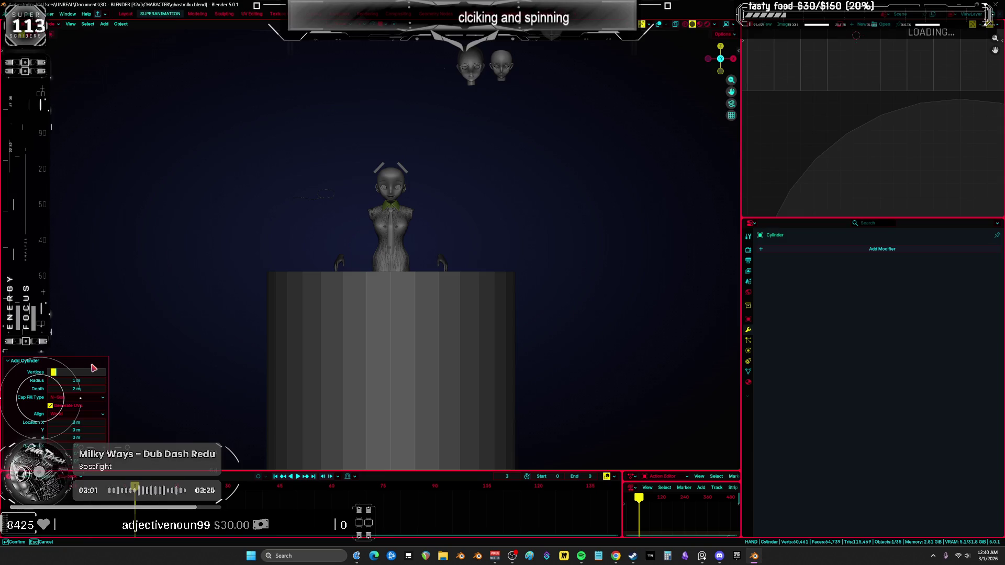
key(Escape)
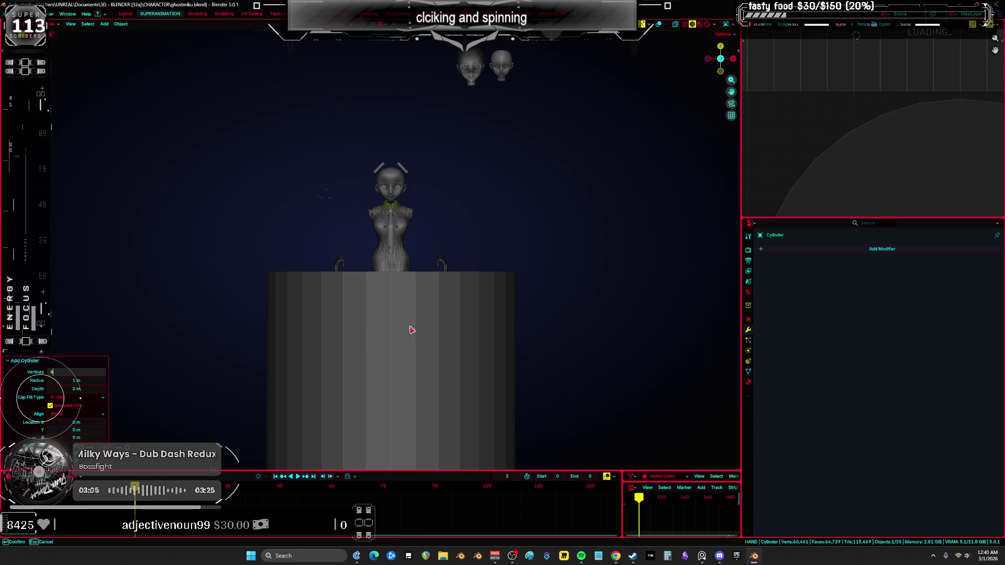
key(Return)
scroll(523, 329, down, 2)
key(Tab)
Shrink the cylinder and give it a level-2 Subdivision modifier with Ctrl+2
key(s)
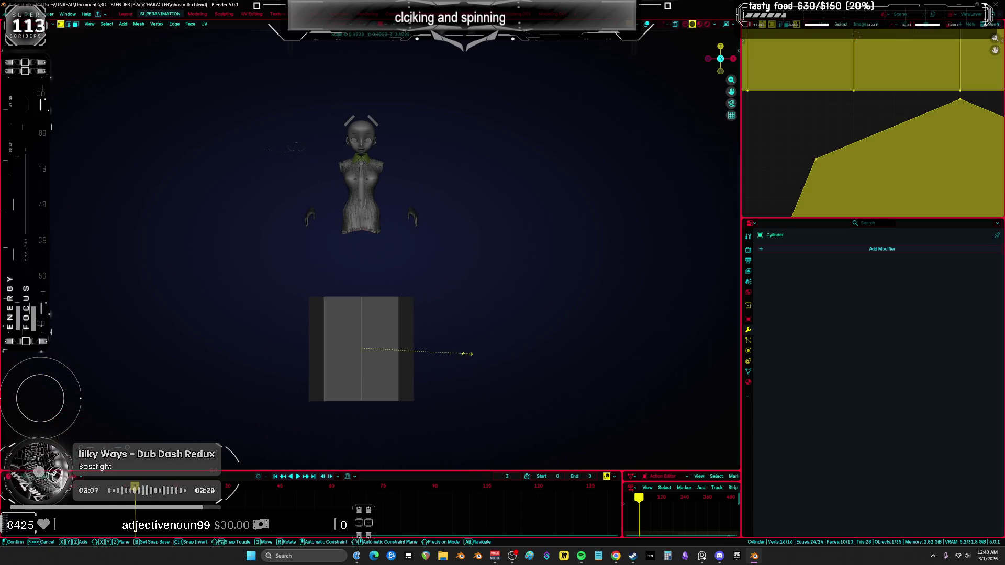
click(467, 360)
key(ctrl+Tab)
click(444, 368)
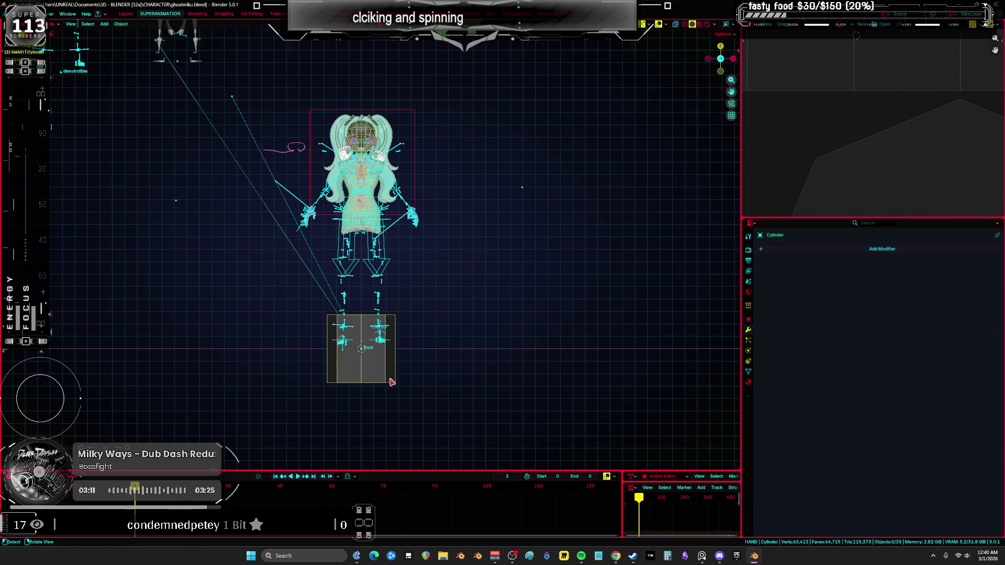
key(ctrl+2)
key(Tab)
In front view, move the whole cylinder straight up to the neck position
middle_drag(421, 376, 429, 419)
key(a)
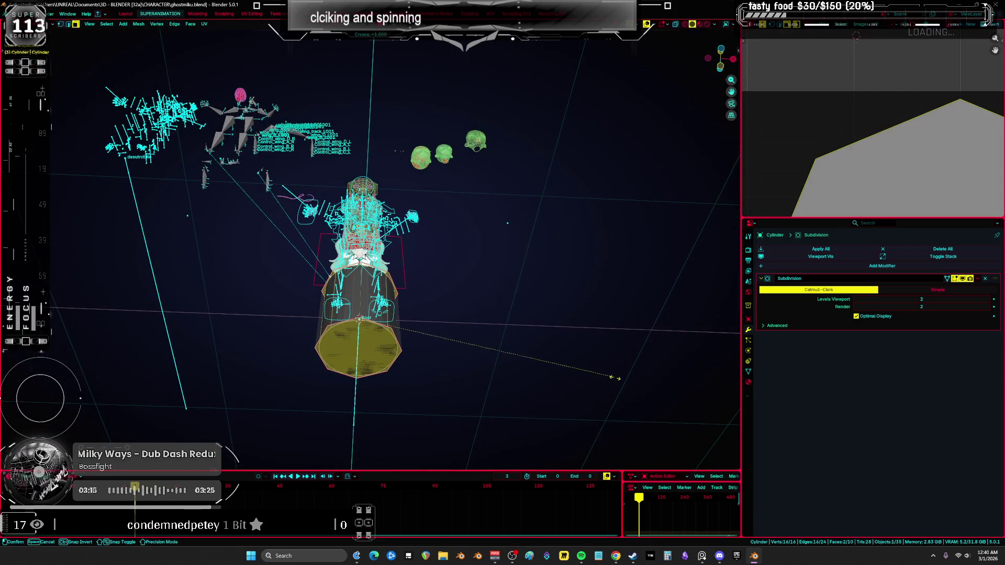
middle_drag(612, 392, 529, 369)
key(ctrl+Tab)
key(KP_1)
key(a)
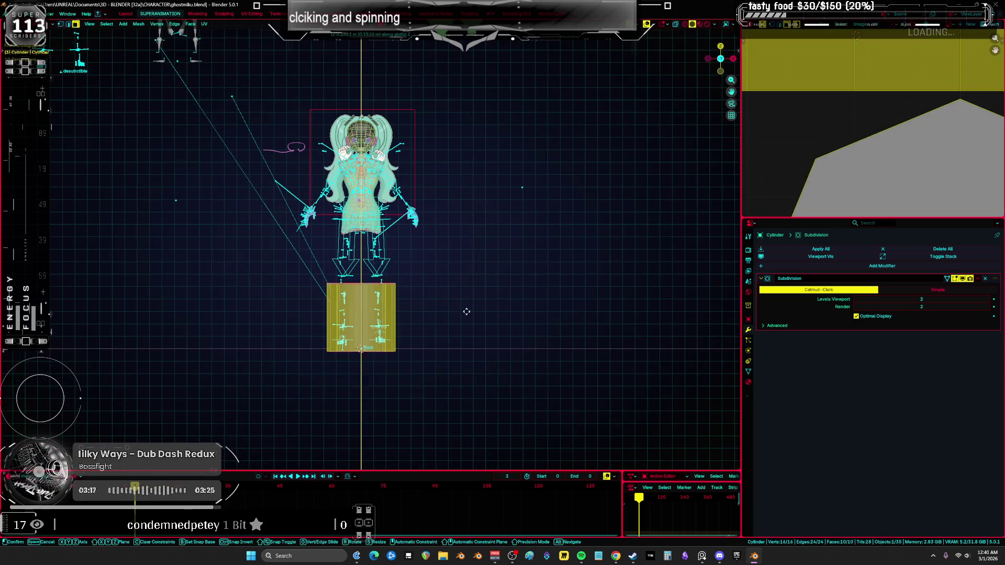
key(g)
key(z)
click(426, 172)
key(KP_Decimal)
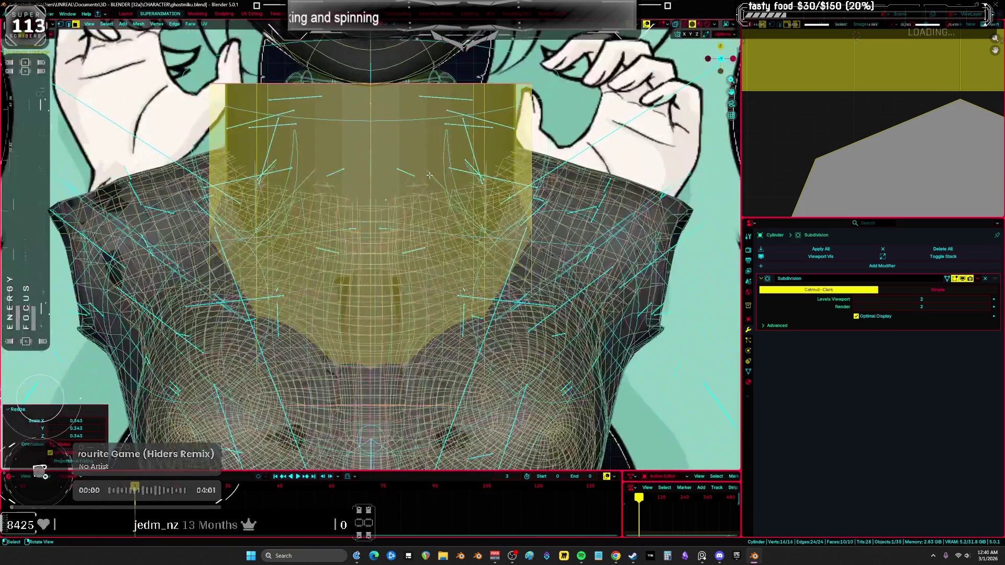
key(g)
key(z)
click(576, 236)
mouse_move(576, 235)
middle_down()
mouse_move(288, 180)
mouse_move(499, 291)
middle_up()
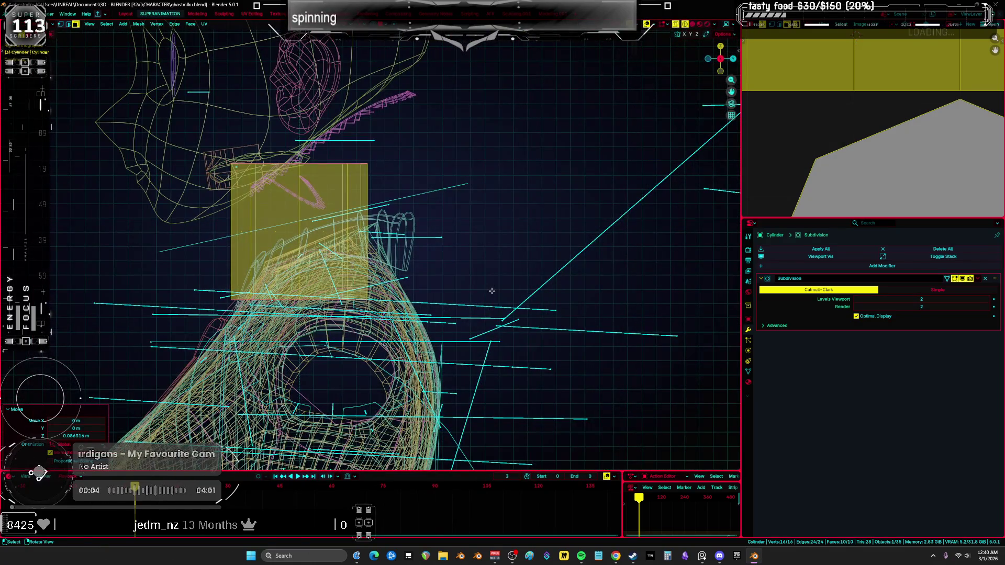
Stretch the cylinder vertically, tilt it, shrink it and adjust its height into a neck
key(r)
key(Escape)
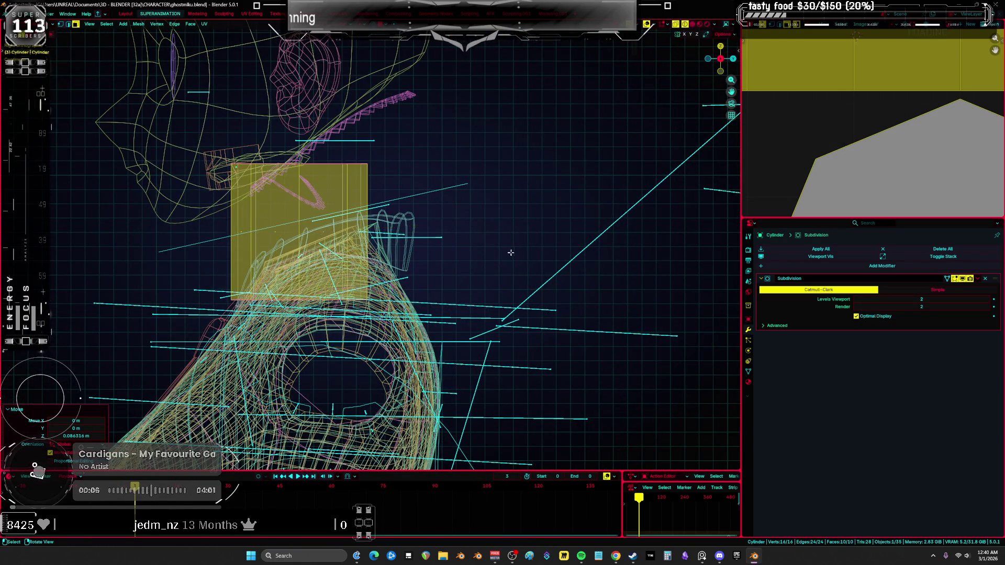
key(s)
key(z)
click(606, 291)
key(r)
click(589, 229)
key(s)
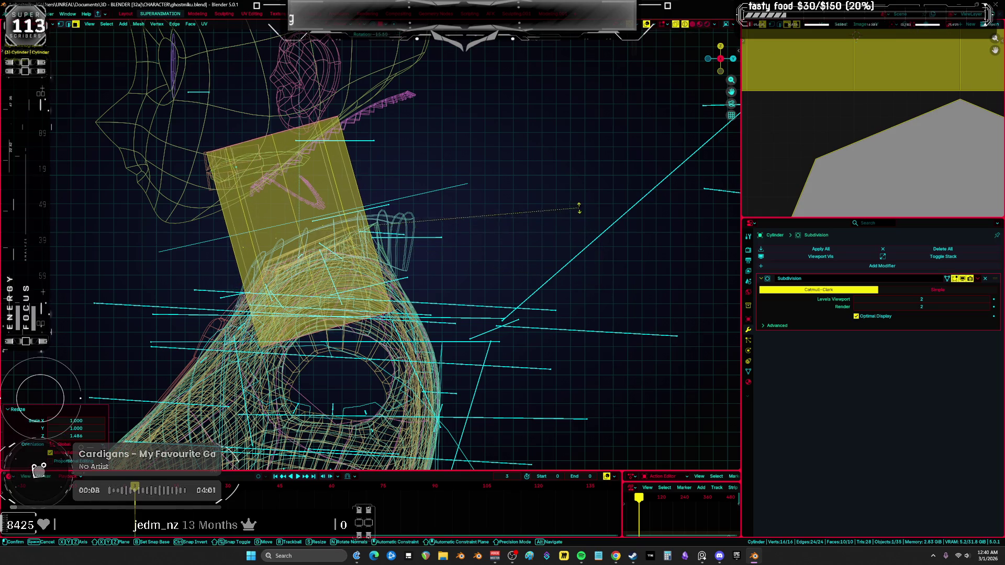
click(510, 204)
key(g)
key(z)
click(507, 195)
Switch the viewport to Solid shading and view the neck up close
key(z)
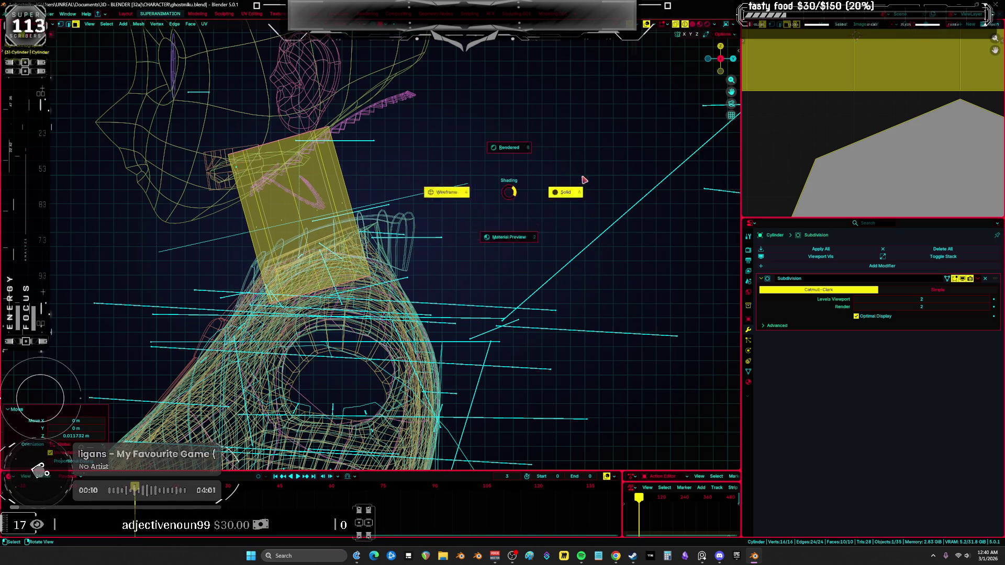
click(581, 180)
click(490, 240)
middle_drag(490, 240, 478, 242)
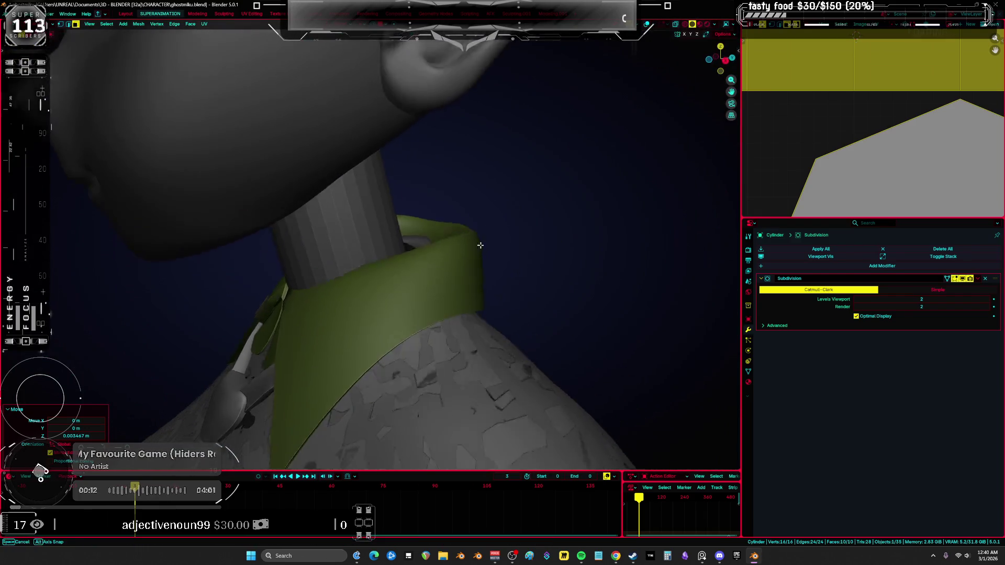
Apply Shade Smooth to the neck cylinder in Object Mode
key(Tab)
click(414, 255)
right_click(378, 268)
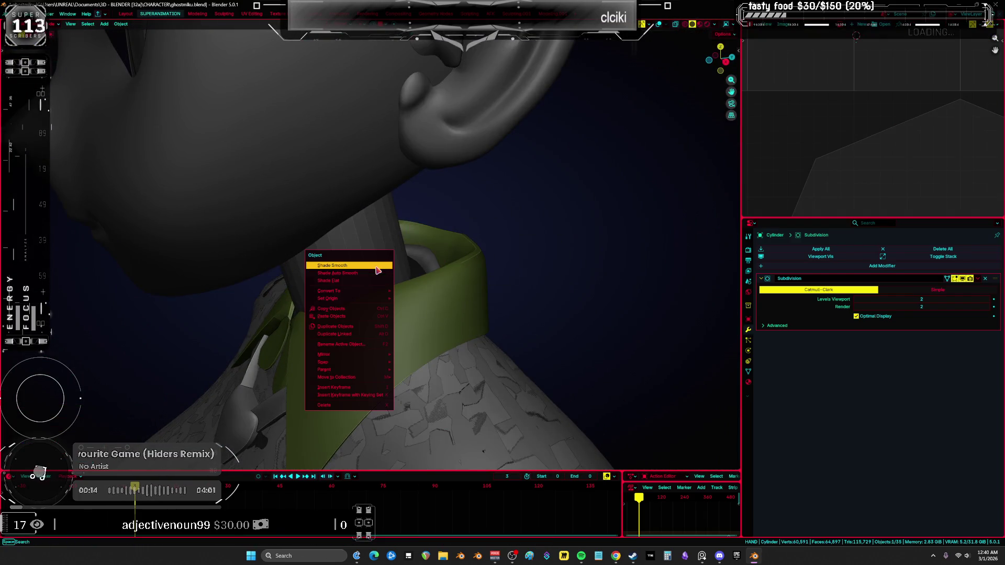
click(377, 268)
mouse_move(553, 278)
middle_down()
mouse_move(406, 252)
mouse_move(471, 251)
middle_up()
Enlarge the neck slightly, then nudge and tilt it about -1.92° in wireframe view
key(Tab)
key(s)
click(487, 255)
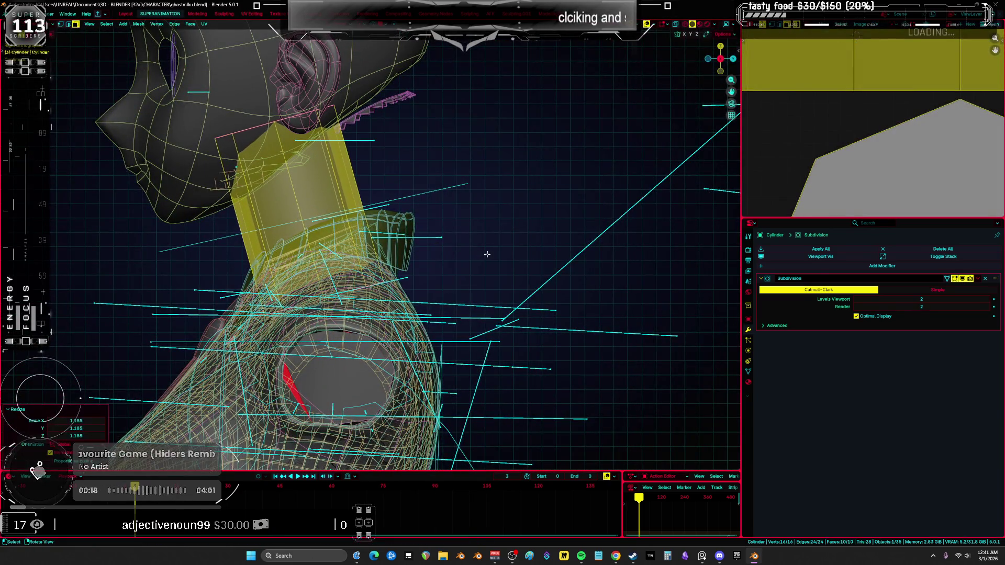
key(Tab)
mouse_move(483, 266)
middle_down()
mouse_move(534, 247)
mouse_move(587, 258)
mouse_move(531, 260)
mouse_move(609, 248)
mouse_move(542, 247)
mouse_move(597, 238)
mouse_move(587, 233)
mouse_move(527, 251)
mouse_move(566, 269)
mouse_move(588, 251)
mouse_move(581, 264)
mouse_move(543, 252)
mouse_move(471, 256)
mouse_move(260, 287)
mouse_move(509, 300)
middle_up()
key(shift+z)
key(g)
click(560, 280)
key(r)
click(562, 283)
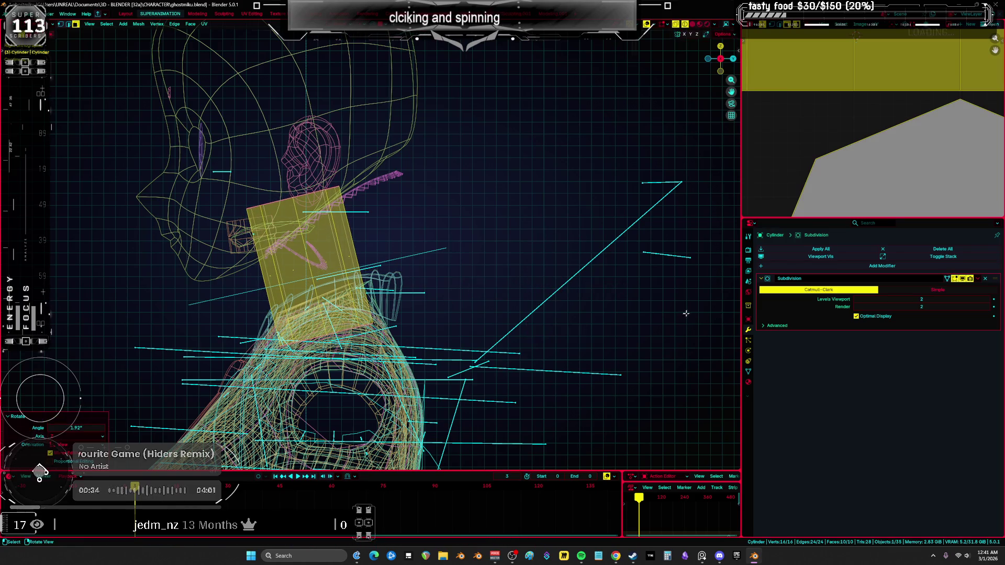
key(shift+z)
mouse_move(562, 283)
middle_down()
mouse_move(511, 314)
mouse_move(415, 288)
mouse_move(406, 348)
mouse_move(464, 278)
mouse_move(497, 282)
mouse_move(447, 301)
mouse_move(540, 266)
middle_up()
Resize the neck and shift it along Y and Z to sit inside the collar
key(shift+z)
key(shift+z)
key(s)
click(458, 292)
key(g)
key(y)
click(467, 291)
key(g)
key(z)
click(460, 285)
Back in Object Mode, select the green collar for sculpting
key(alt+z)
click(445, 268)
key(alt+z)
mouse_move(445, 268)
middle_down()
mouse_move(478, 269)
mouse_move(442, 269)
middle_up()
key(alt+z)
key(alt+z)
click(443, 266)
key(alt+z)
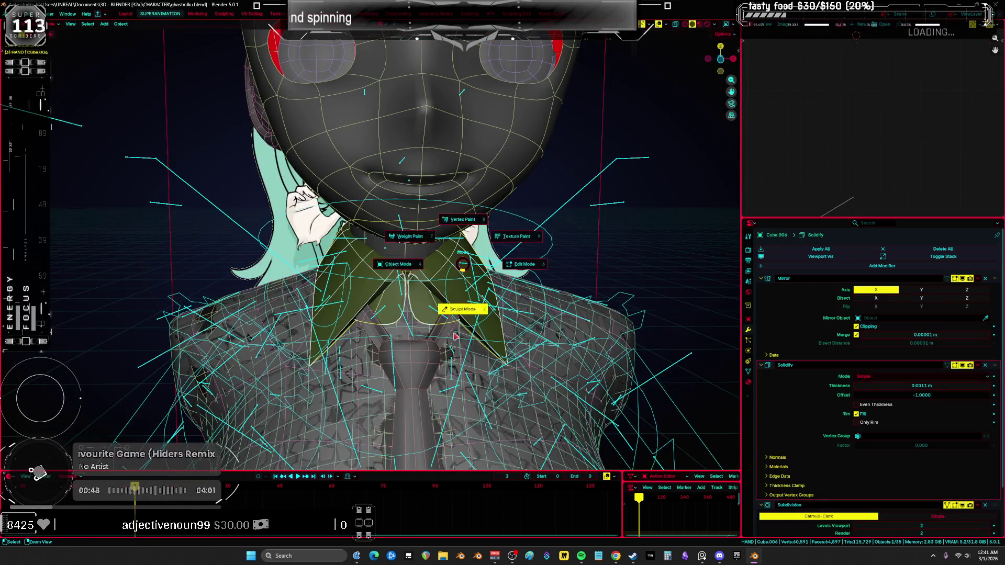
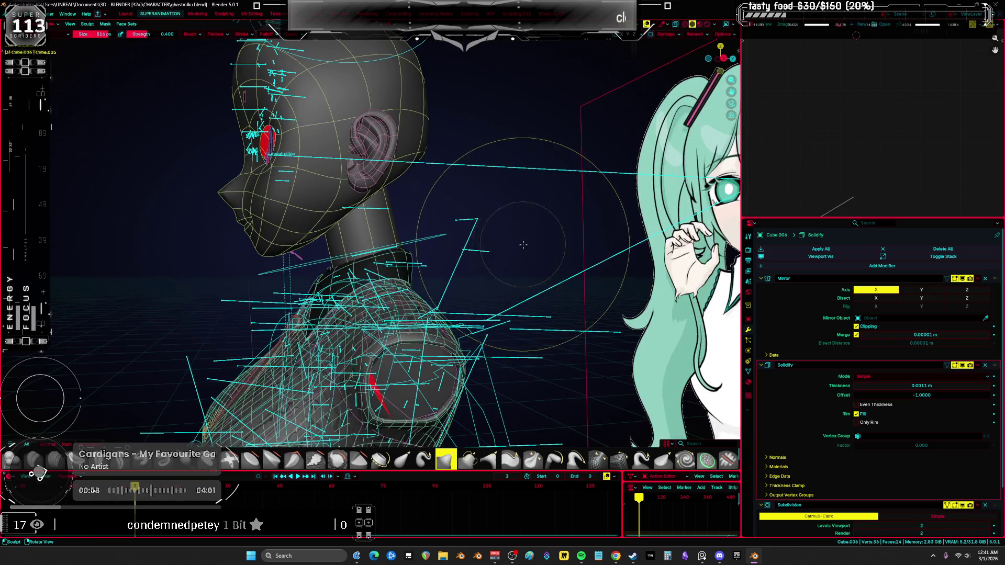
Tilt the neck cylinder's geometry about 6.5° and nudge it into its new position
click(341, 254)
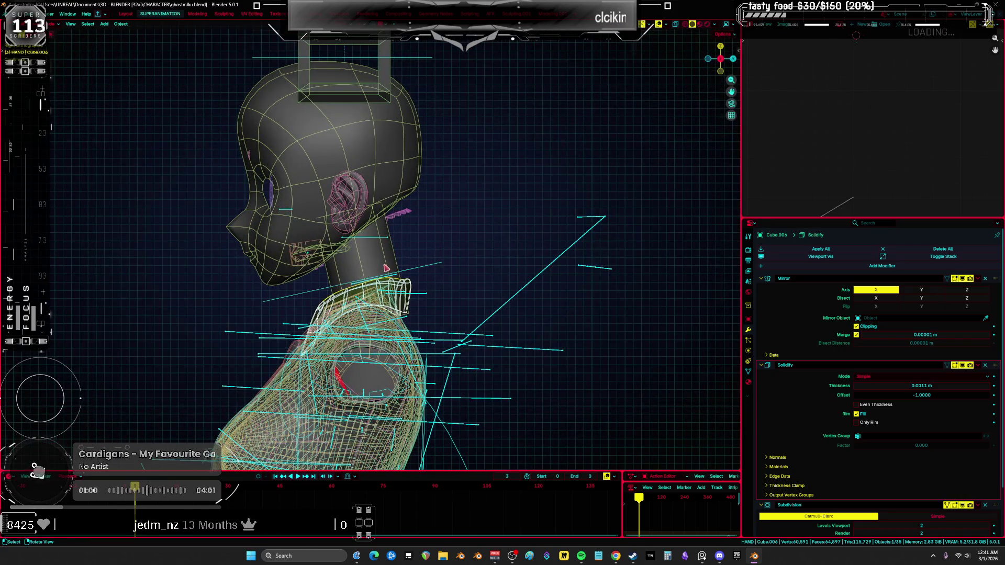
click(386, 268)
key(Tab)
scroll(386, 264, up, 2)
key(r)
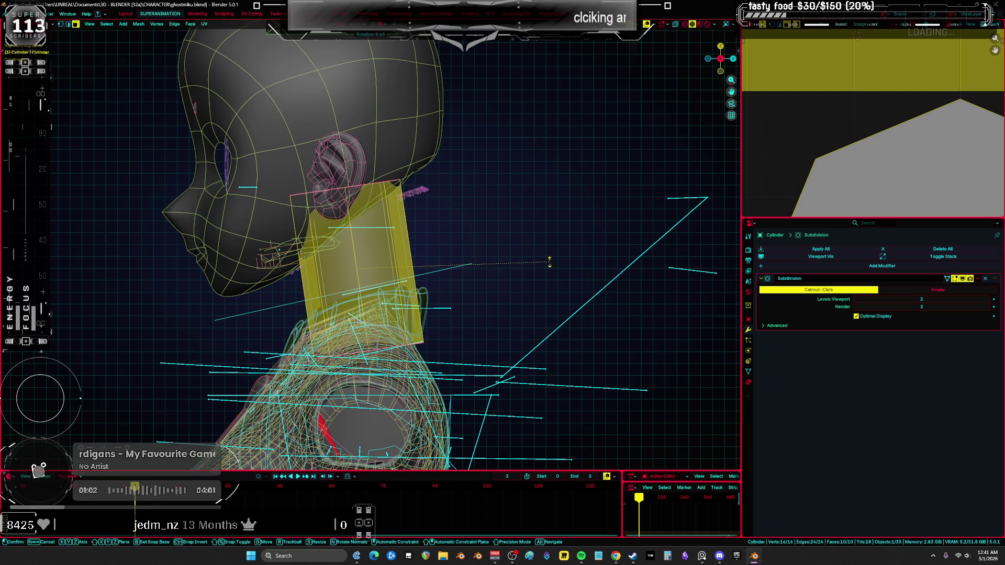
click(549, 263)
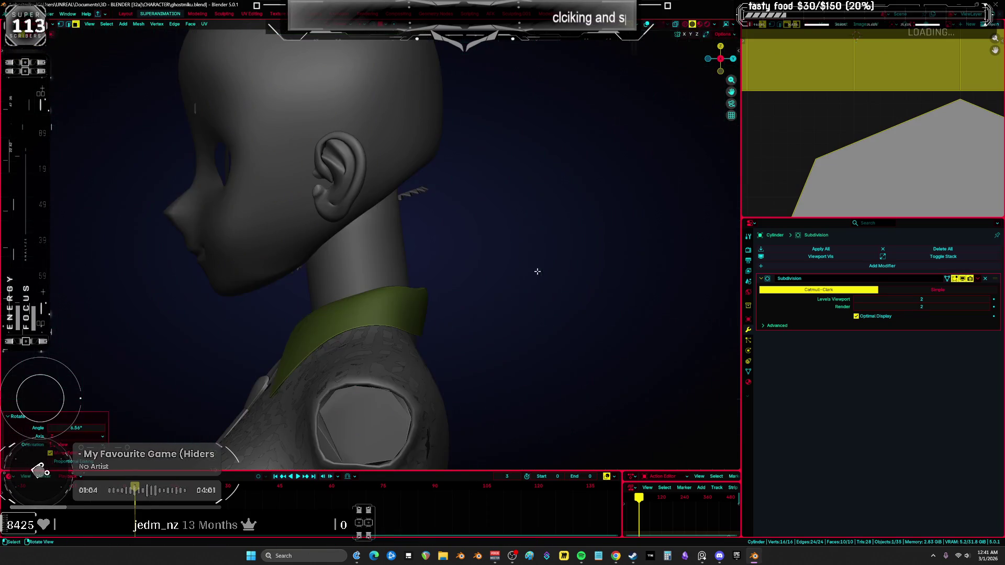
key(g)
click(457, 365)
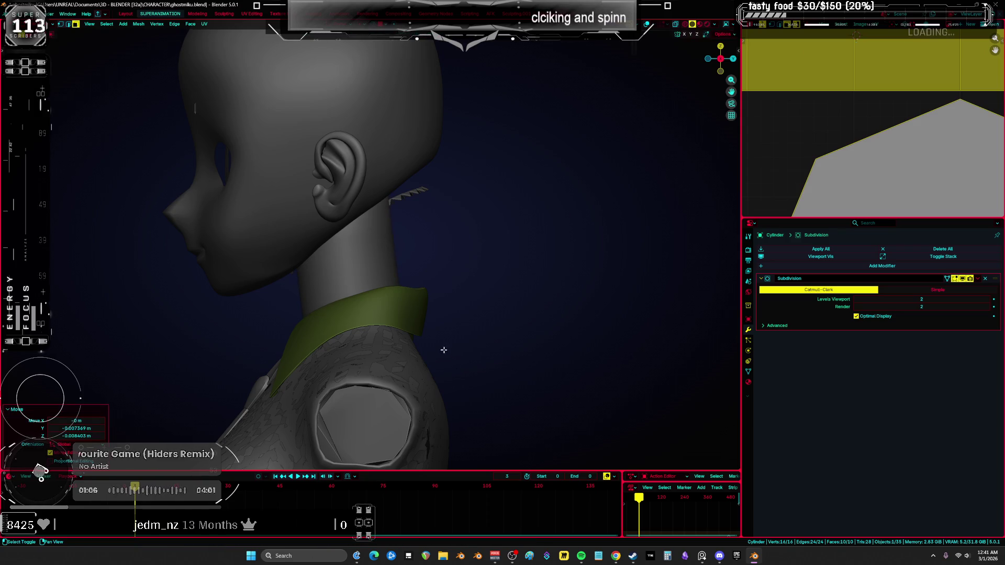
key(Tab)
Put the collar in Sculpt Mode with see-through off, viewed from a lower three-quarter angle
click(438, 261)
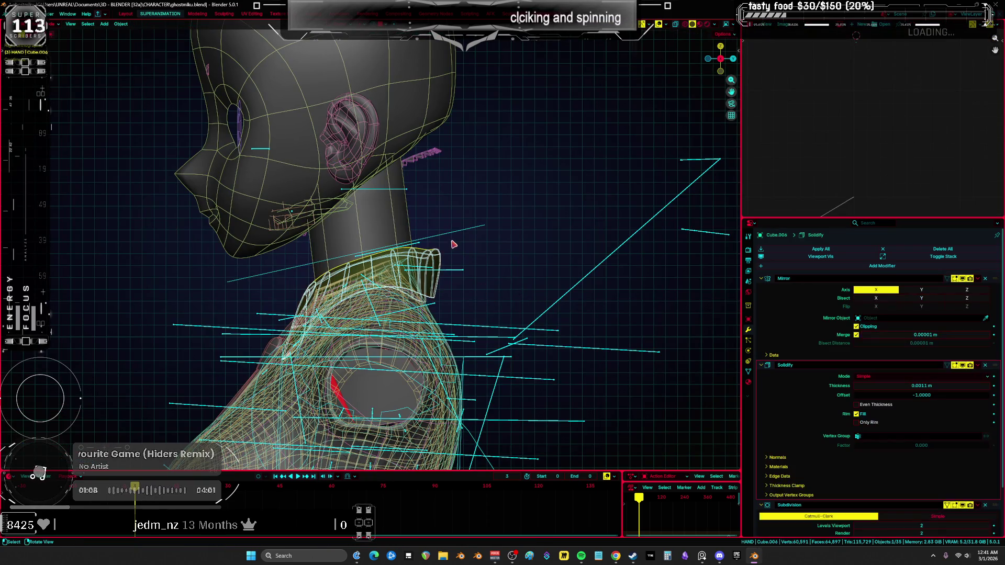
key(ctrl+Tab)
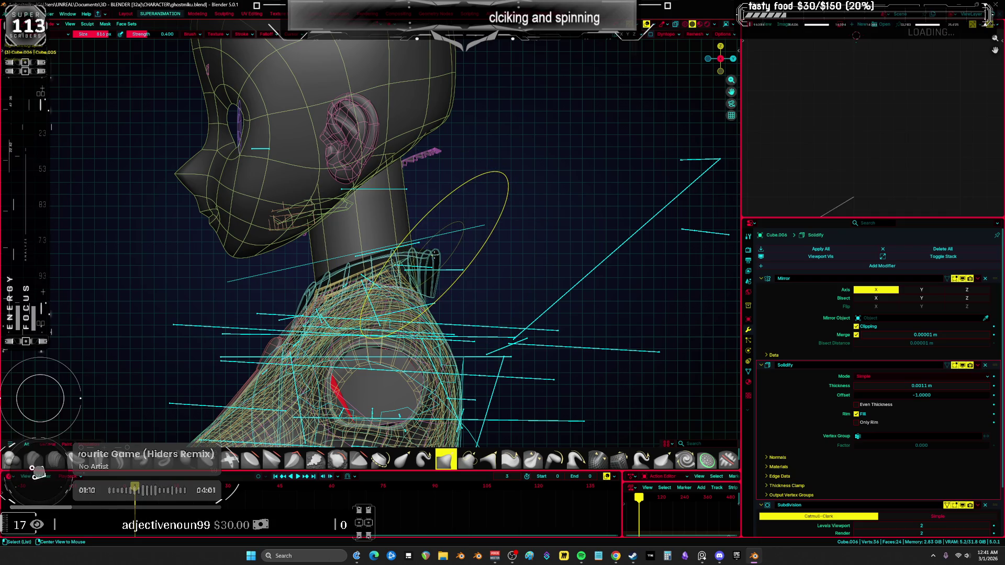
mouse_move(335, 293)
middle_down()
mouse_move(366, 314)
mouse_move(352, 325)
mouse_move(366, 380)
mouse_move(314, 384)
middle_up()
key(alt+z)
scroll(314, 384, up, 3)
mouse_move(396, 316)
middle_down()
mouse_move(410, 256)
mouse_move(437, 246)
mouse_move(418, 255)
mouse_move(335, 239)
mouse_move(400, 272)
mouse_move(401, 255)
mouse_move(361, 255)
mouse_move(375, 266)
mouse_move(336, 264)
mouse_move(348, 271)
mouse_move(478, 270)
middle_up()
mouse_move(474, 308)
middle_down()
mouse_move(326, 314)
mouse_move(426, 280)
mouse_move(339, 271)
mouse_move(366, 265)
mouse_move(397, 281)
mouse_move(403, 254)
mouse_move(375, 236)
mouse_move(404, 269)
mouse_move(417, 258)
middle_up()
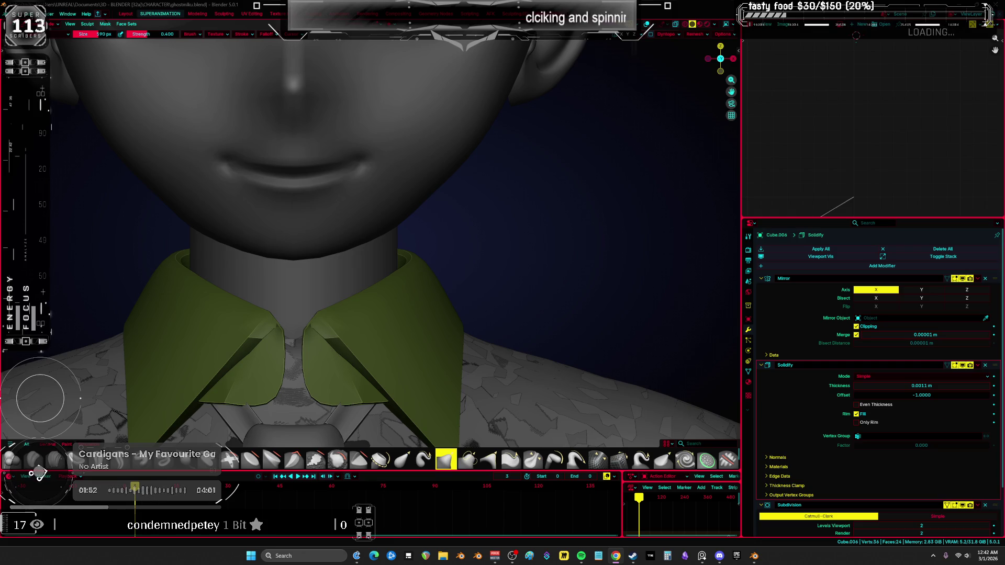
scroll(572, 235, down, 5)
middle_drag(367, 261, 433, 314)
key(ctrl+Tab)
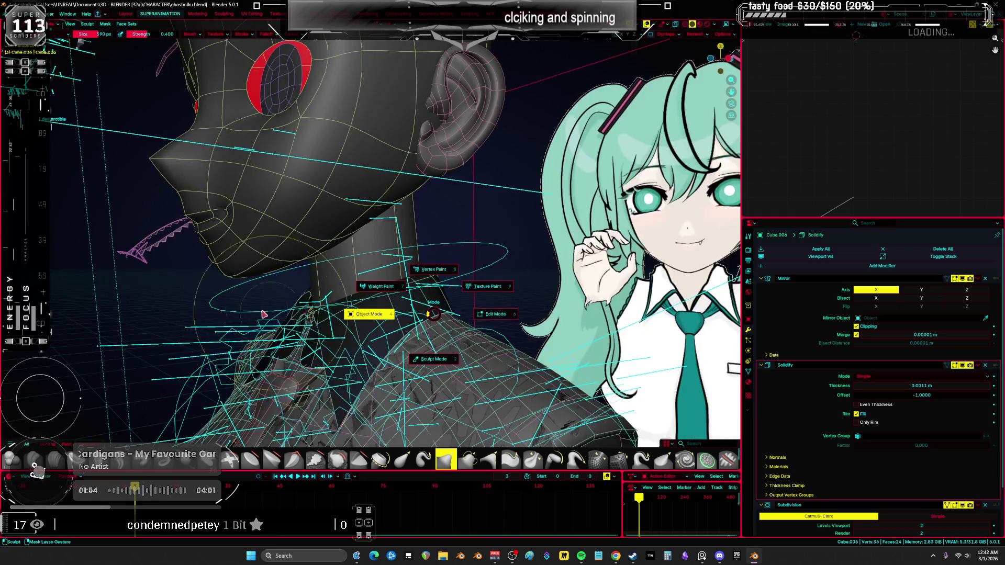
click(263, 313)
key(KP_3)
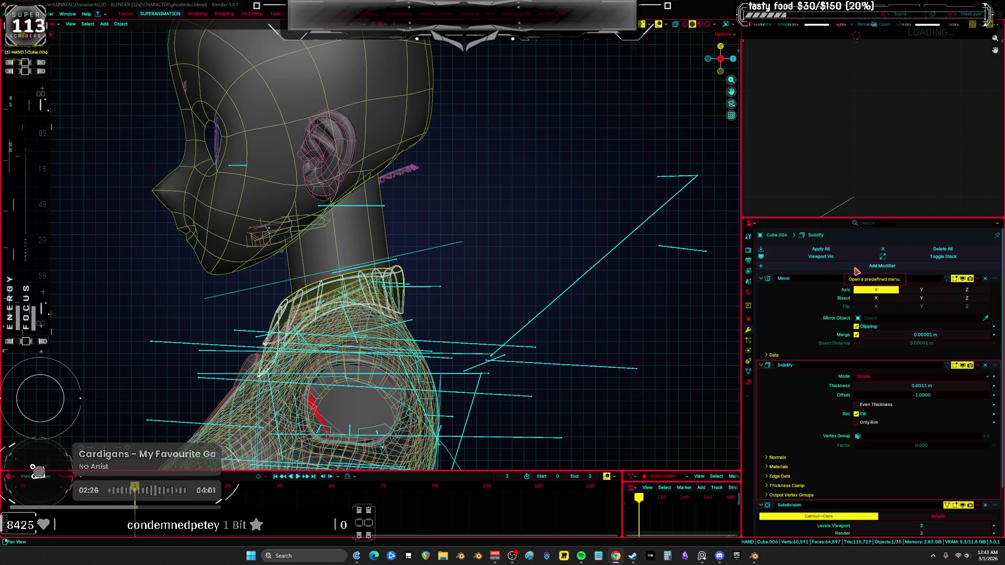
key(KP_0)
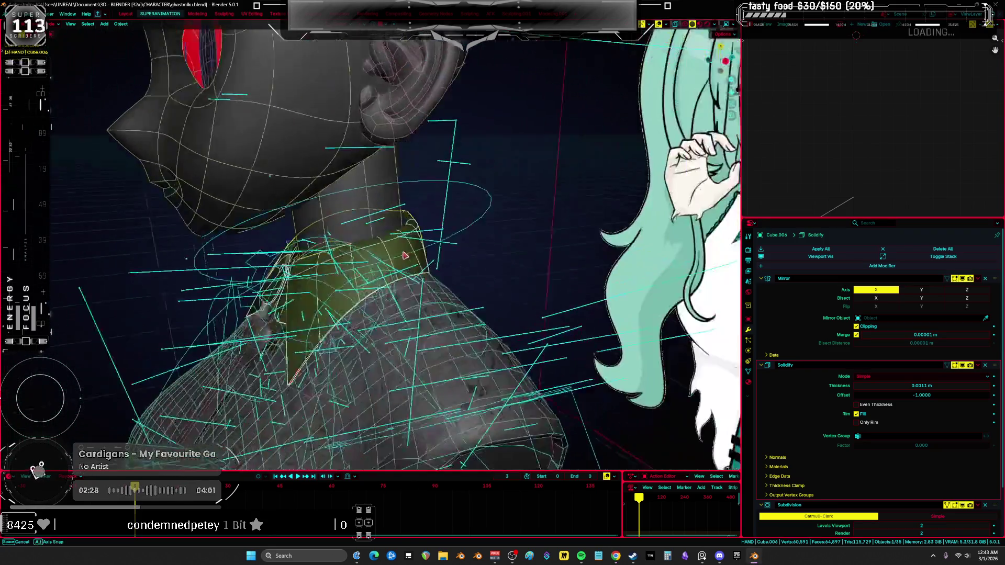
key(shift+alt+z)
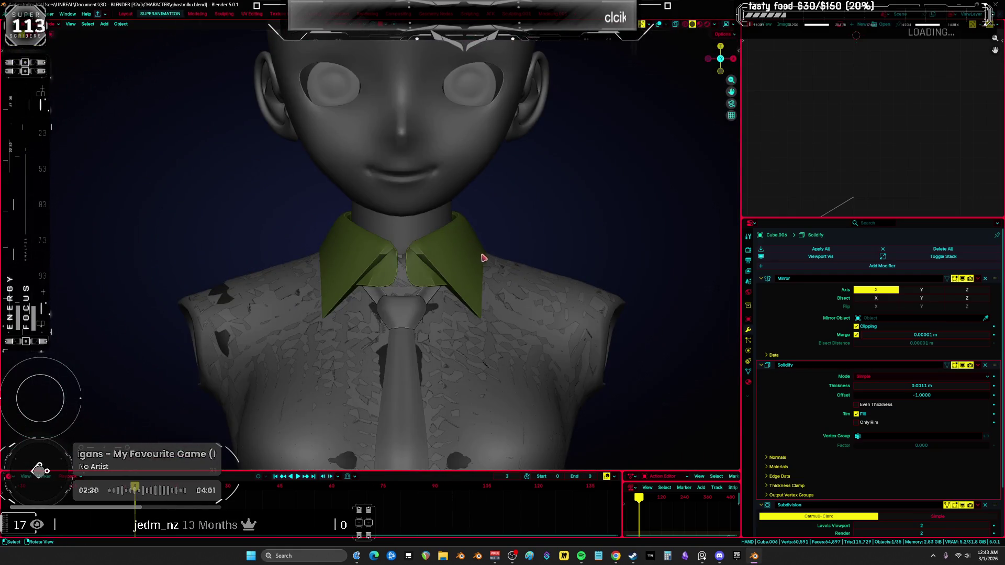
key(shift+alt+z)
key(ctrl+Tab)
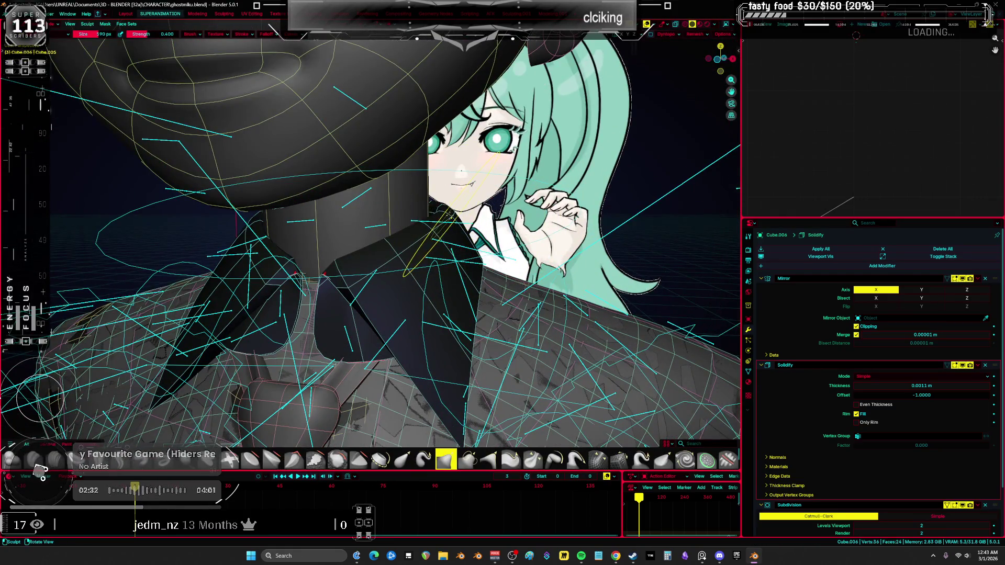
key(KP_1)
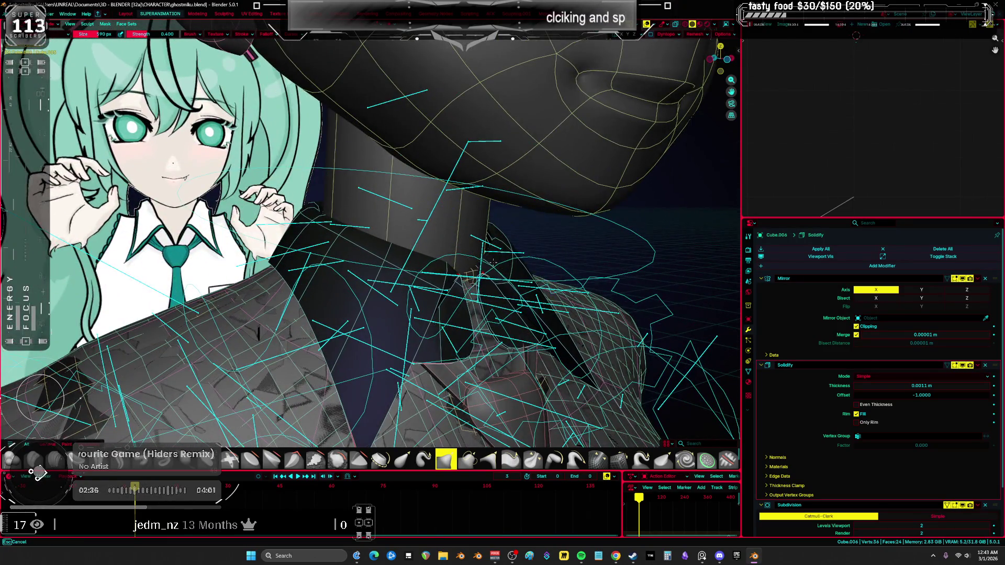
key(shift+alt+z)
mouse_move(494, 293)
middle_down()
mouse_move(493, 314)
mouse_move(496, 263)
middle_up()
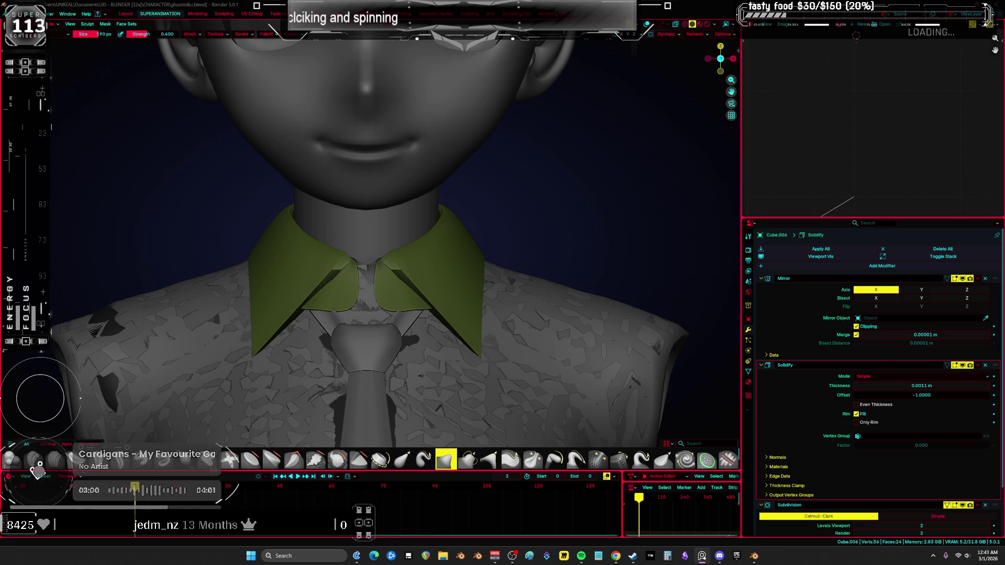
middle_drag(305, 253, 352, 205)
Nudge the neck cylinder's geometry slightly and shrink it to 0.983
click(363, 199)
key(Tab)
key(g)
click(415, 220)
key(s)
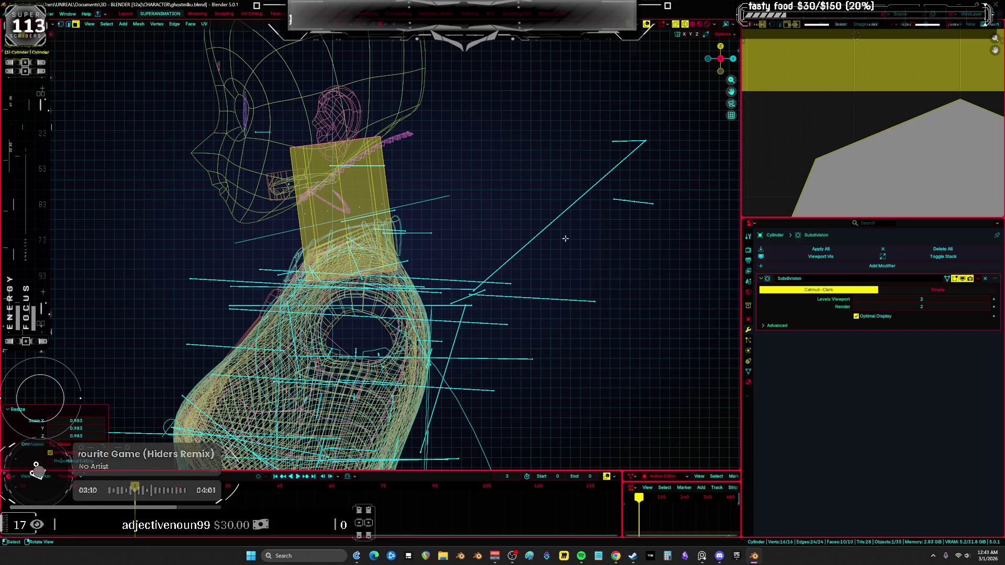
click(594, 243)
key(shift+z)
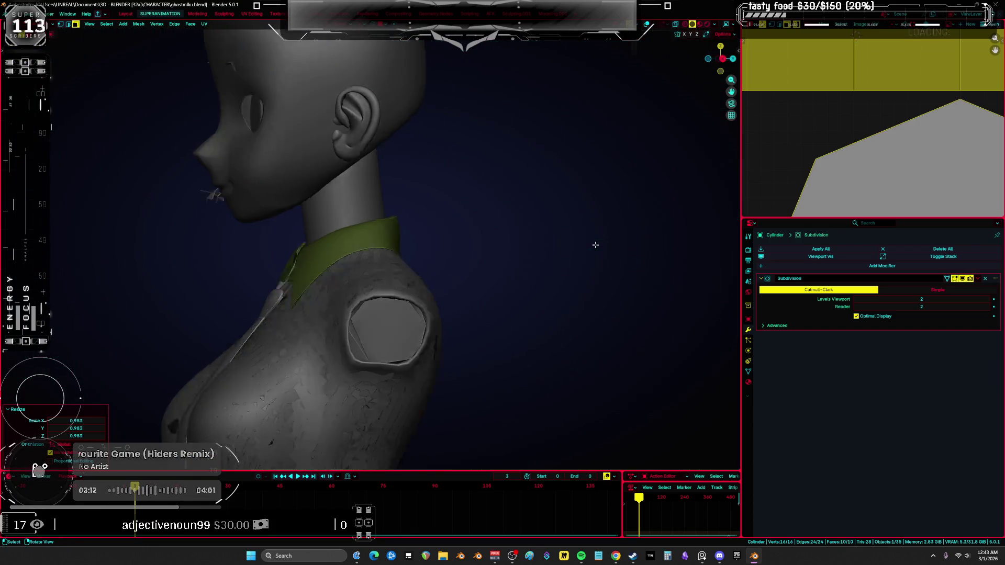
key(KP_1)
key(shift+z)
Select the head's jaw edge loop in Edit Mode and crease it to sharpen the jawline
key(ctrl+Tab)
click(504, 254)
click(439, 175)
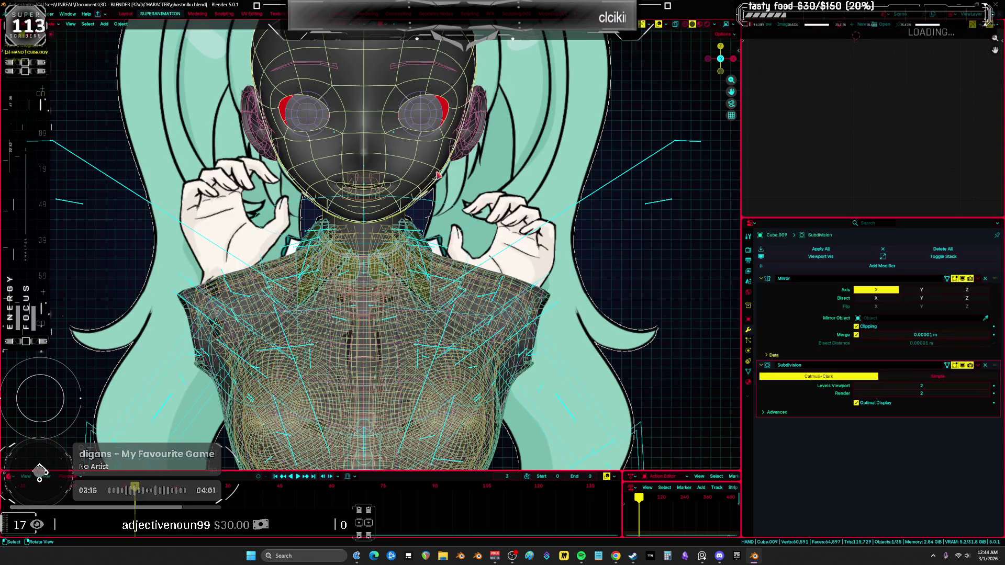
key(KP_3)
key(Tab)
scroll(243, 238, up, 3)
alt+click(253, 230)
key(shift+e)
click(327, 257)
scroll(327, 257, down, 2)
key(shift+z)
key(KP_1)
mouse_move(507, 250)
middle_down()
mouse_move(393, 258)
mouse_move(538, 306)
mouse_move(493, 197)
mouse_move(532, 204)
mouse_move(509, 198)
middle_up()
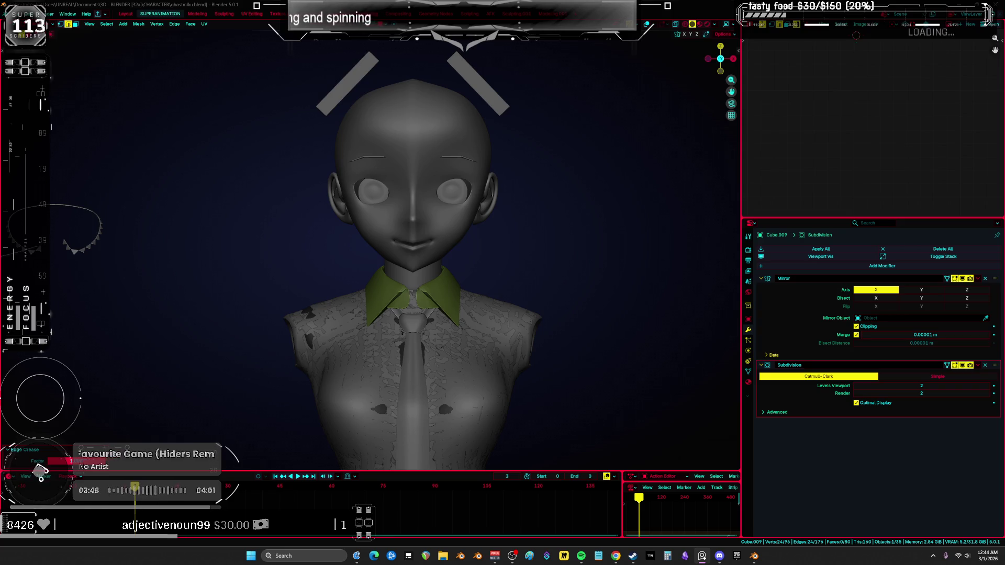
In side view, nudge the geometry near the eye slightly along Y
middle_drag(469, 253, 408, 209)
key(shift+alt+z)
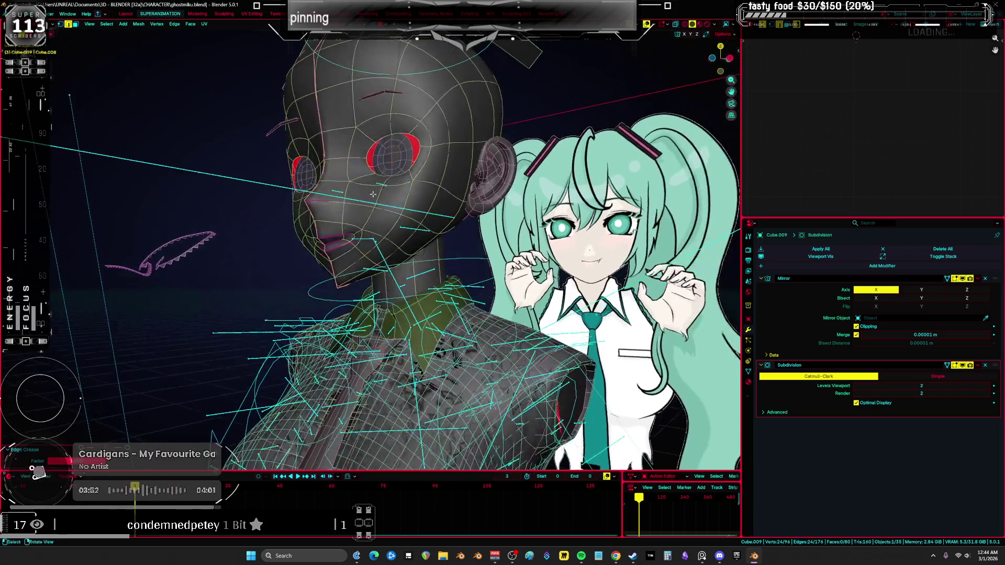
alt+middle_drag(363, 168, 463, 239)
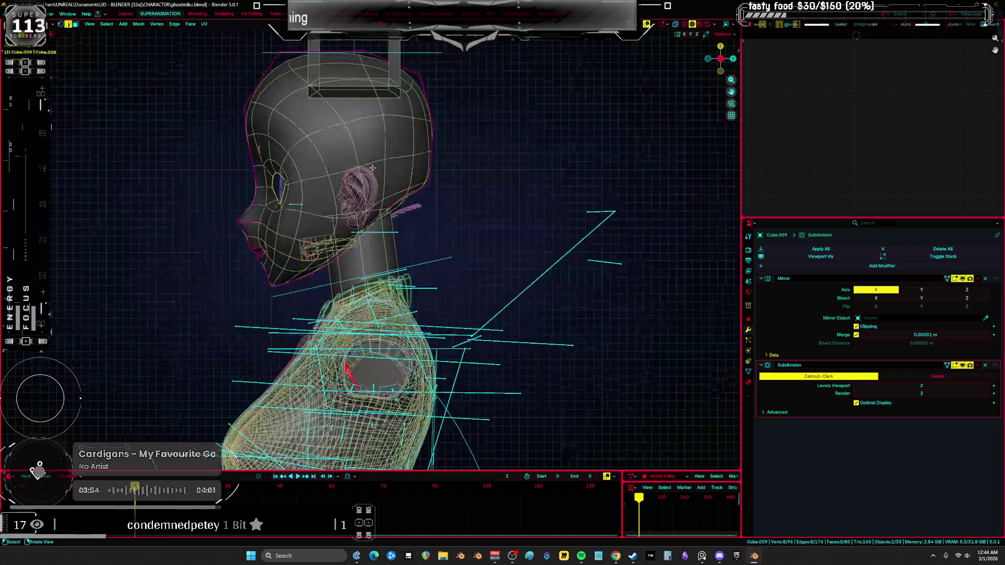
key(alt+z)
scroll(464, 239, up, 4)
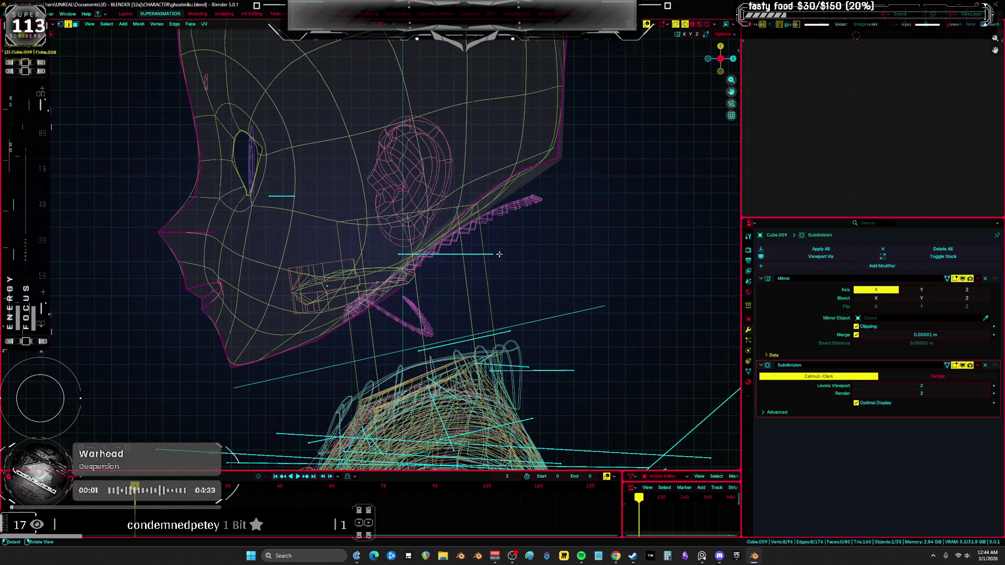
key(g)
key(y)
click(497, 189)
Move the eye-opening edge along Y in two adjustments
click(252, 174)
key(alt+z)
key(g)
key(y)
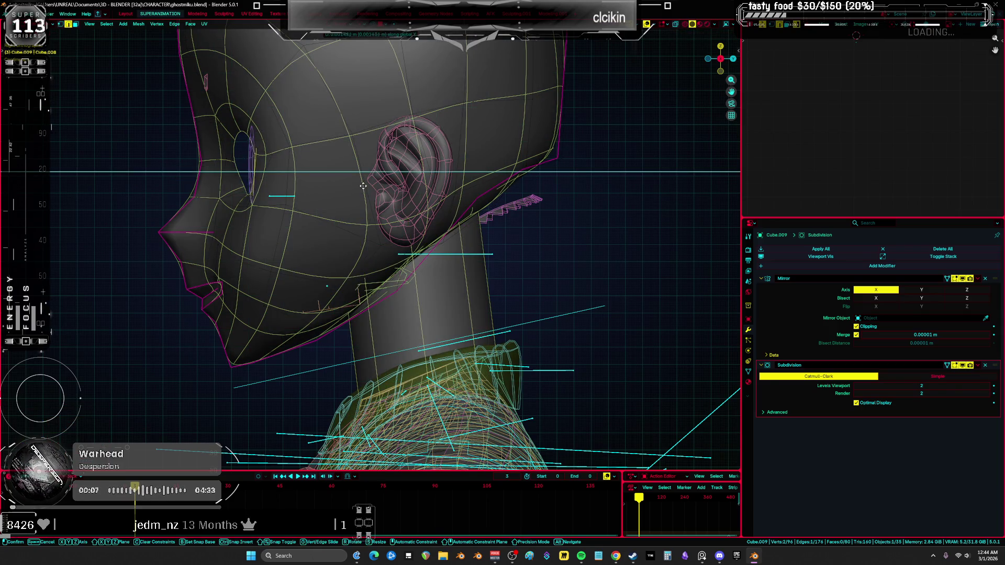
click(394, 188)
mouse_move(394, 189)
middle_down()
mouse_move(390, 320)
mouse_move(325, 265)
middle_up()
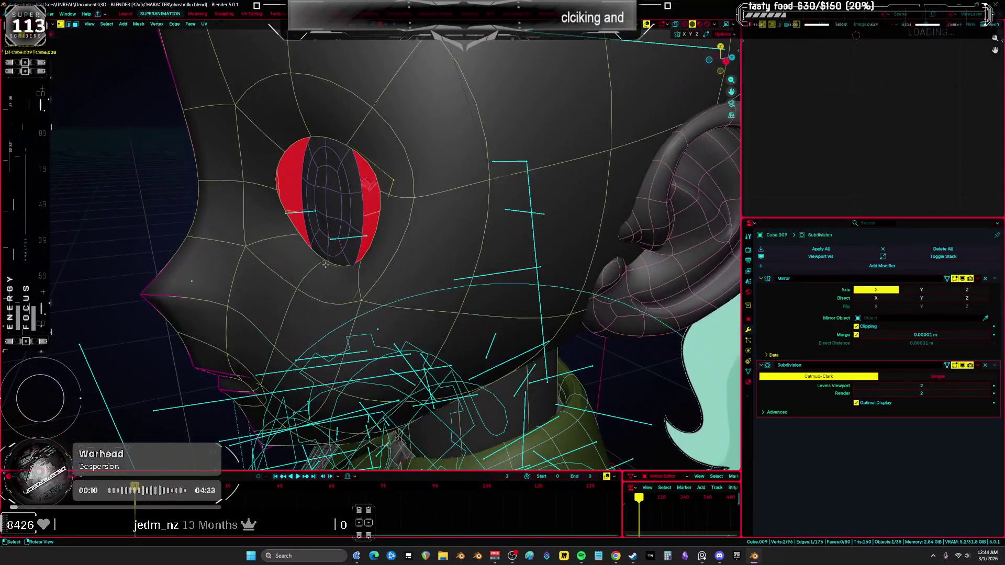
key(g)
key(y)
click(306, 211)
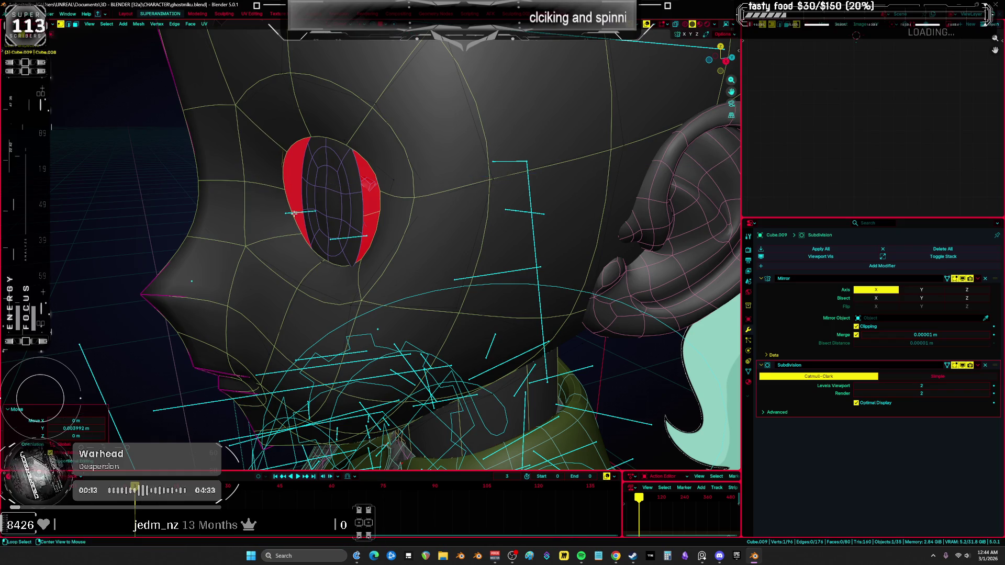
Flatten the eye edge to 0.329 along Y and tilt it 10.9° about Z
key(KP_3)
key(alt+z)
key(s)
key(y)
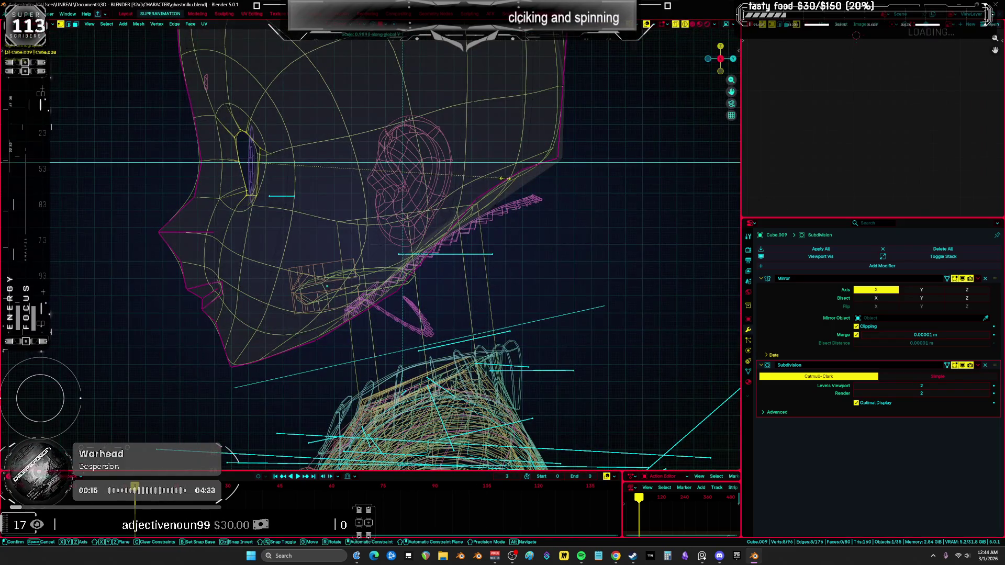
click(452, 163)
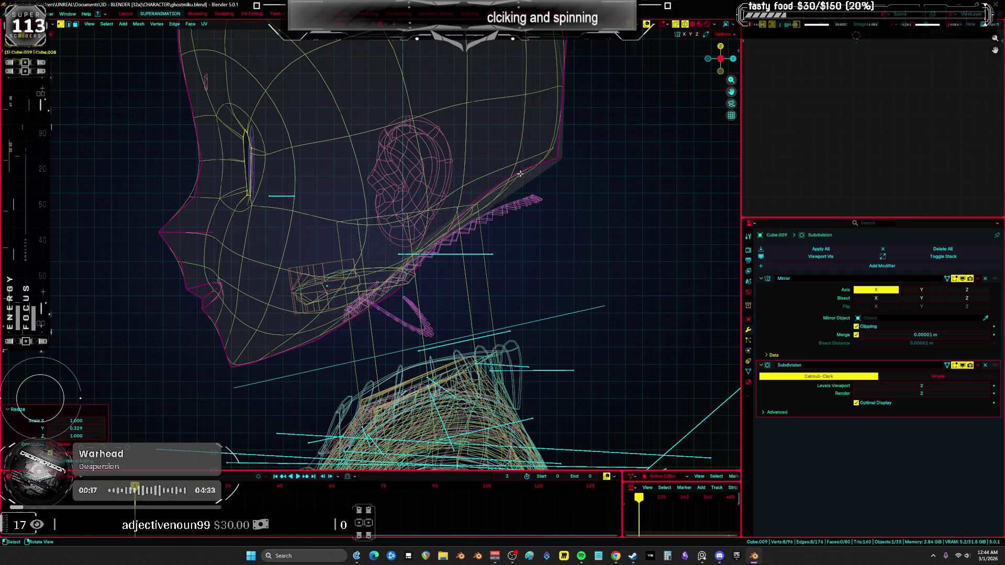
key(r)
key(z)
click(349, 172)
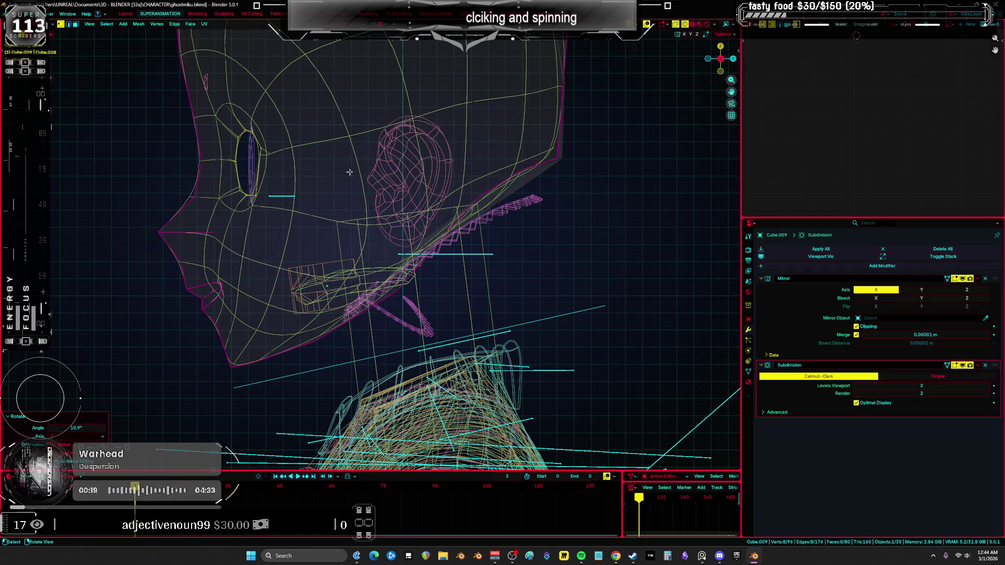
Check the face from front, low and ear-side angles, then put the head in Sculpt Mode
key(alt+z)
middle_drag(349, 172, 558, 184)
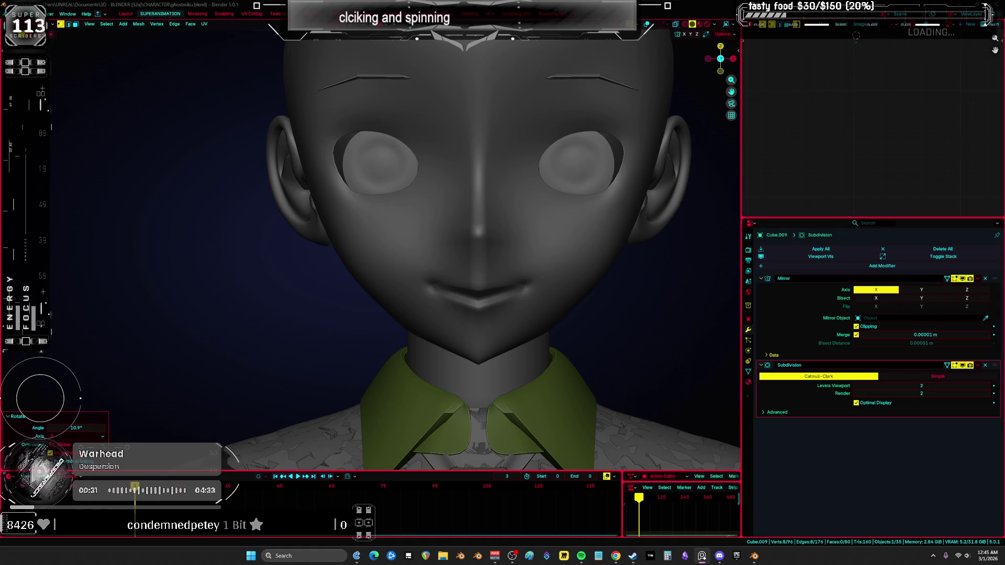
middle_drag(523, 335, 439, 196)
key(shift+alt+z)
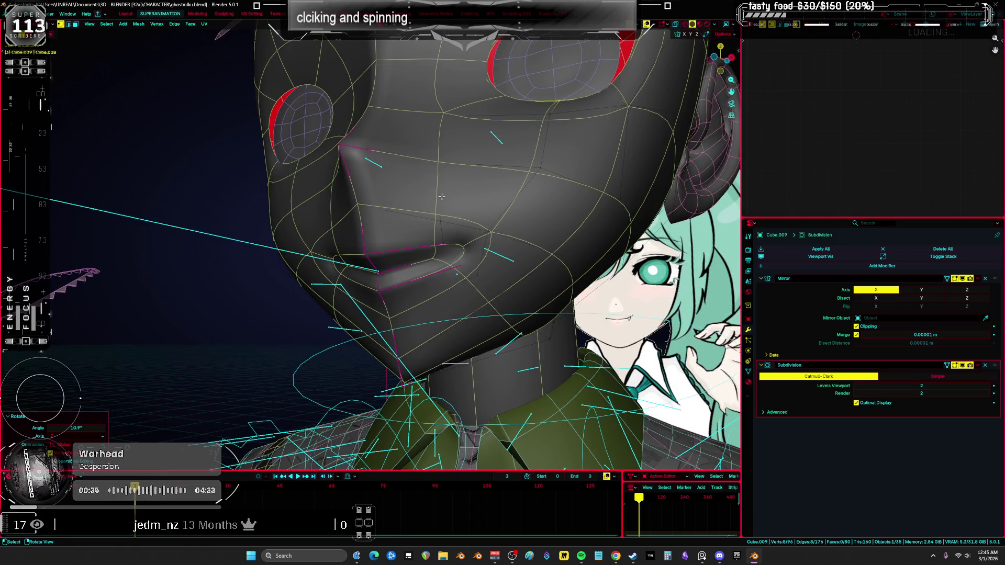
key(shift+alt+z)
mouse_move(454, 252)
middle_down()
mouse_move(411, 266)
mouse_move(391, 254)
mouse_move(400, 261)
middle_up()
key(shift+alt+z)
key(ctrl+Tab)
click(471, 276)
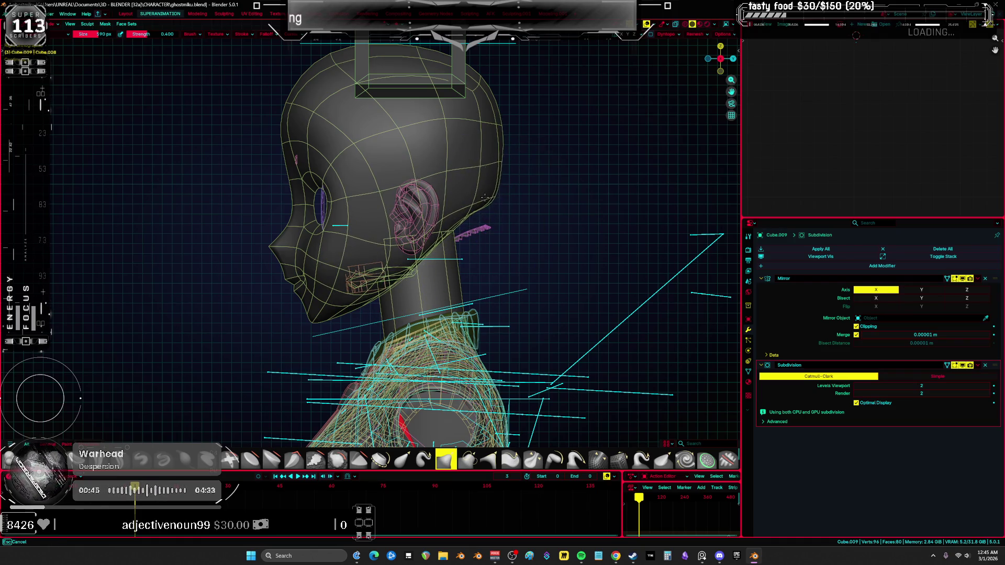
Narrow the mesh near the ear and relax the cheek topology with the Relax Slide brush
shift+drag(486, 194, 489, 195)
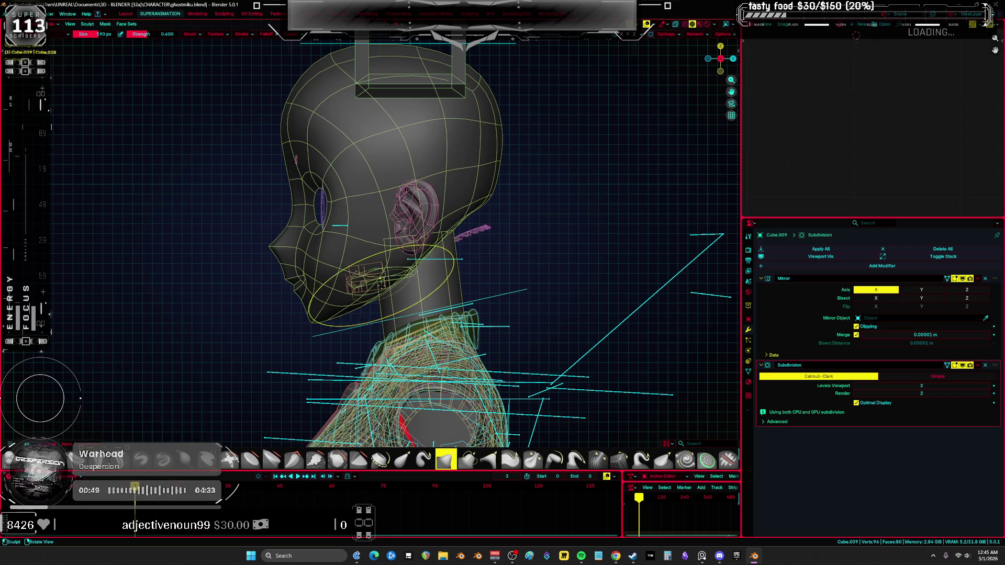
scroll(380, 284, up, 3)
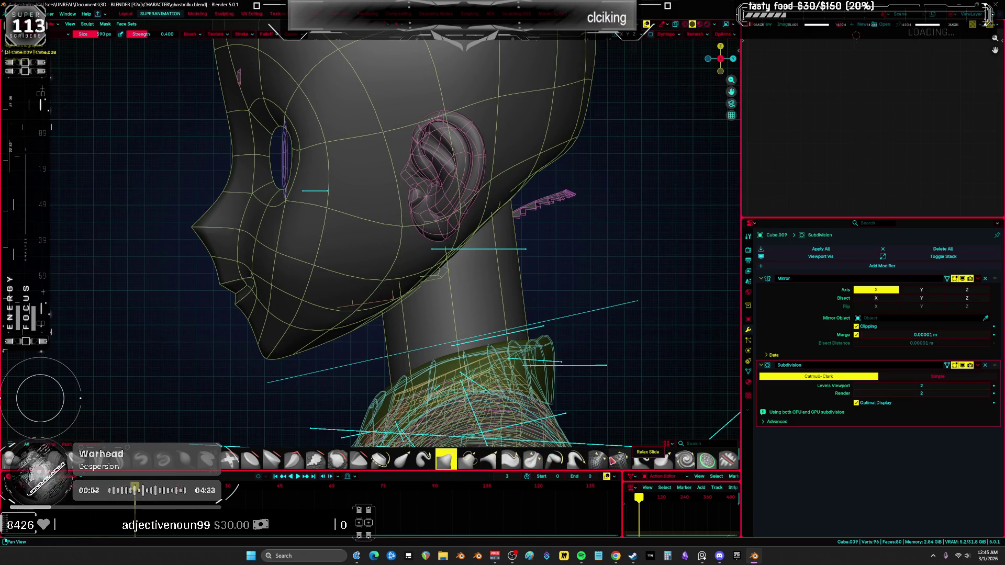
click(619, 459)
mouse_move(403, 213)
mouse_down()
mouse_move(413, 215)
mouse_move(401, 206)
mouse_up()
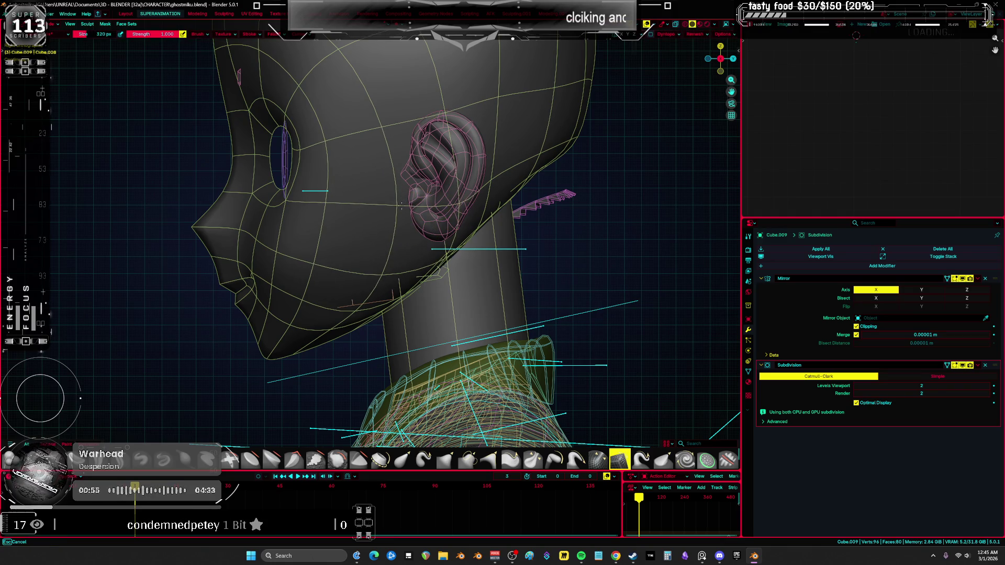
mouse_move(381, 266)
middle_down()
mouse_move(644, 257)
mouse_move(573, 249)
middle_up()
key(KP_1)
Switch sculpting brushes and set the radius to 1000 px, then about 544 px
key(shift+t)
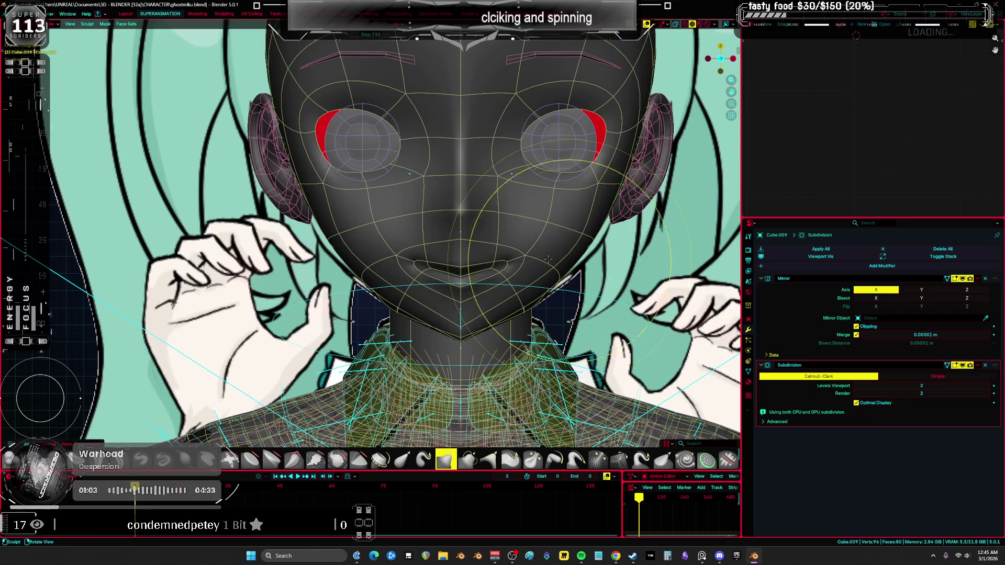
key(f)
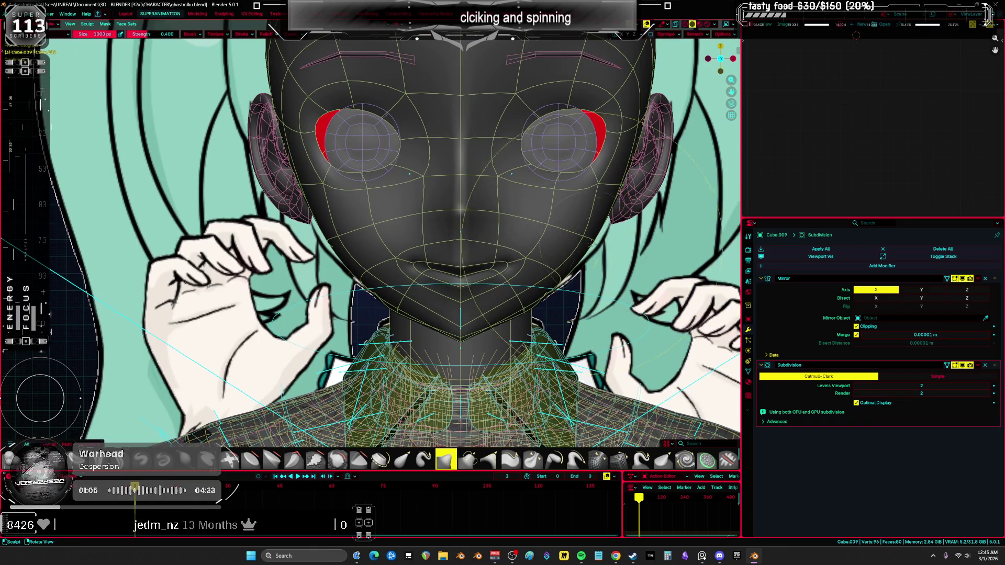
click(606, 248)
mouse_move(605, 248)
middle_down()
mouse_move(571, 260)
mouse_move(539, 234)
middle_up()
key(f)
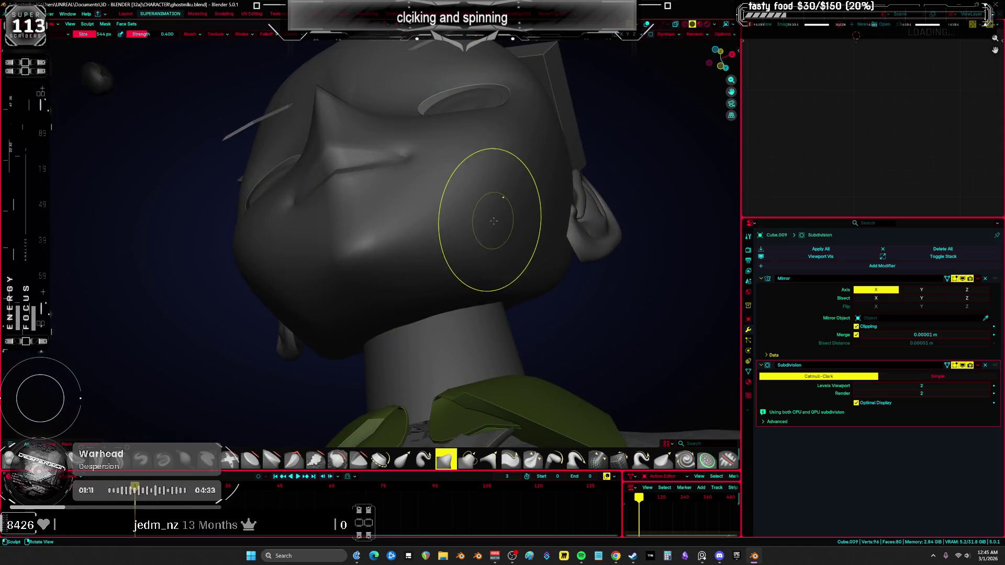
Return to Edit Mode and begin moving the head's vertices near the neck and ear
key(Tab)
mouse_move(539, 234)
middle_down()
mouse_move(480, 296)
mouse_move(456, 236)
middle_up()
drag(455, 235, 397, 235)
middle_drag(398, 235, 361, 238)
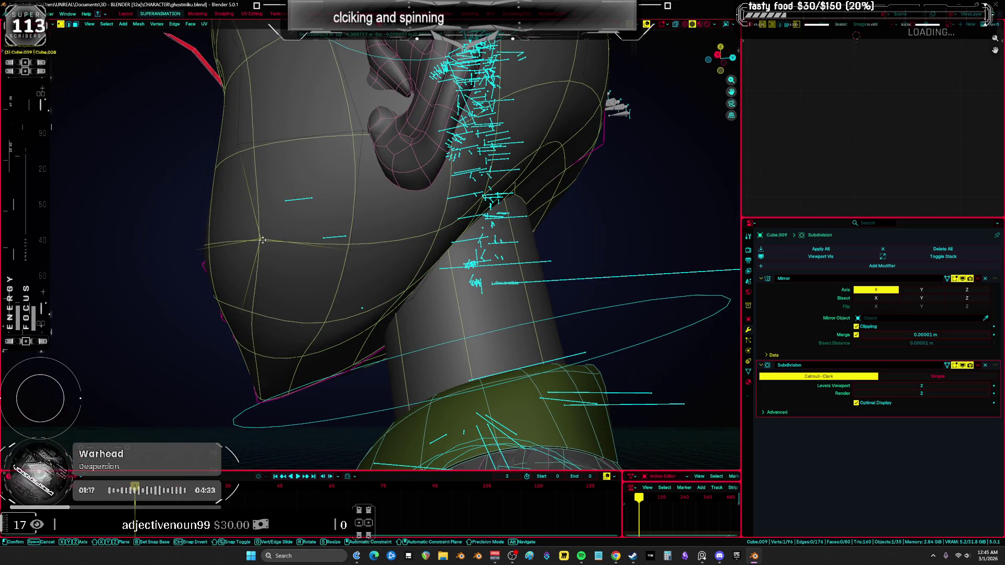
Confirm the pending vertex move and reposition the vertices around the eye edge loop
middle_drag(249, 241, 277, 249)
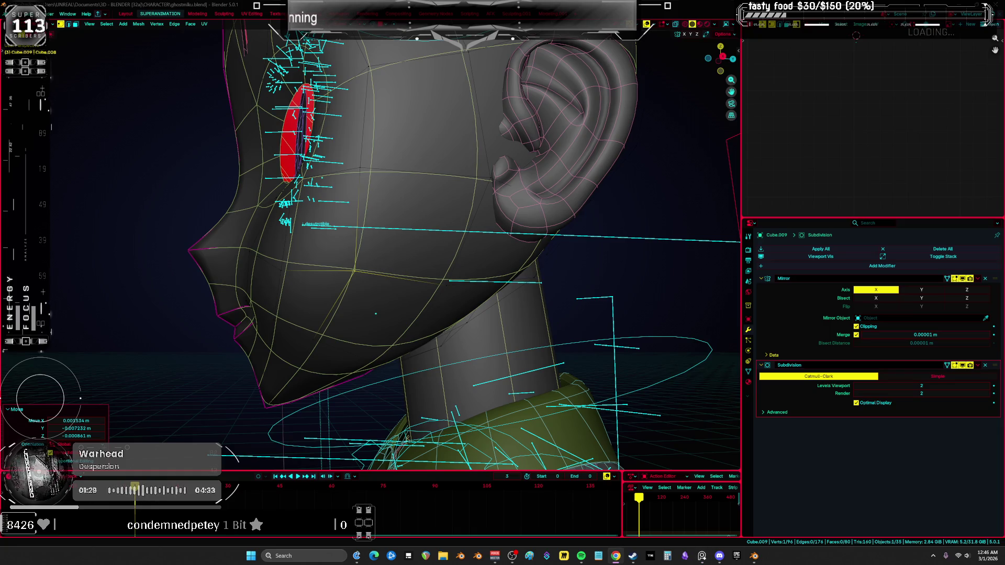
click(520, 282)
mouse_move(521, 282)
middle_down()
mouse_move(489, 220)
mouse_move(562, 205)
mouse_move(491, 242)
middle_up()
scroll(490, 220, up, 2)
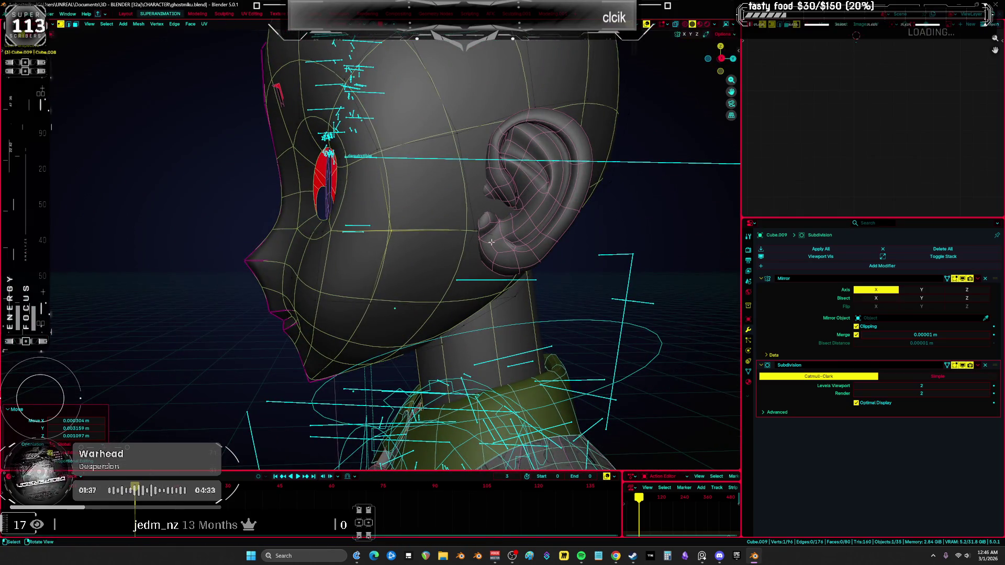
key(g)
click(455, 141)
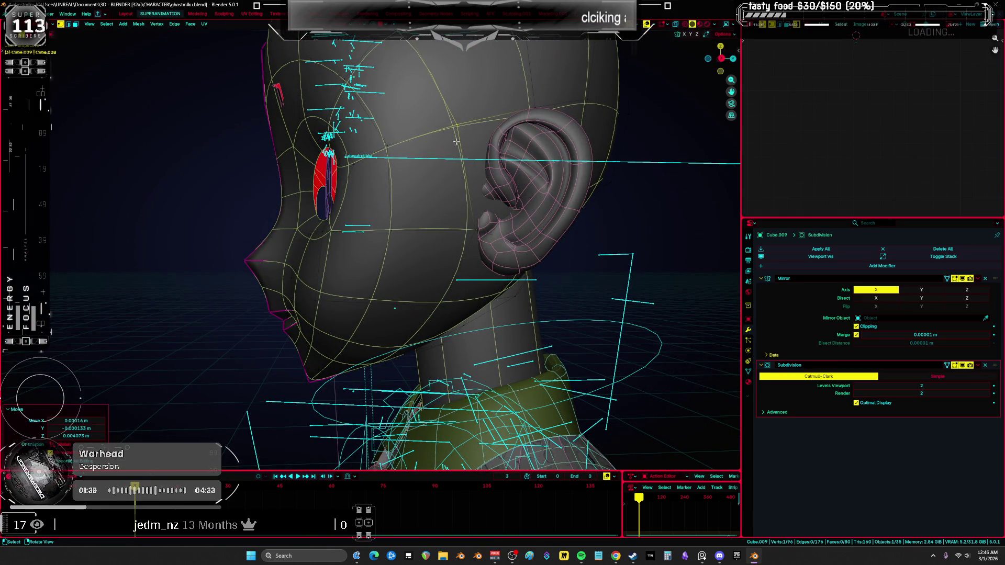
From a high rear view, shift a head vertex up and to the right
mouse_move(462, 226)
middle_down()
mouse_move(483, 175)
mouse_move(435, 272)
mouse_move(378, 298)
mouse_move(468, 226)
mouse_move(471, 136)
mouse_move(507, 186)
mouse_move(469, 192)
middle_up()
key(g)
click(511, 189)
key(g)
click(488, 187)
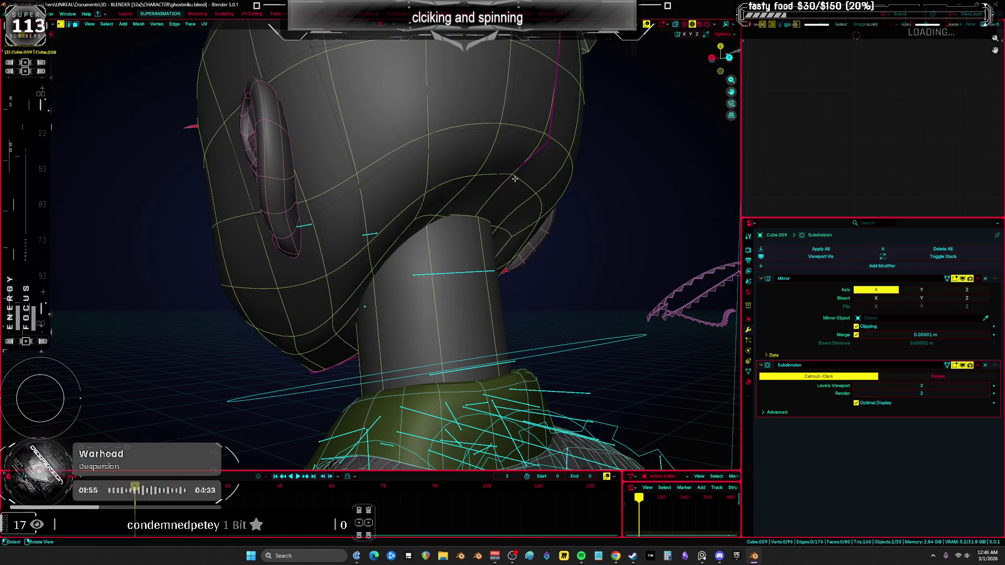
Sculpt the head with a larger, stronger brush resized to about 732 px
key(ctrl+Tab)
middle_drag(514, 178, 462, 236)
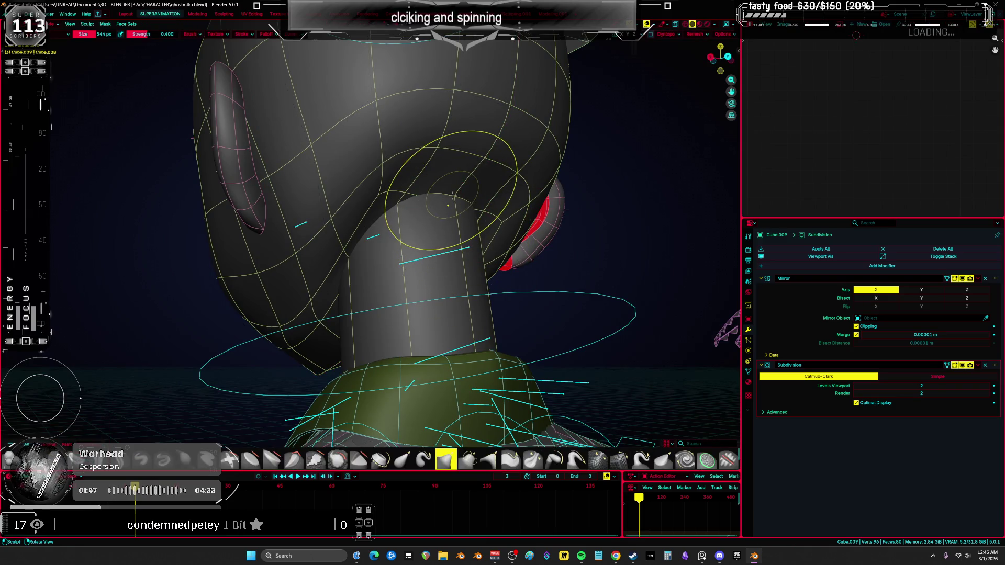
key(g)
mouse_move(465, 182)
middle_down()
mouse_move(369, 236)
mouse_move(387, 157)
middle_up()
key(f)
click(390, 84)
Move head vertices along Z against the front reference, lowering one, then raising one 0.010819 m
key(Tab)
key(KP_1)
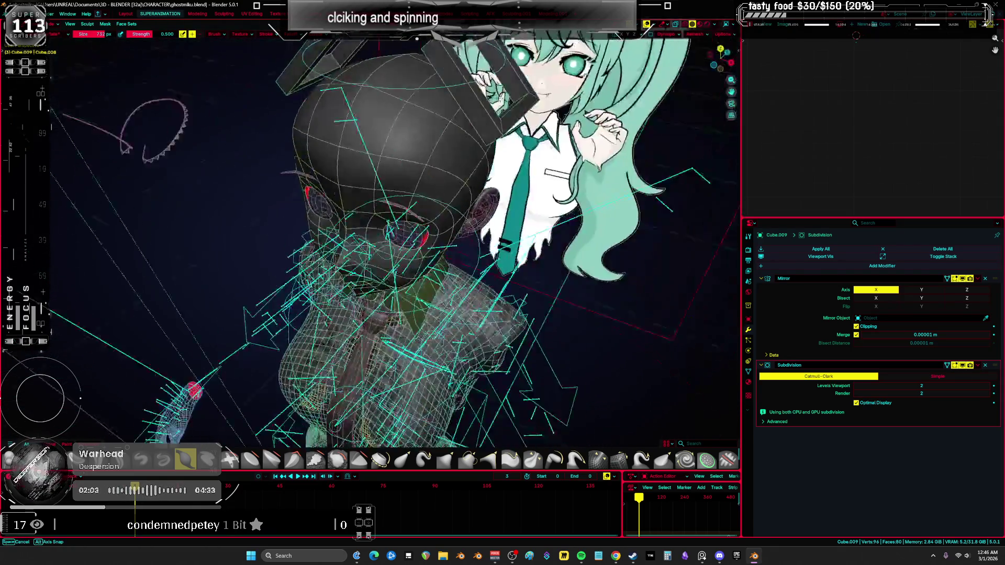
scroll(372, 155, up, 4)
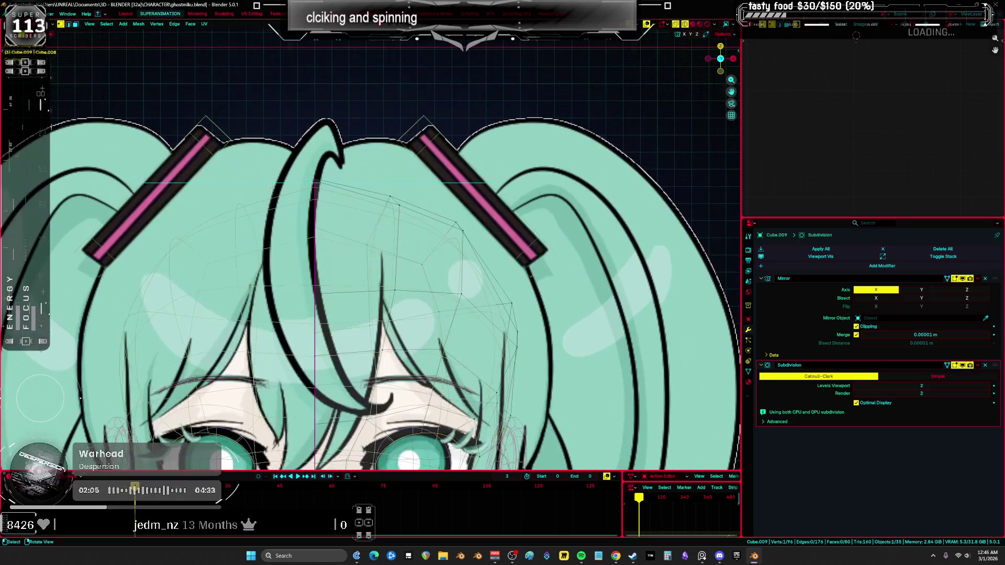
key(g)
key(z)
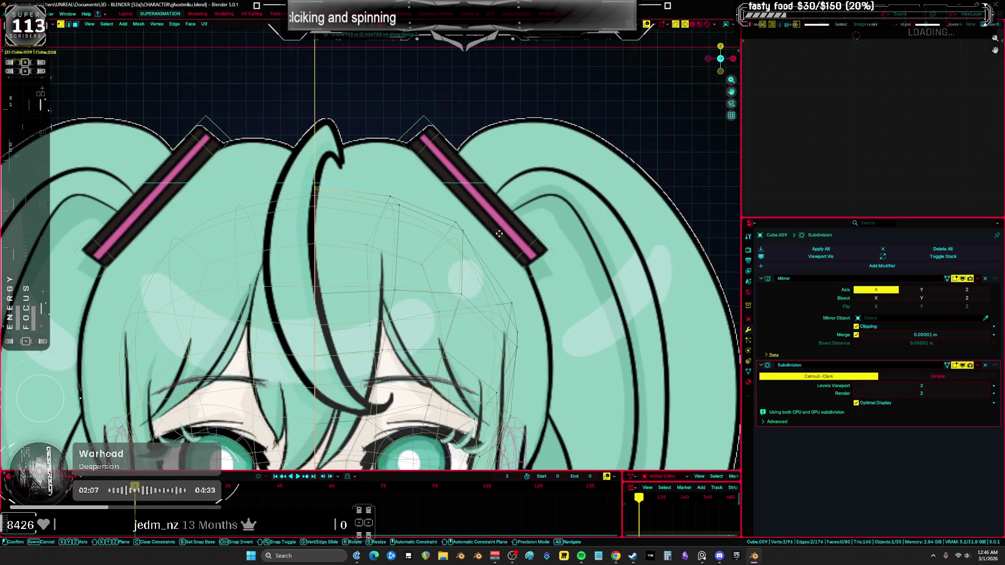
click(384, 194)
mouse_move(385, 194)
middle_down()
mouse_move(497, 235)
mouse_move(479, 244)
middle_up()
key(g)
key(z)
click(498, 236)
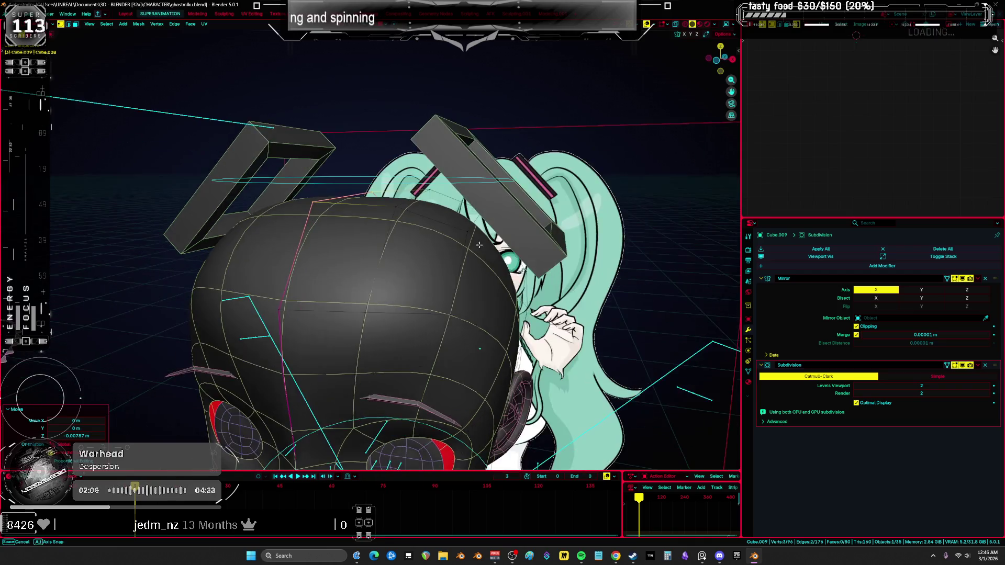
key(g)
key(z)
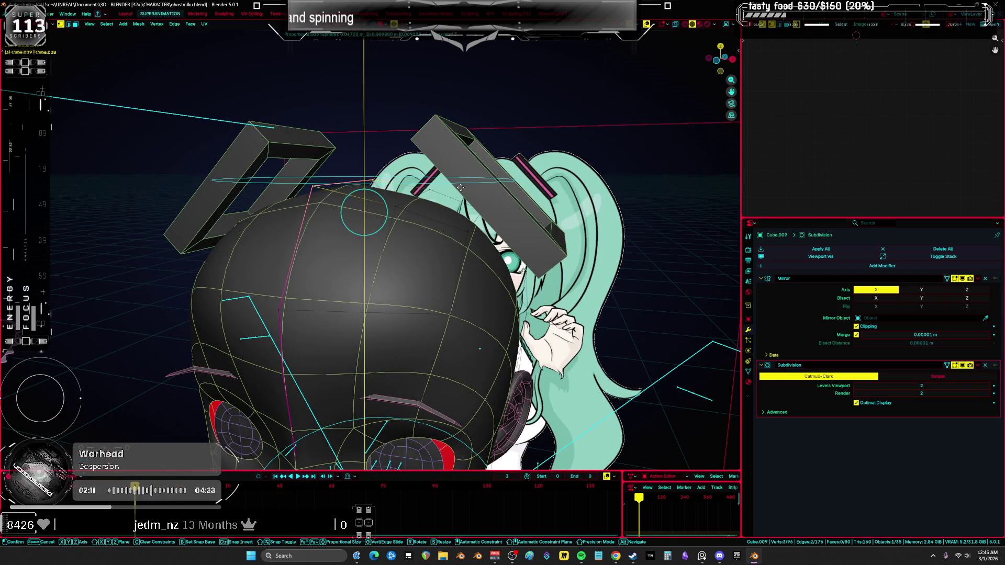
click(465, 185)
Check the shape without overlays, then proportionally shift the crown about 0.054 m along Z
key(shift+alt+z)
mouse_move(464, 186)
middle_down()
mouse_move(438, 148)
mouse_move(385, 213)
middle_up()
key(shift+alt+z)
key(g)
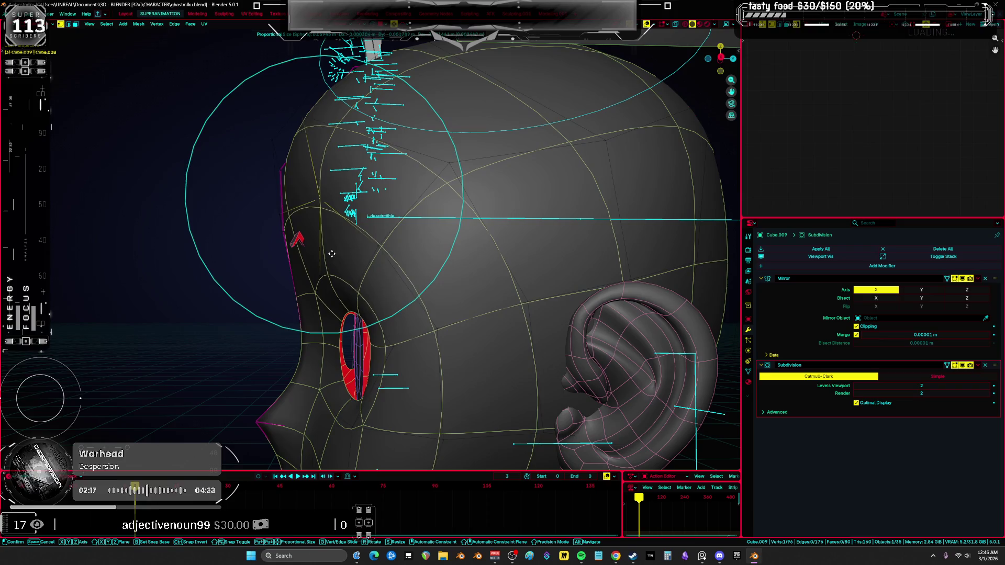
click(330, 260)
scroll(340, 256, down, 5)
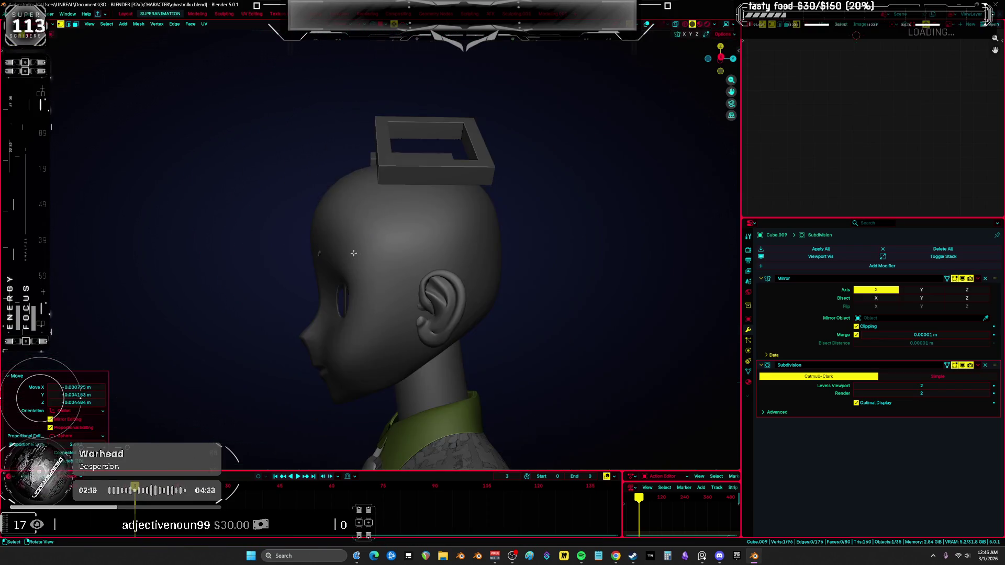
Nudge the eye-corner and nearby head vertices with proportional editing to match the reference image
key(KP_1)
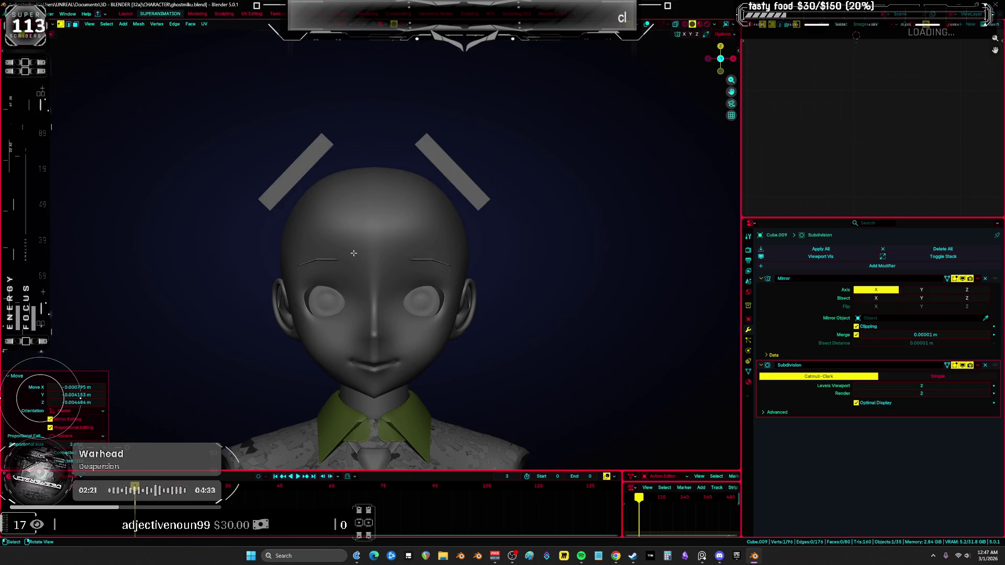
key(shift+alt+z)
scroll(354, 252, up, 6)
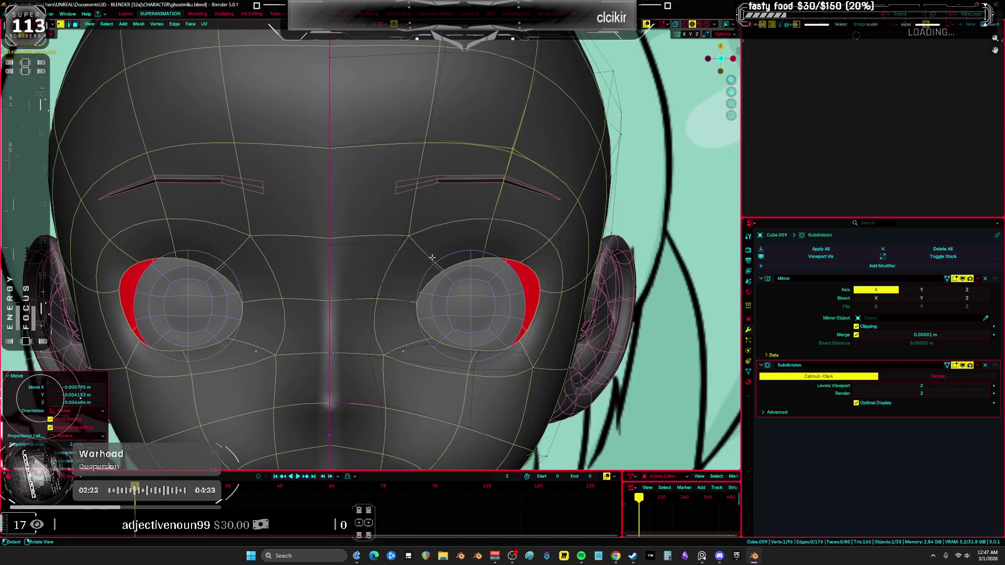
key(g)
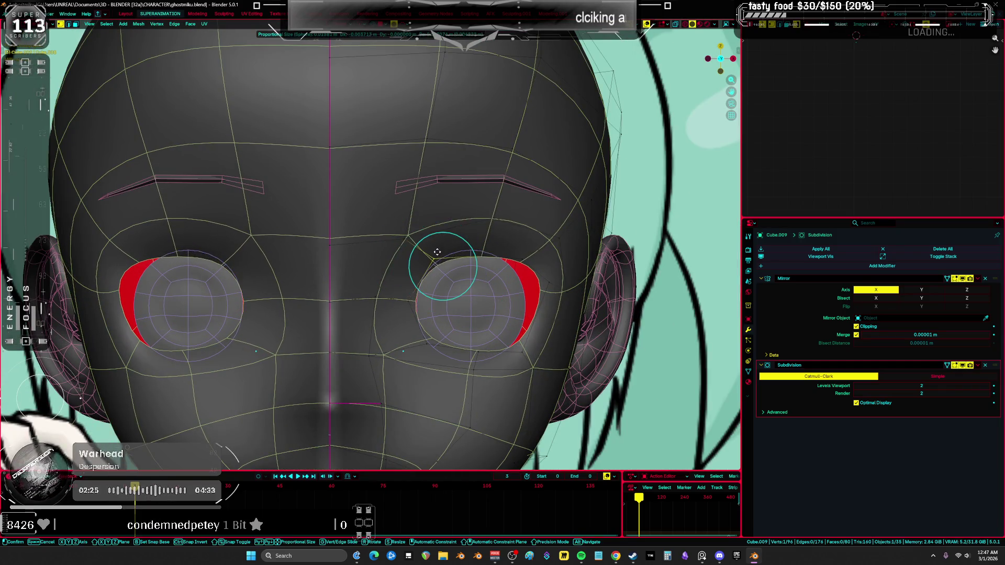
click(432, 249)
key(alt+z)
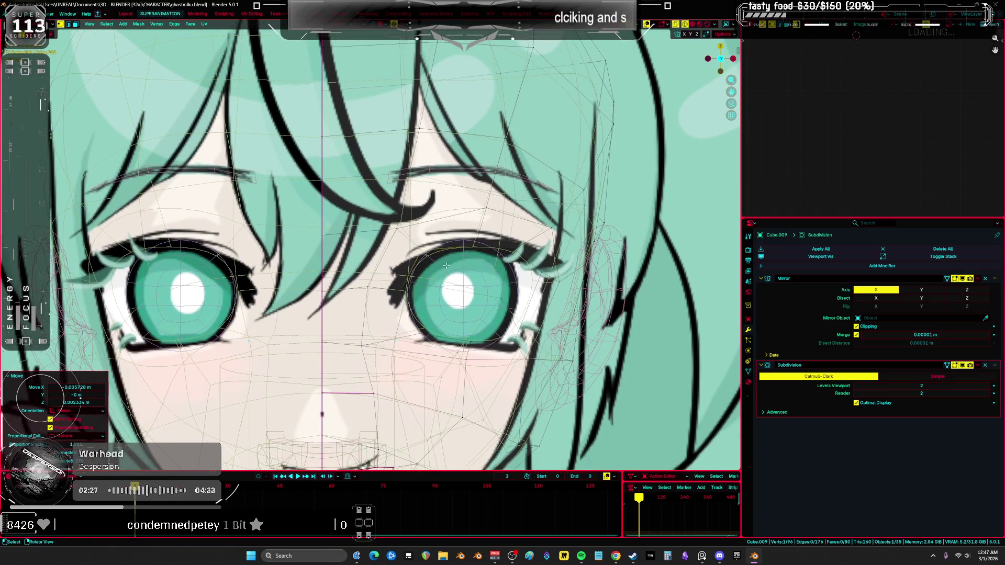
key(g)
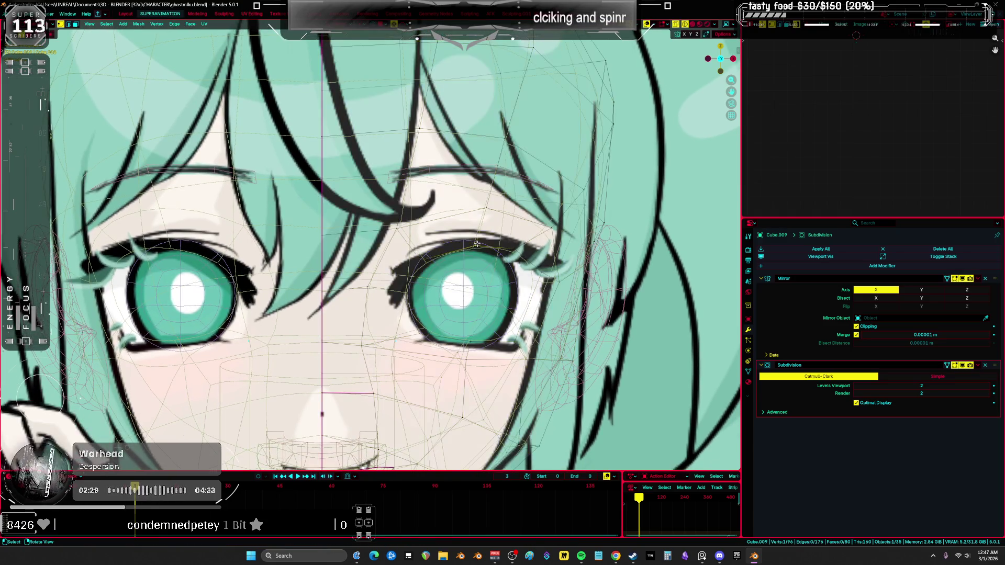
click(523, 250)
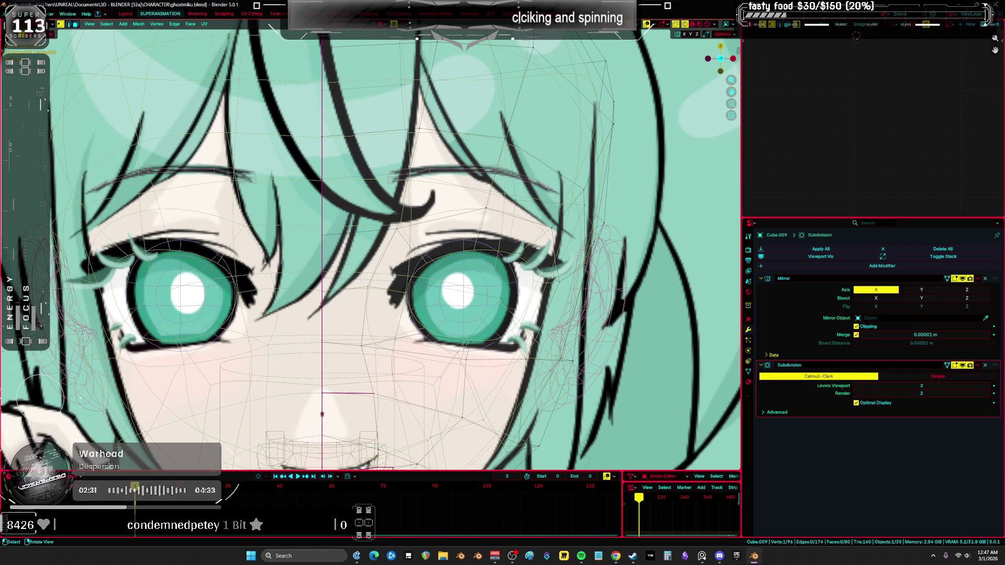
click(542, 271)
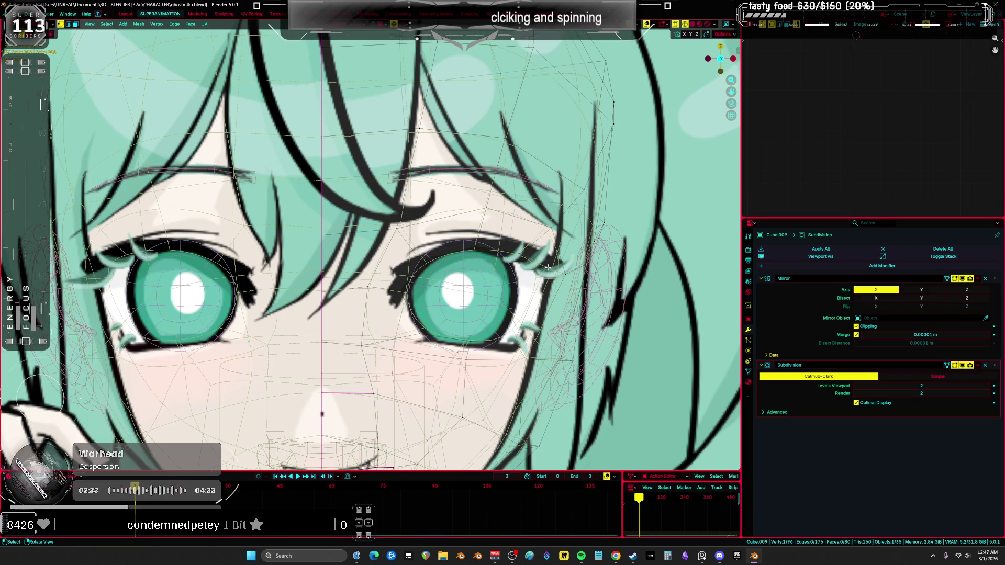
key(g)
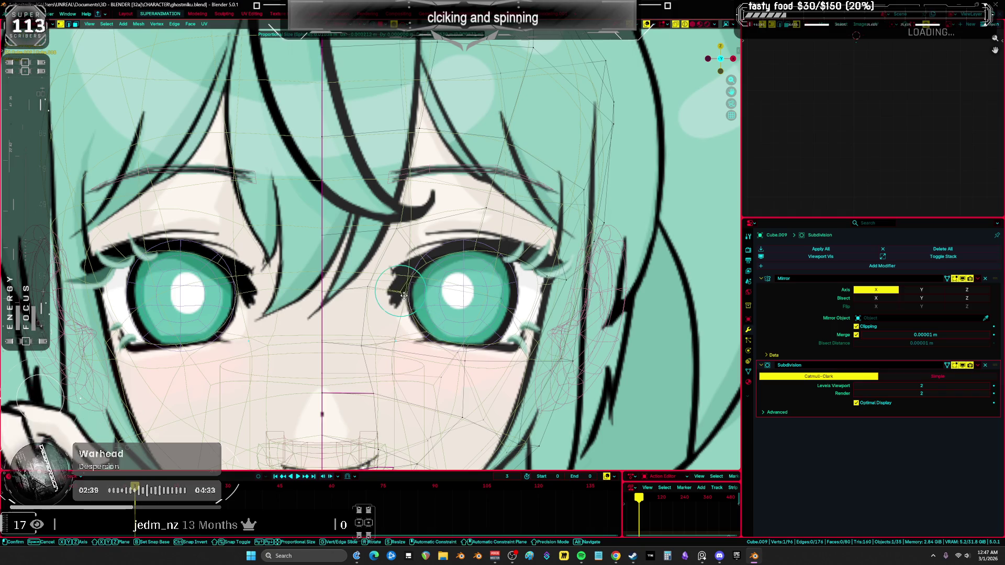
click(366, 297)
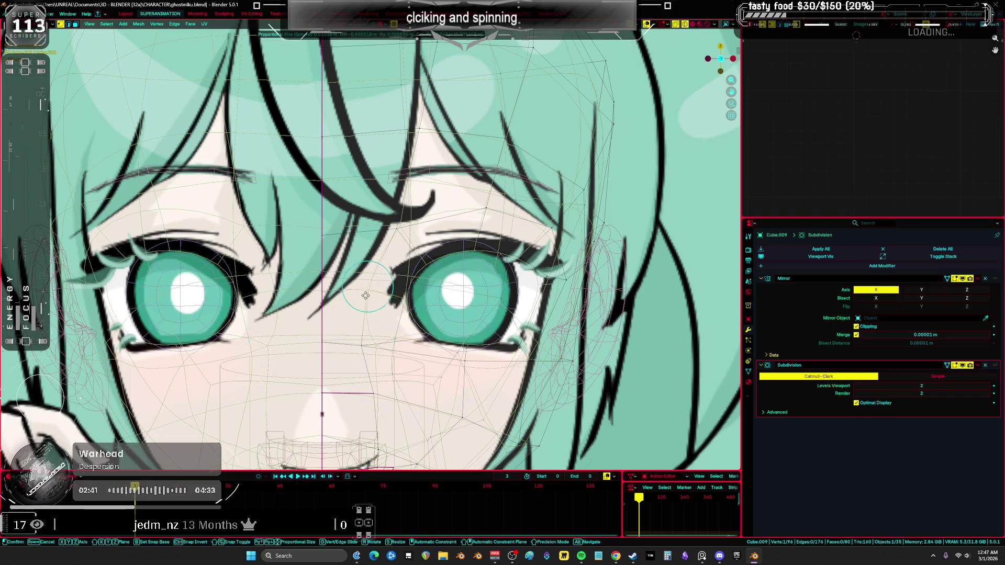
scroll(369, 352, down, 2)
scroll(388, 324, up, 2)
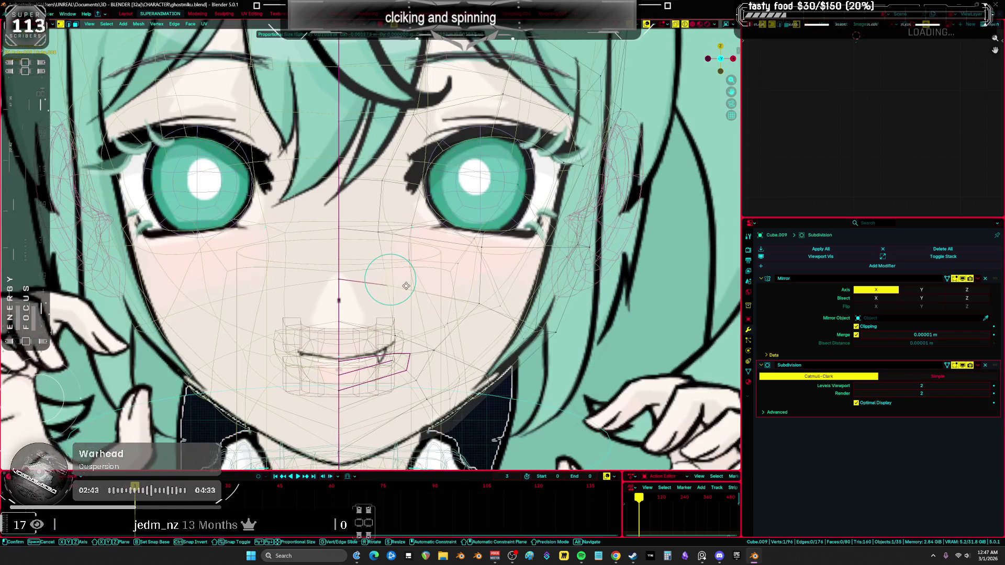
Adjust a vertex beside the nose with proportional falloff, then select the whole head mesh
key(a)
click(404, 328)
key(g)
key(Escape)
key(a)
click(472, 308)
key(g)
click(472, 307)
key(a)
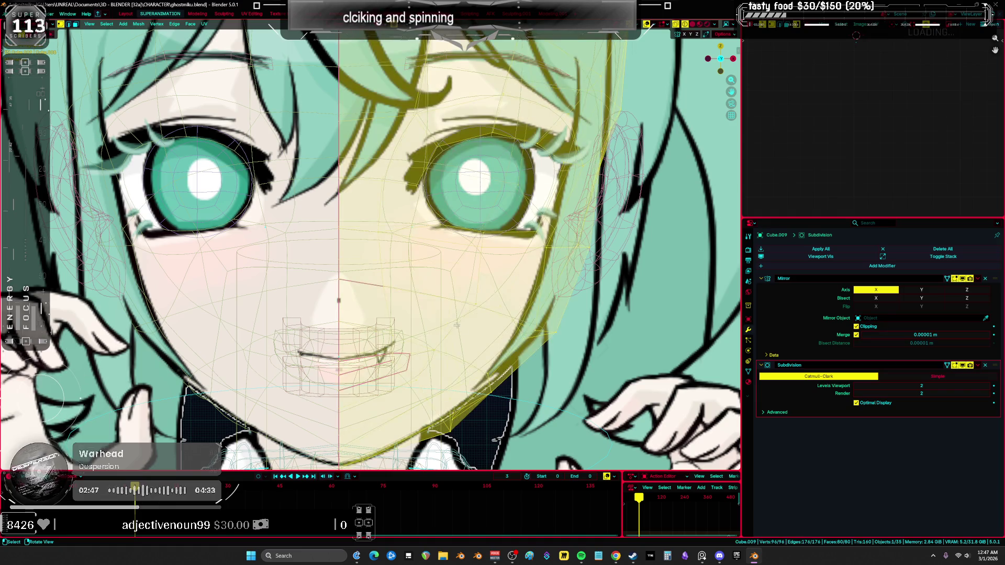
scroll(461, 327, down, 2)
Switch the head into Sculpt Mode from the Ctrl+Tab mode pie
key(ctrl+Tab)
click(538, 359)
middle_drag(538, 359, 482, 267)
scroll(492, 283, down, 2)
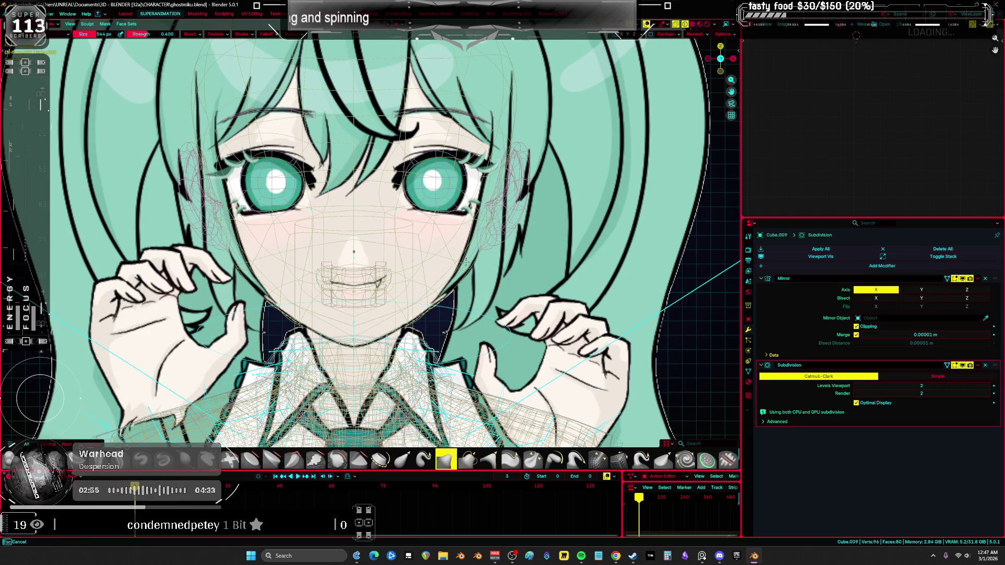
Turn X-ray off and shrink the sculpt brush to 274 px
key(alt+z)
scroll(455, 260, up, 3)
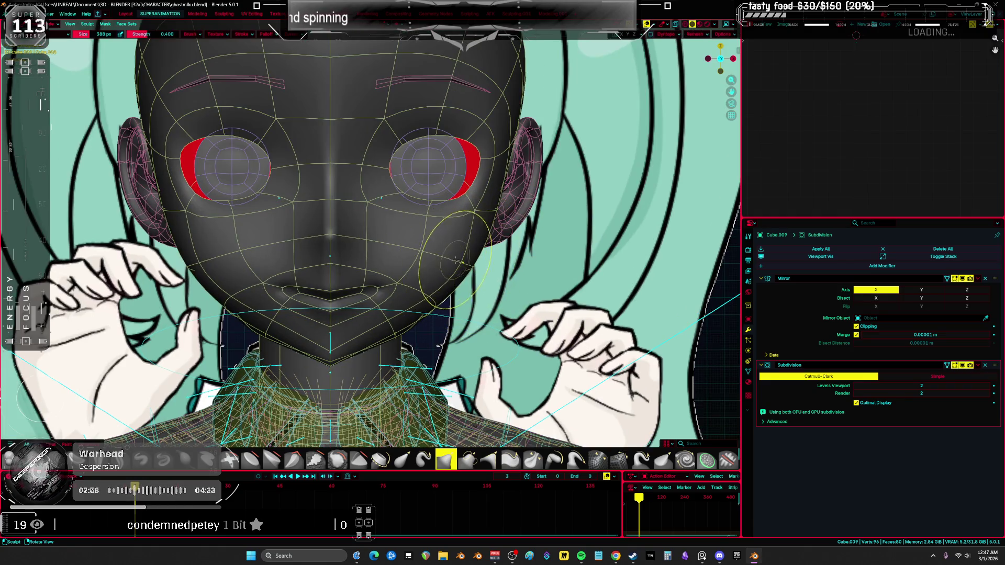
key(f)
click(482, 210)
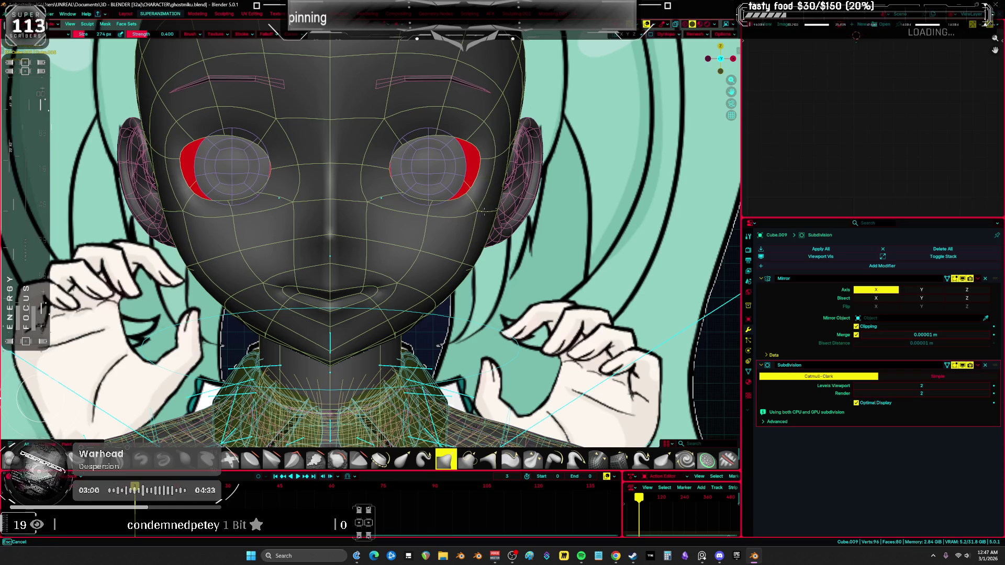
In Edit Mode, nudge a cheek vertex slightly with proportional falloff and check the shaded shape
key(Tab)
key(alt+a)
click(482, 212)
key(g)
click(491, 216)
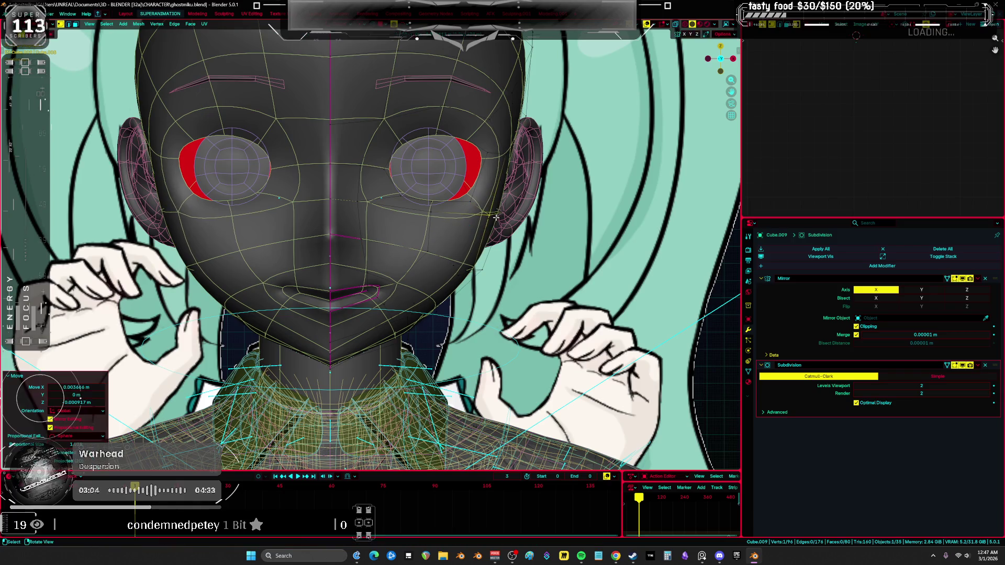
key(alt+z)
mouse_move(490, 216)
middle_down()
mouse_move(498, 221)
mouse_move(401, 226)
mouse_move(229, 258)
mouse_move(134, 253)
mouse_move(182, 278)
mouse_move(117, 238)
middle_up()
key(alt+z)
key(alt+z)
key(alt+z)
key(KP_1)
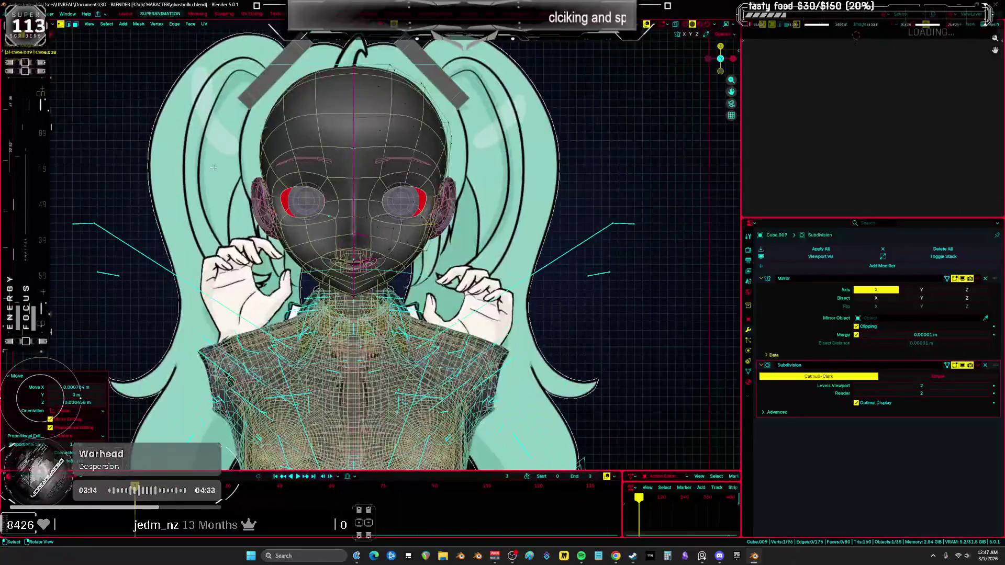
Add a new cube mesh in Object Mode
key(Tab)
scroll(401, 145, down, 5)
shift+scroll(401, 145, down, 6)
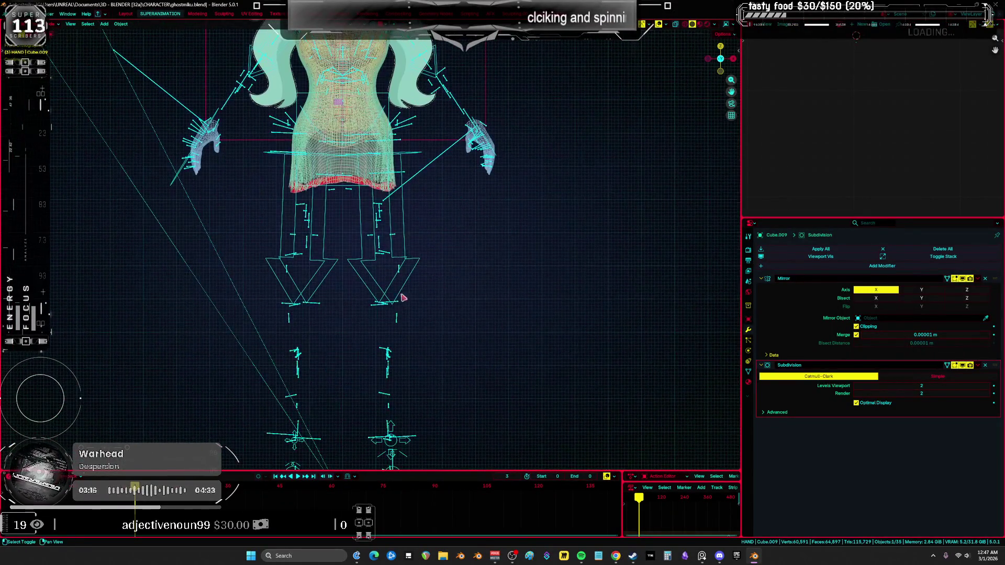
key(shift+a)
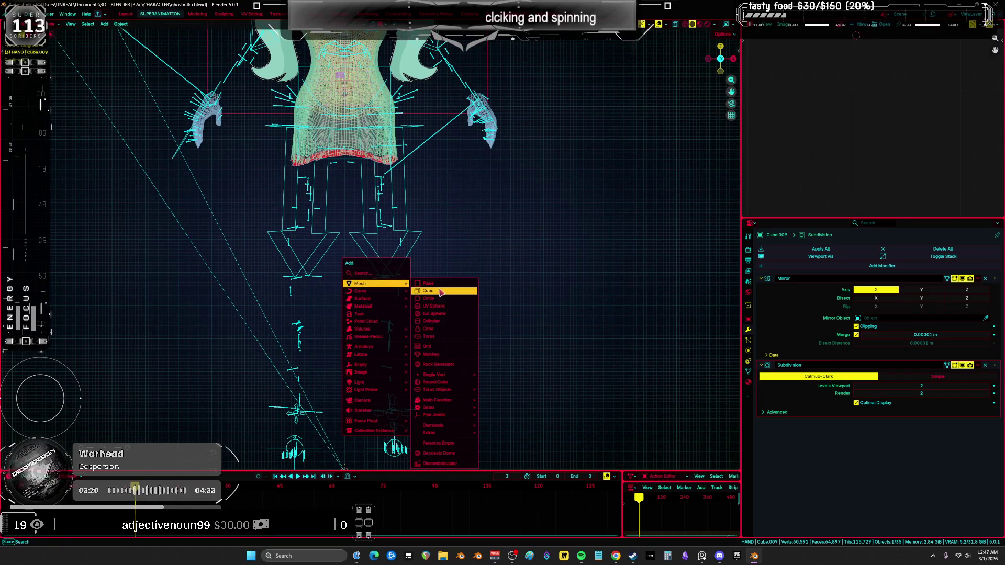
click(440, 292)
Scale the cube's geometry down to 0.419 and stretch it into a flat bar
key(Tab)
scroll(411, 319, down, 3)
key(s)
click(411, 319)
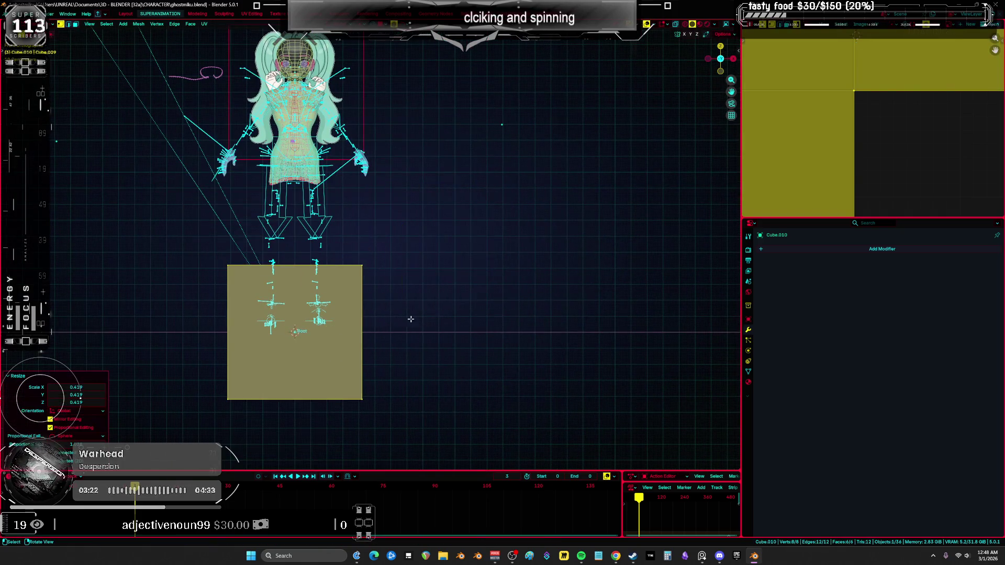
middle_drag(565, 335, 426, 341)
key(s)
click(407, 345)
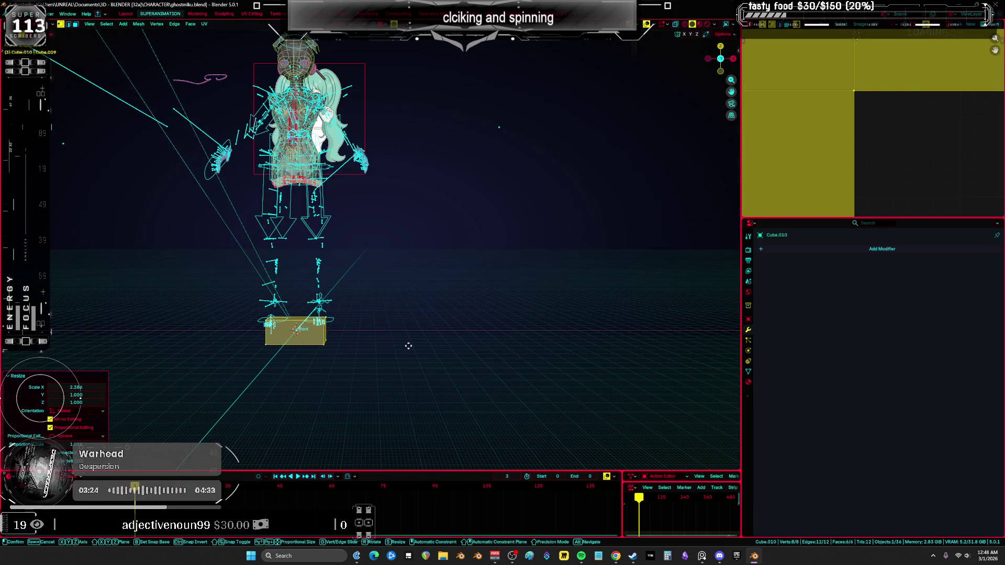
Move the cube 0.295 along X and raise it 1.6374 m to head height
key(g)
key(x)
click(450, 340)
key(g)
key(z)
click(422, 85)
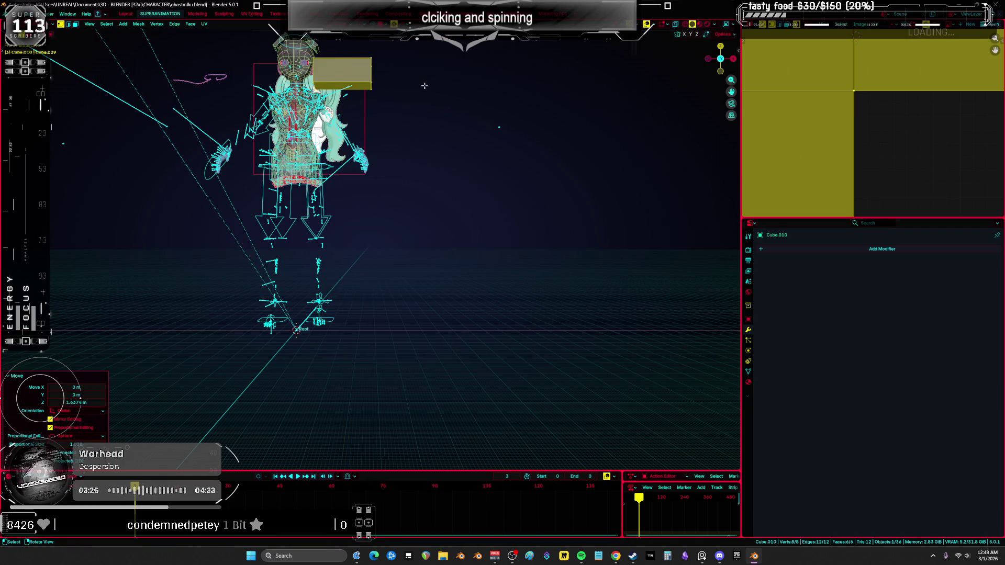
Frame the cube in a front view and maximize the 3D viewport
key(KP_1)
key(KP_Decimal)
mouse_move(412, 89)
middle_down()
mouse_move(398, 95)
mouse_move(440, 270)
middle_up()
middle_drag(496, 283, 502, 286)
key(ctrl+z)
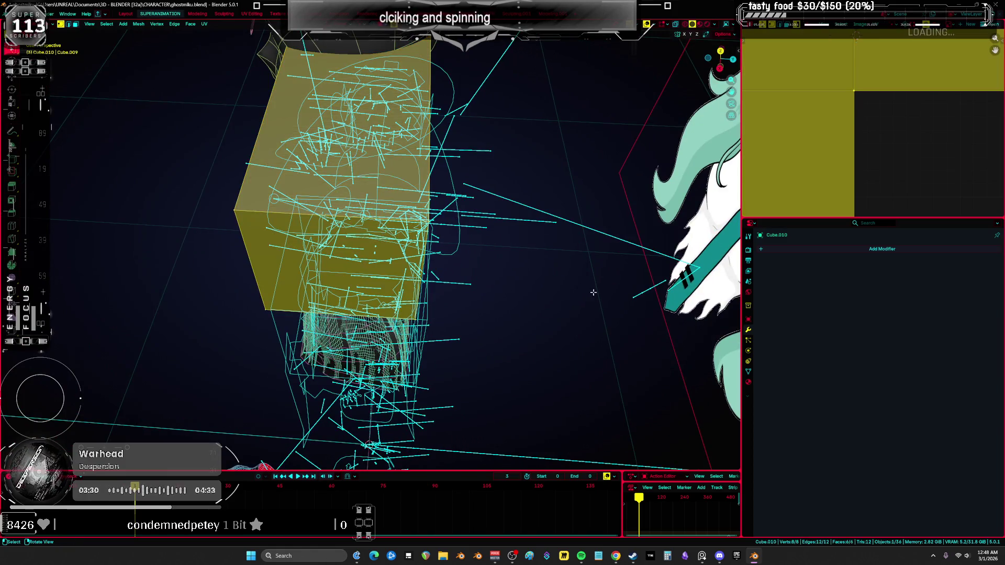
mouse_move(594, 295)
middle_down()
mouse_move(466, 276)
mouse_move(594, 226)
middle_up()
key(ctrl+space)
key(s)
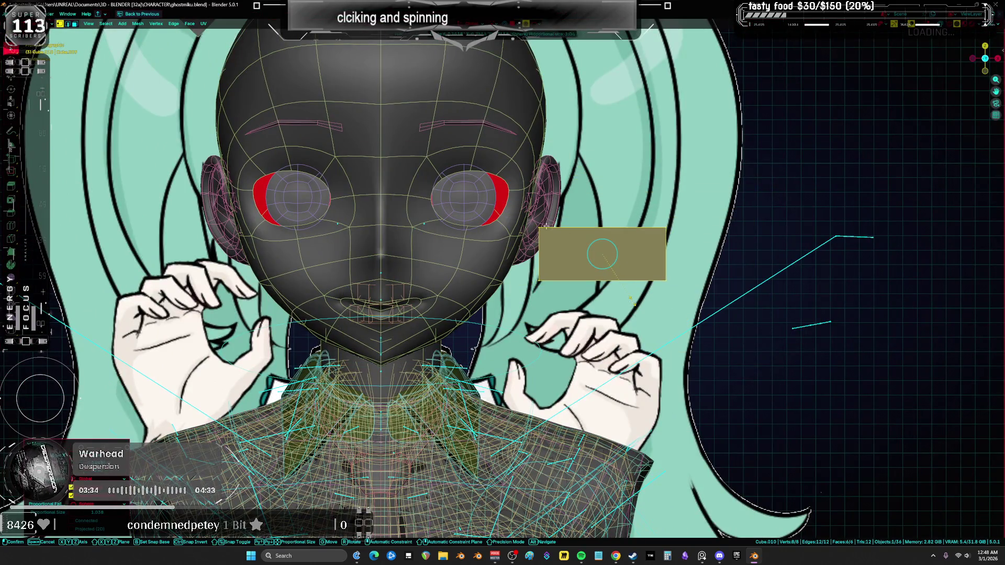
right_click(633, 302)
middle_drag(633, 303, 480, 260)
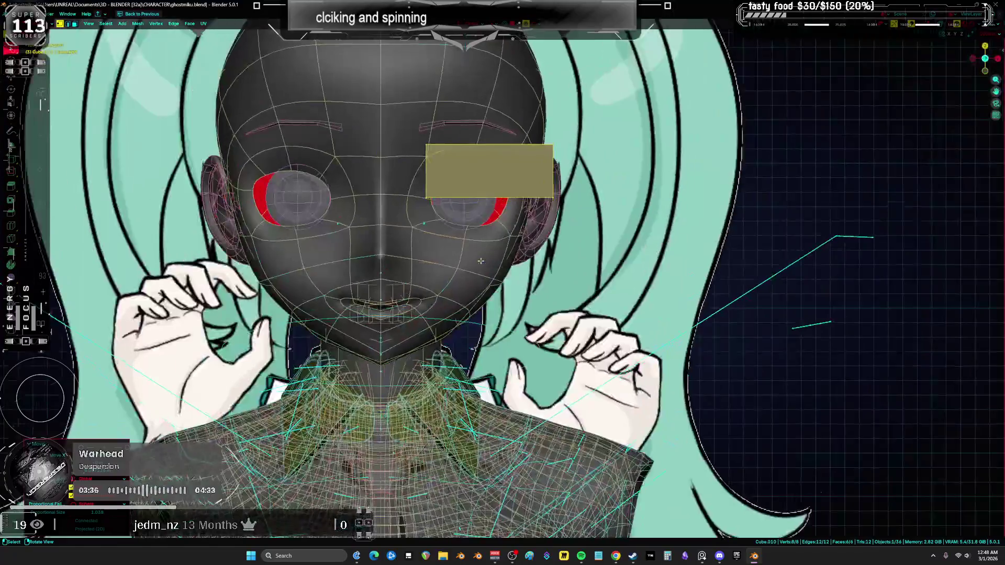
Shrink the cube, widen it along X into a bar, and slide it slightly left over the eye
key(s)
scroll(480, 261, up, 4)
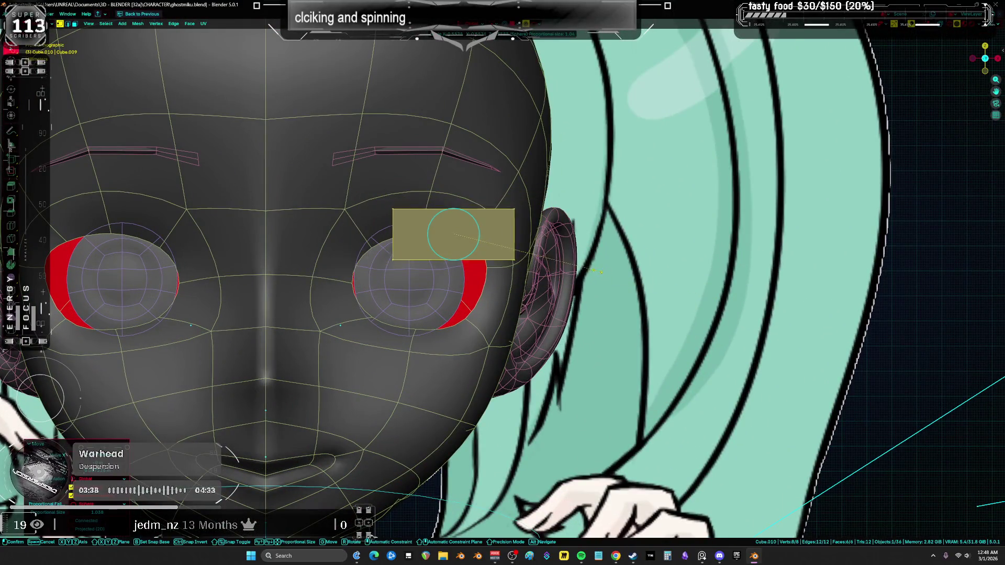
key(s)
key(x)
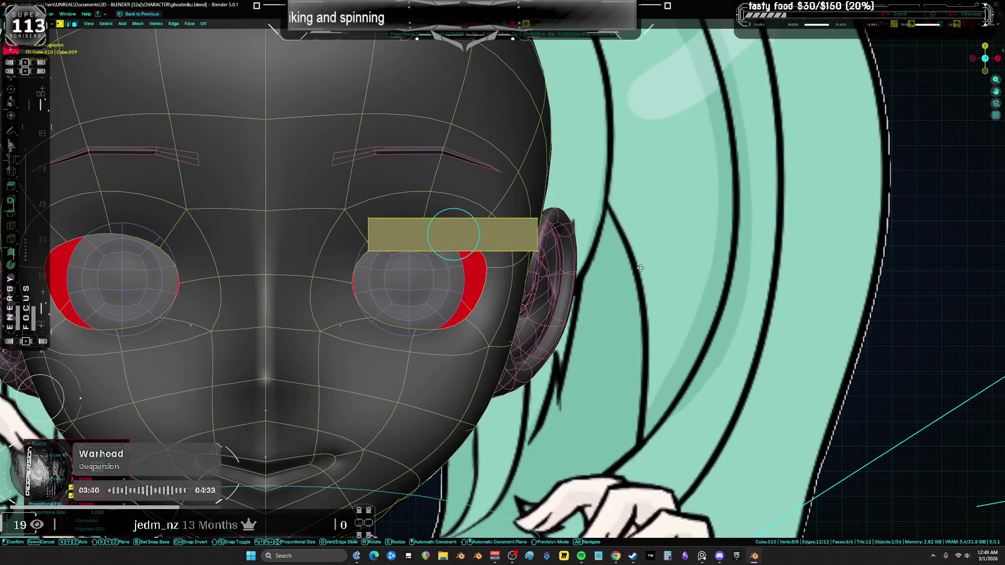
key(g)
click(596, 271)
Restore the normal layout and show the head and bar in Solid shading from the side
key(ctrl+space)
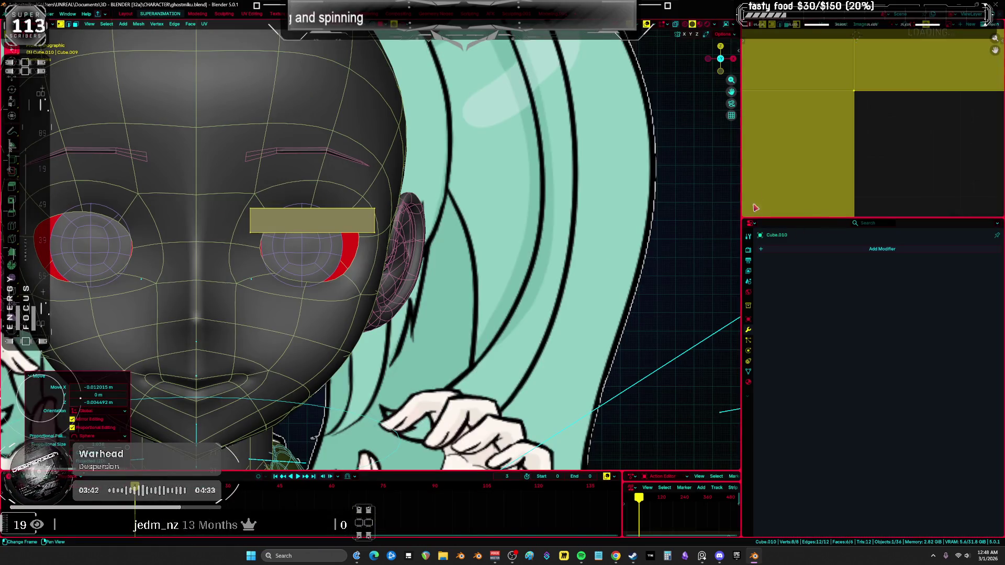
shift+middle_drag(531, 284, 598, 314)
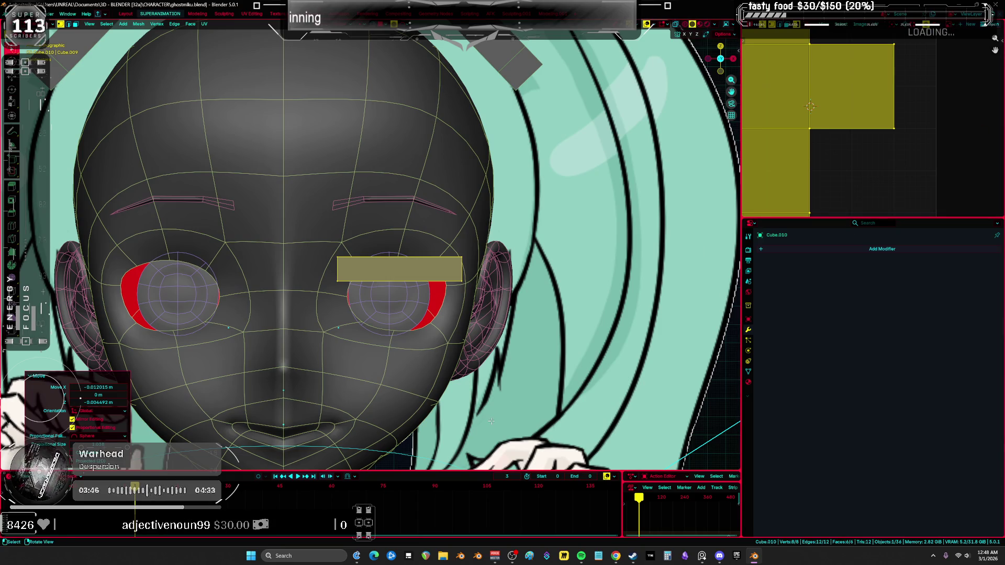
key(shift+alt+z)
key(shift+alt+z)
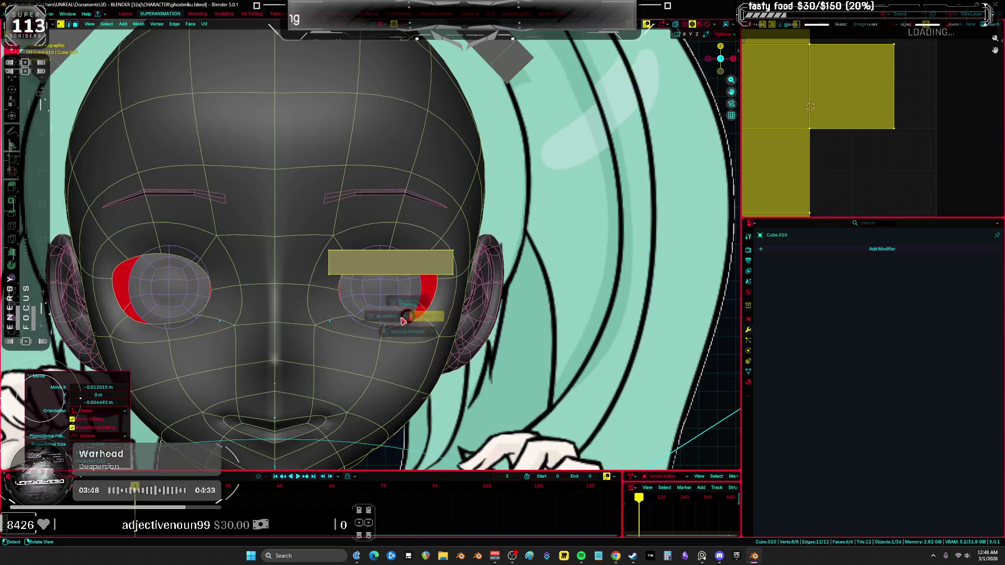
key(alt+z)
scroll(415, 291, up, 2)
click(514, 281)
middle_drag(514, 281, 414, 313)
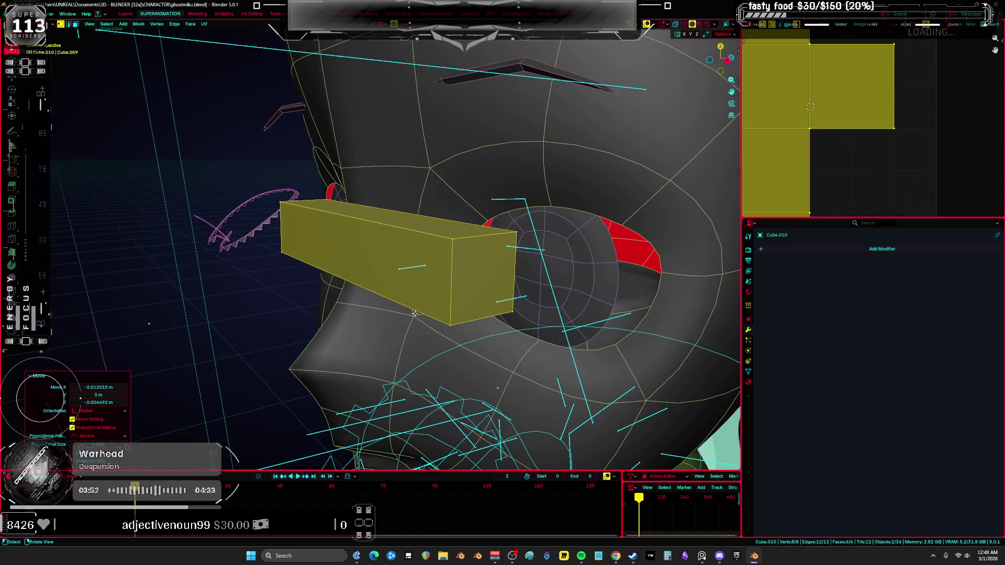
Delete every face of the bar except its top face
click(437, 221)
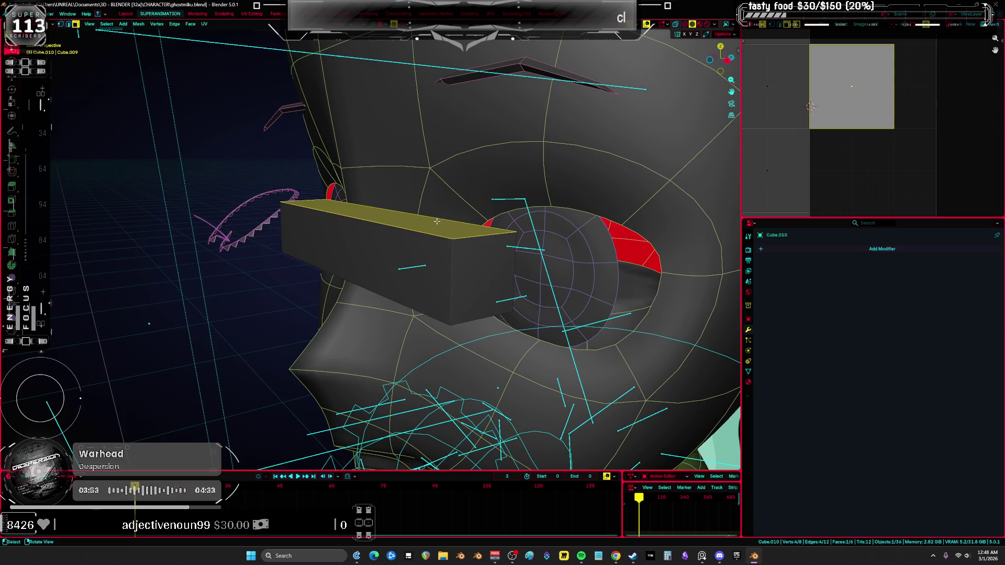
key(ctrl+i)
key(x)
click(443, 262)
click(436, 231)
key(alt+a)
Loop-cut the flat face into three strips and view it from the front
middle_drag(436, 231, 484, 281)
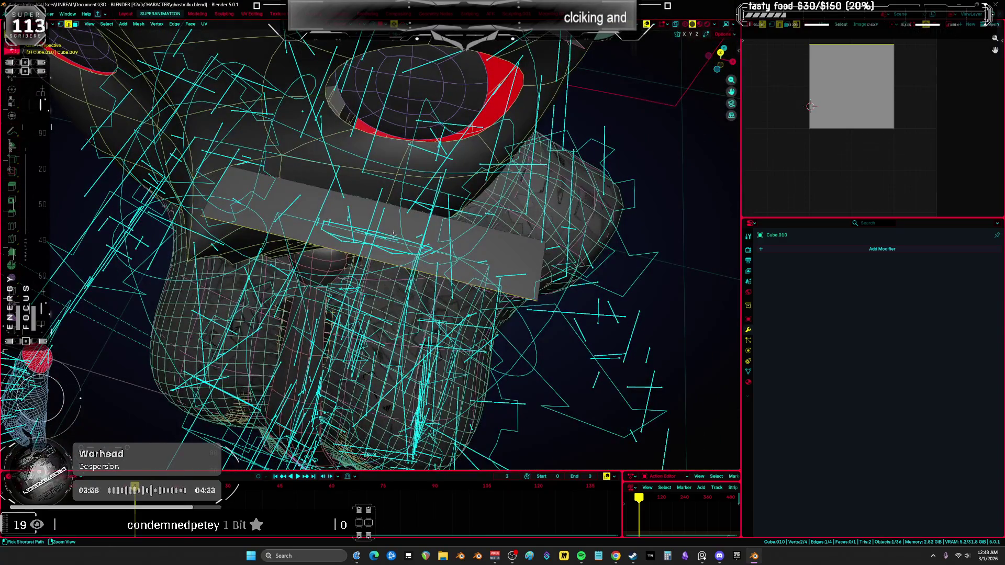
scroll(383, 204, up, 1)
click(383, 204)
key(a)
key(KP_1)
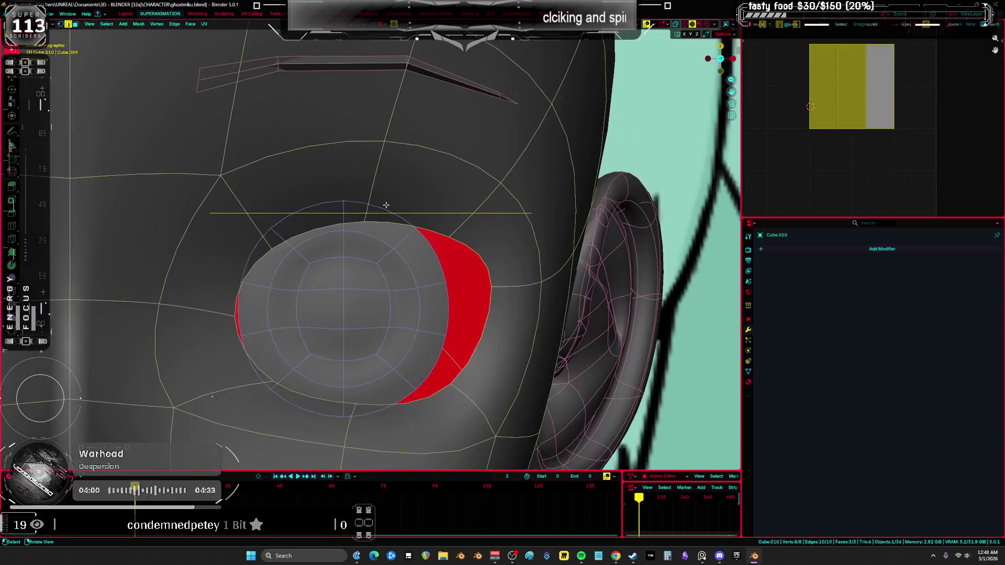
In wireframe, move the strip's left edge toward the eyelid line with proportional editing
click(211, 176)
click(209, 213)
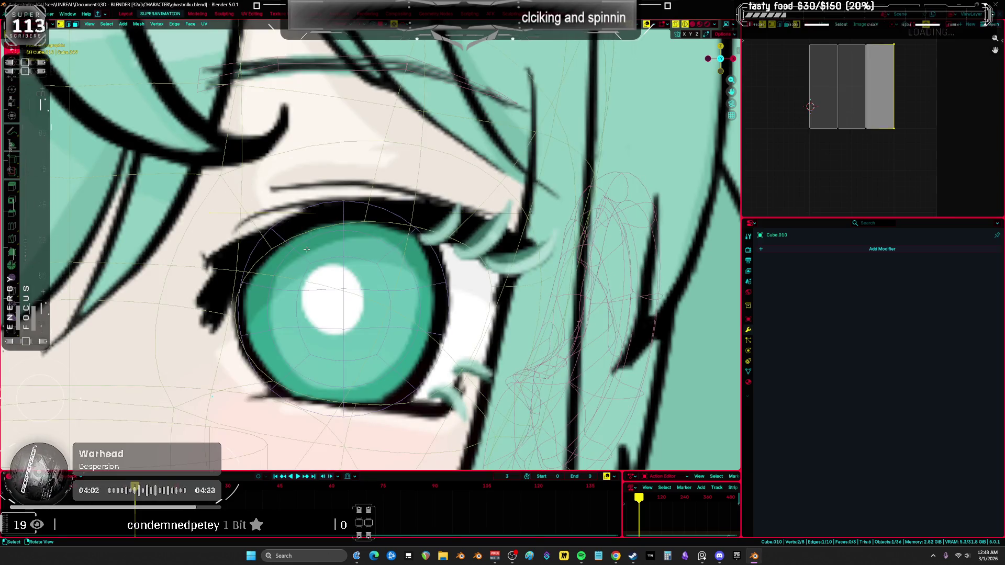
key(g)
right_click(305, 336)
key(a)
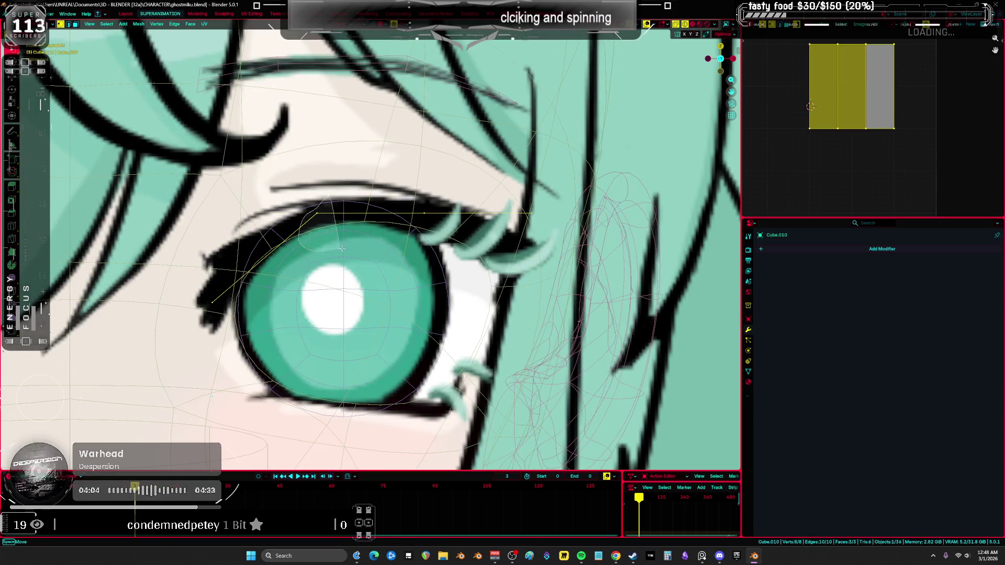
click(341, 248)
click(468, 229)
key(g)
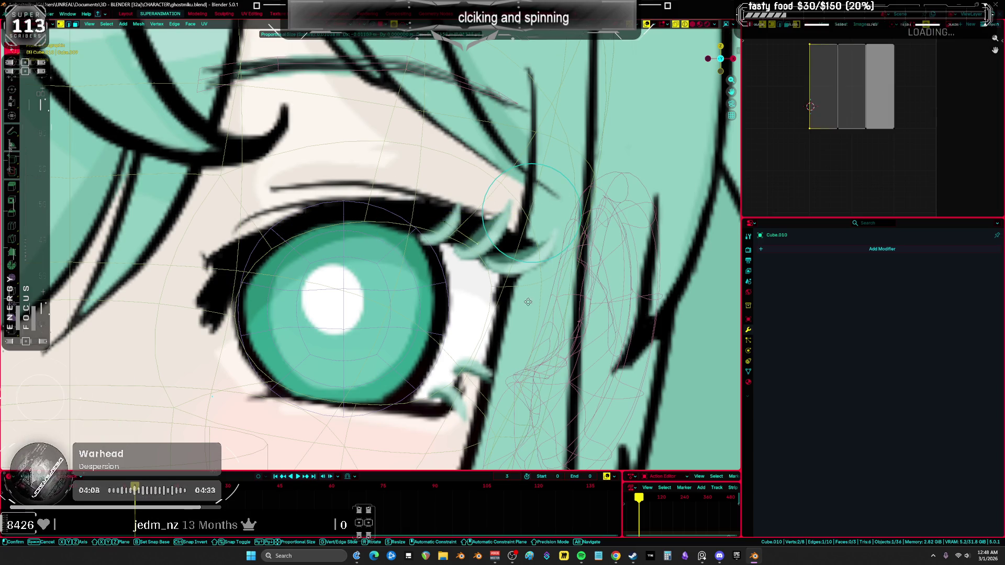
right_click(546, 305)
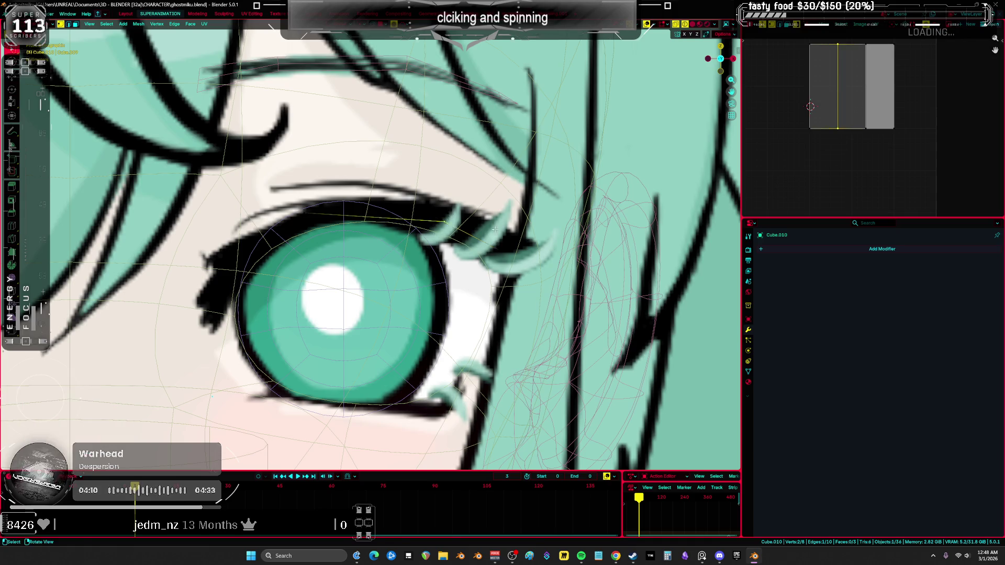
key(a)
click(253, 260)
key(g)
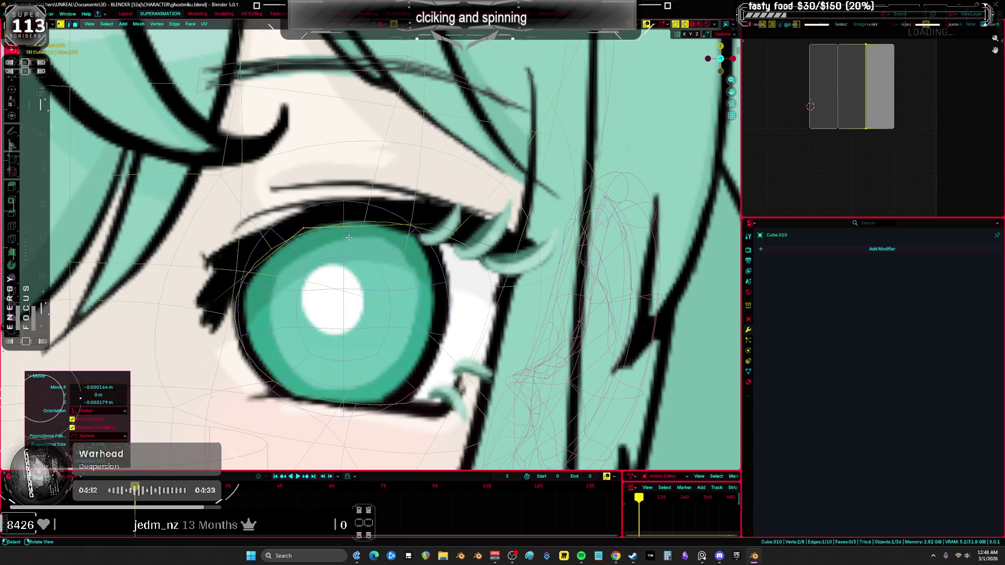
click(278, 309)
Lower the strip's outer side edges slightly along Z to follow the eyelid
key(a)
mouse_move(278, 309)
middle_down()
mouse_move(356, 260)
mouse_move(346, 230)
middle_up()
alt+click(356, 261)
key(g)
key(z)
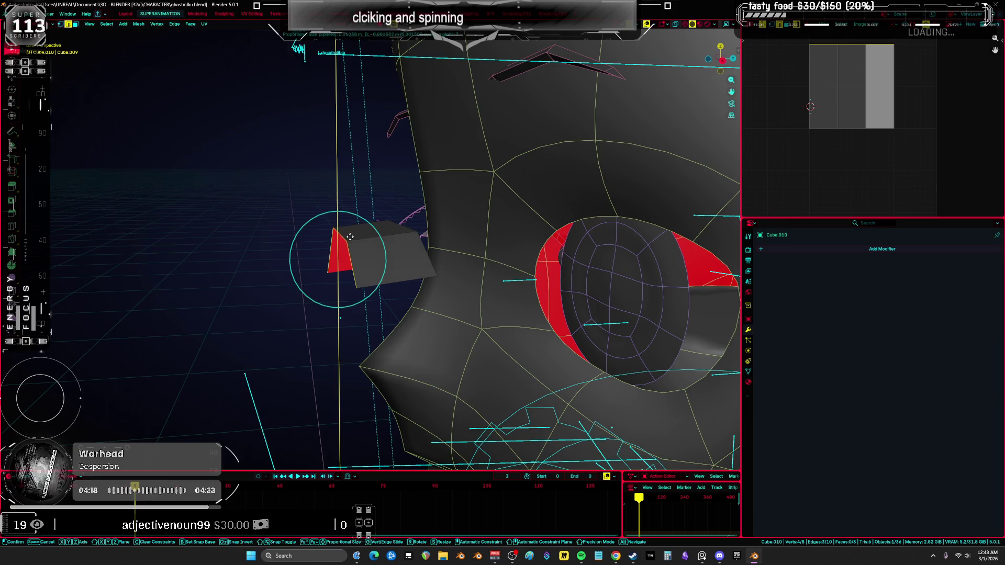
right_click(359, 249)
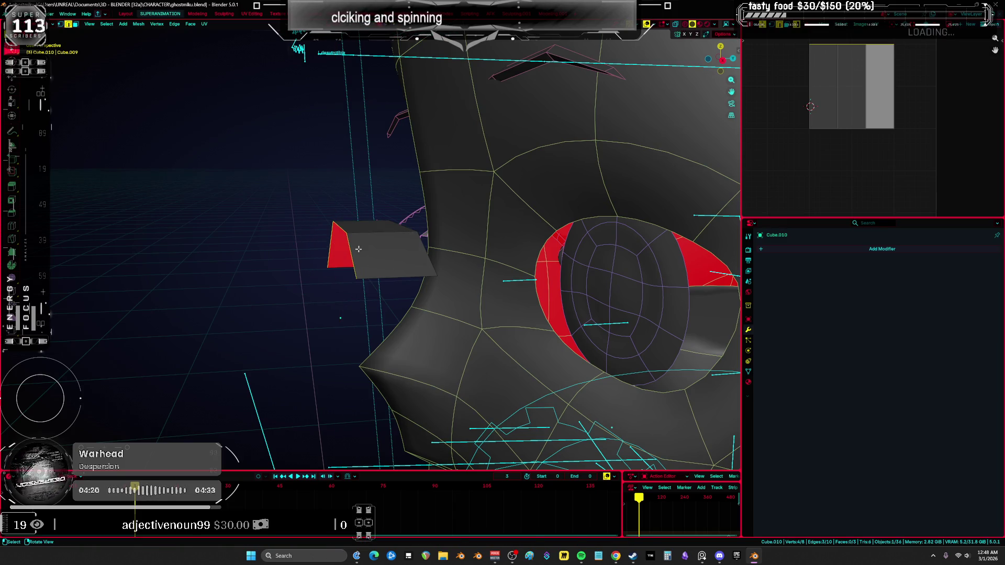
key(g)
key(z)
click(359, 262)
middle_drag(359, 262, 382, 270)
key(KP_1)
Extrude the strip and move it up onto the reference's upper eyelid
key(e)
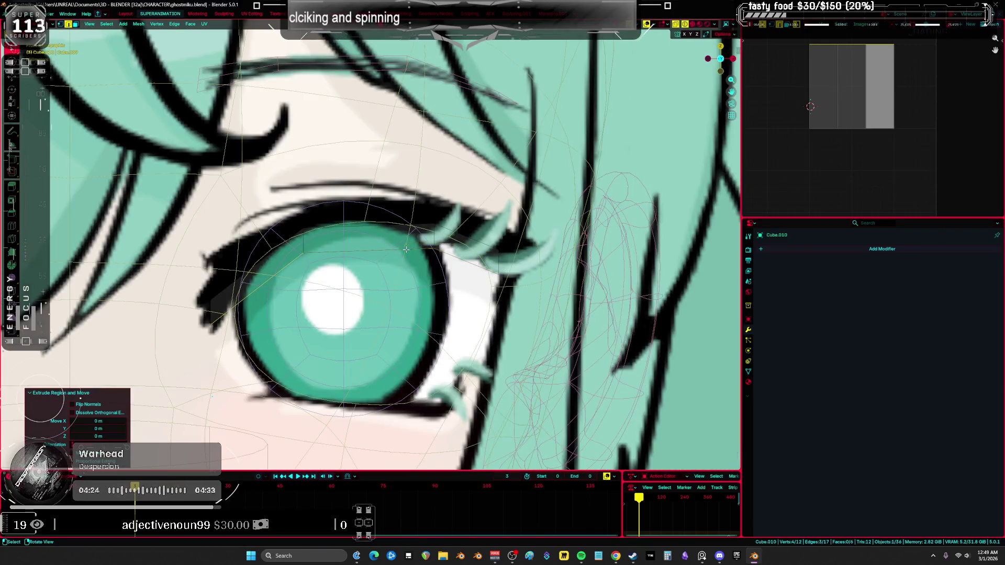
click(391, 235)
key(a)
key(g)
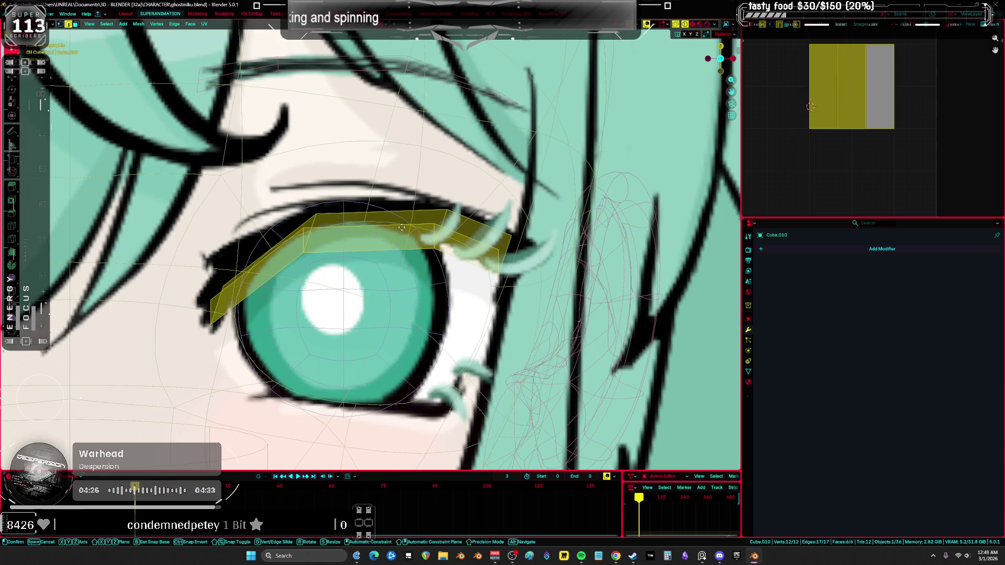
click(389, 207)
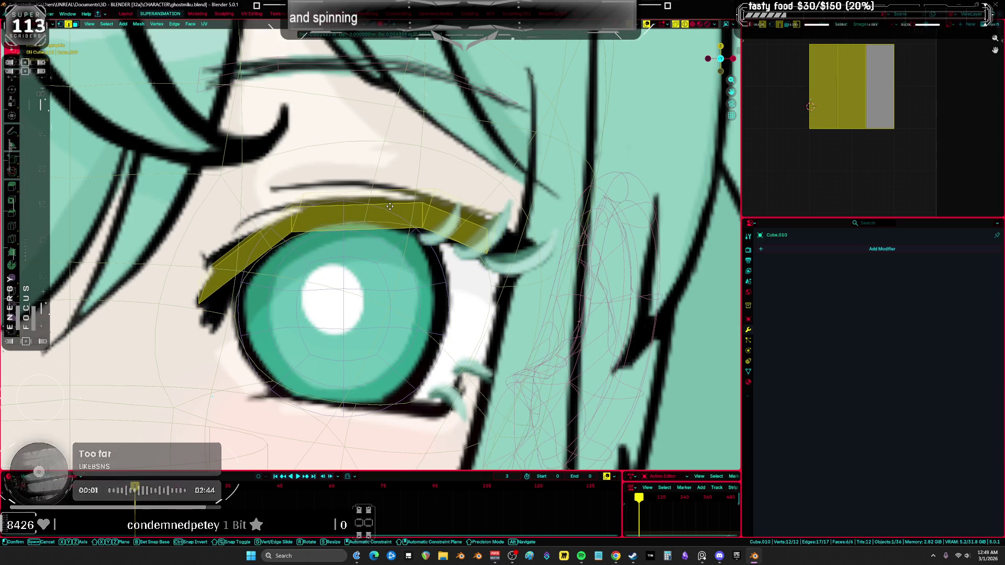
Drag individual strip vertices, including the right tip, to trace the upper lash line
click(502, 215)
drag(502, 215, 532, 242)
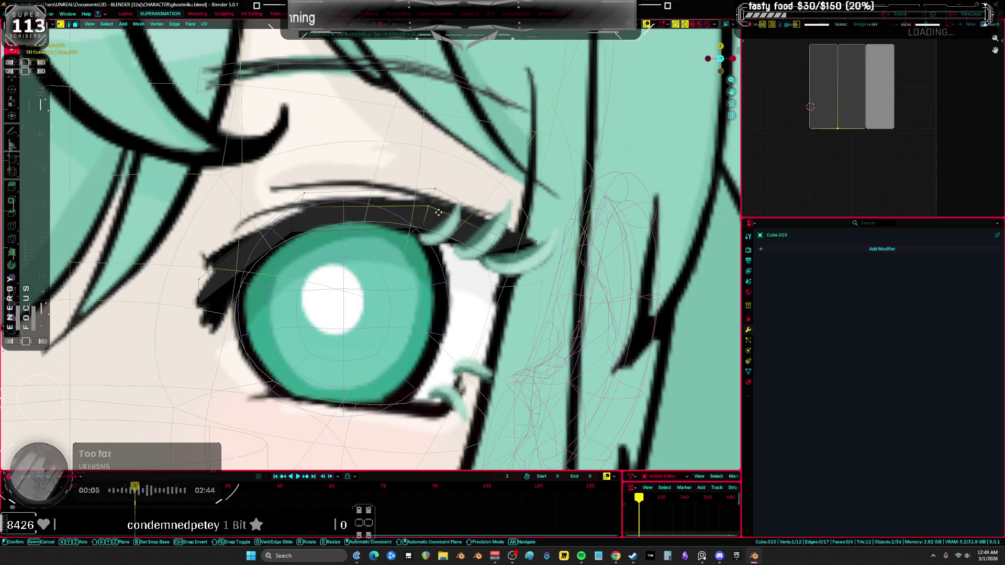
key(a)
key(alt+a)
key(a)
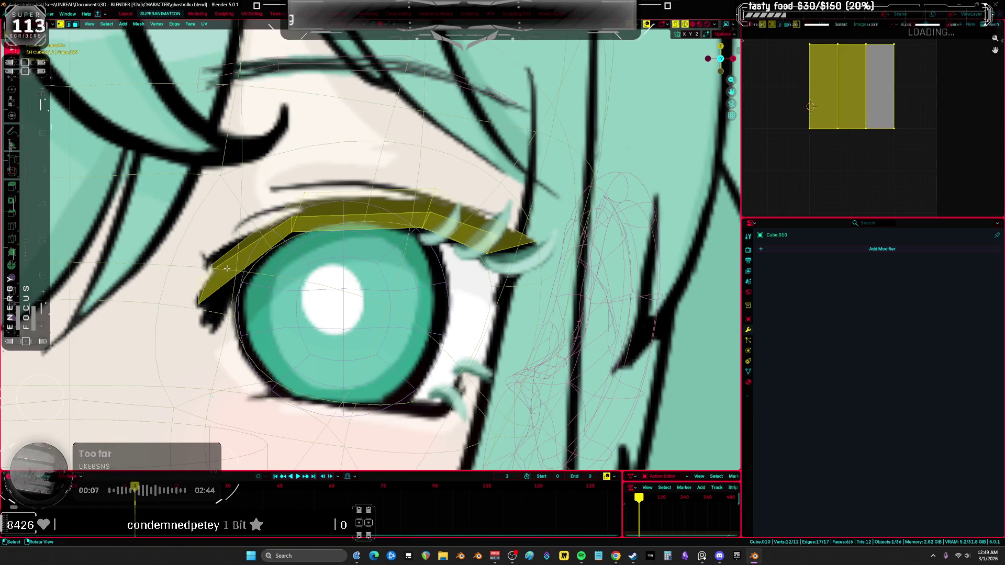
drag(201, 282, 213, 281)
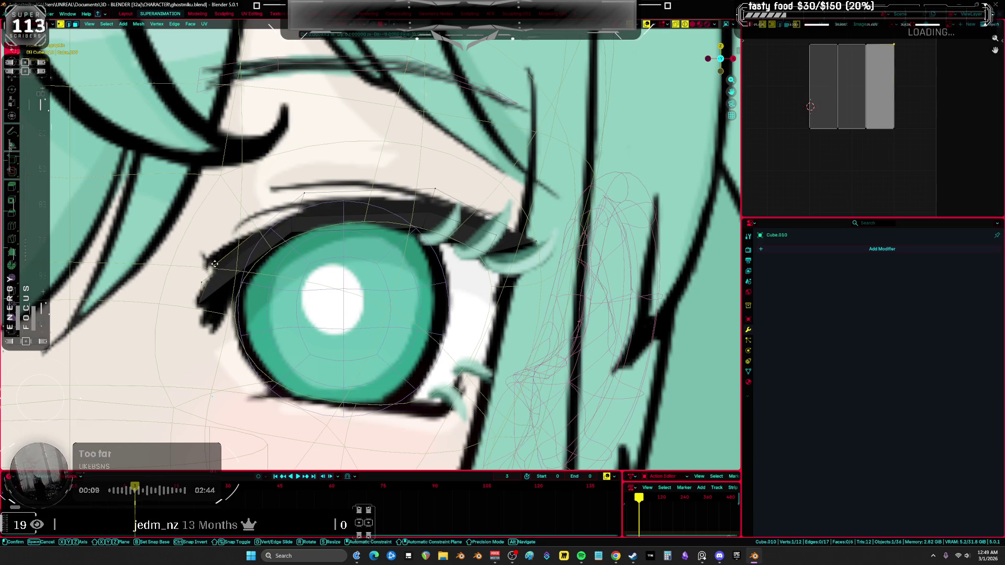
key(ctrl+z)
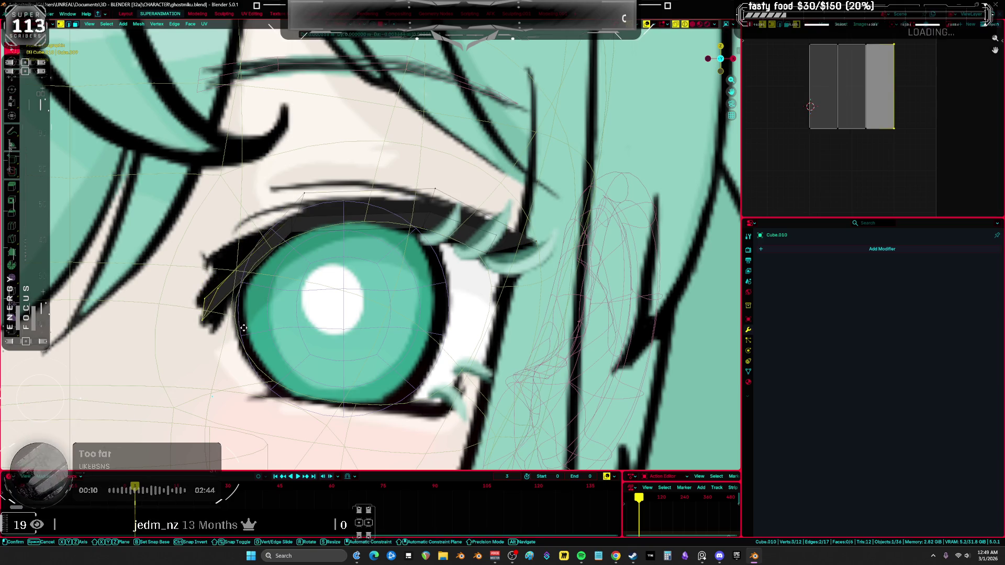
key(a)
key(alt+a)
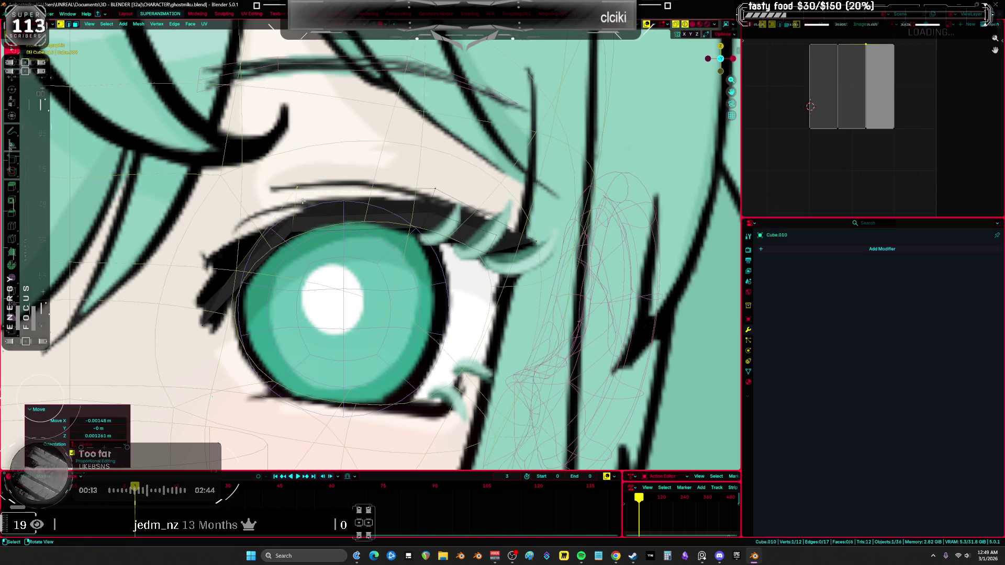
key(a)
key(alt+a)
key(a)
drag(535, 243, 538, 244)
Push the lid strip back along Y against the head and return to Object Mode
mouse_move(538, 244)
middle_down()
mouse_move(364, 255)
mouse_move(500, 265)
mouse_move(410, 240)
mouse_move(439, 214)
mouse_move(814, 243)
middle_up()
key(g)
key(y)
click(360, 275)
key(Tab)
click(816, 248)
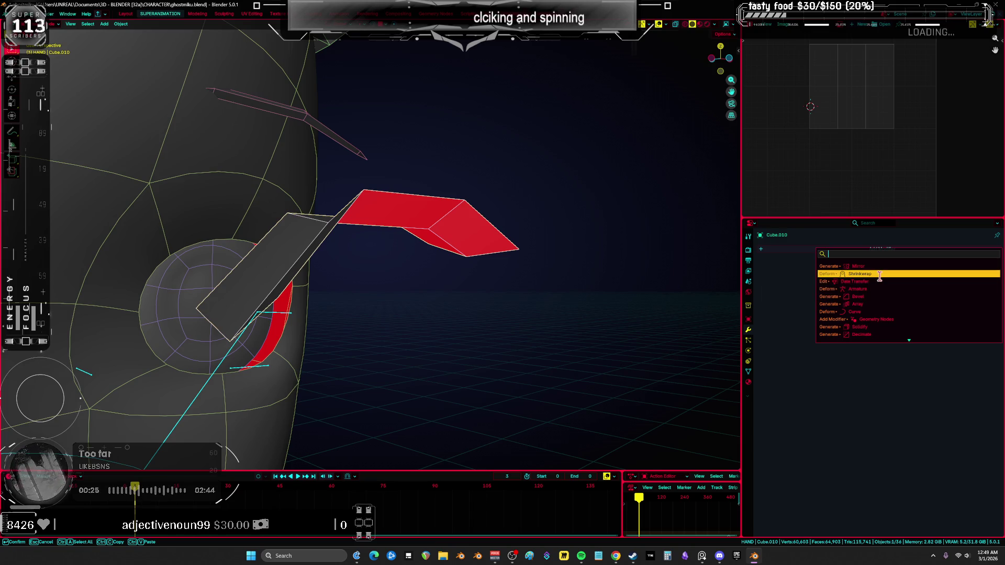
Give the eyelid two-level Subdivision and a Solidify of 0.0031 m thickness with offset -1
mouse_move(699, 293)
middle_down()
mouse_move(496, 282)
mouse_move(479, 299)
middle_up()
key(ctrl+2)
click(783, 267)
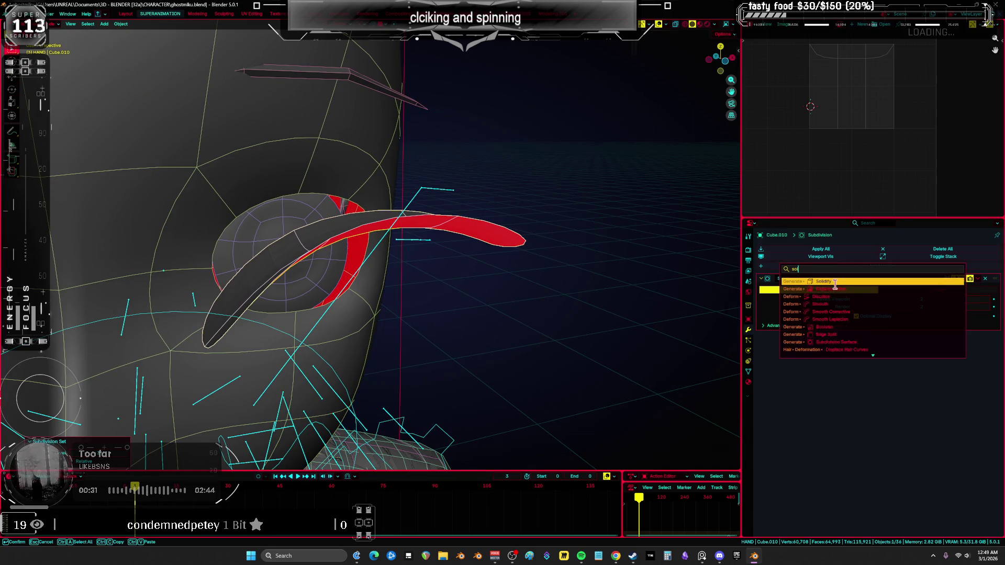
click(837, 283)
middle_drag(460, 310, 467, 306)
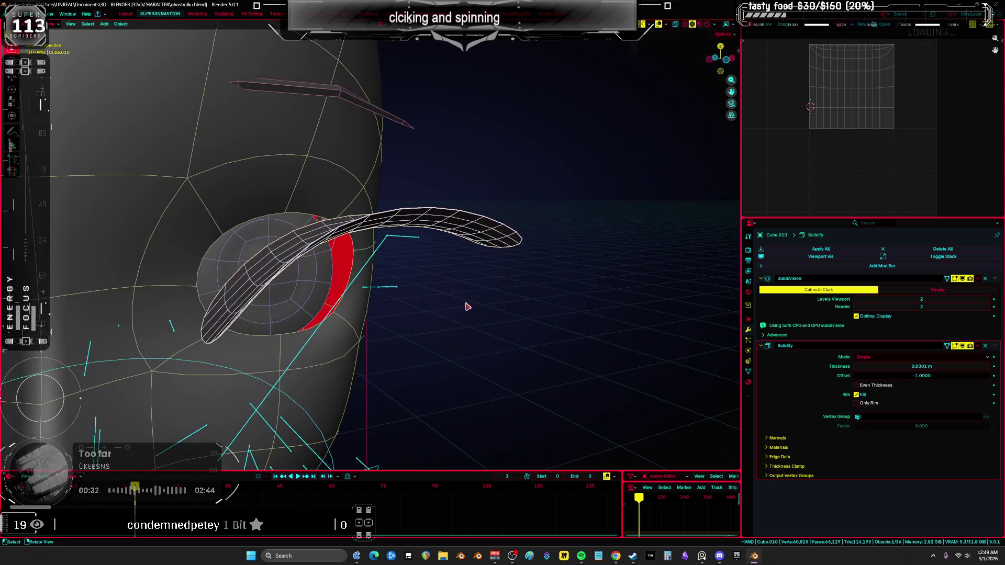
click(987, 370)
double_click(987, 368)
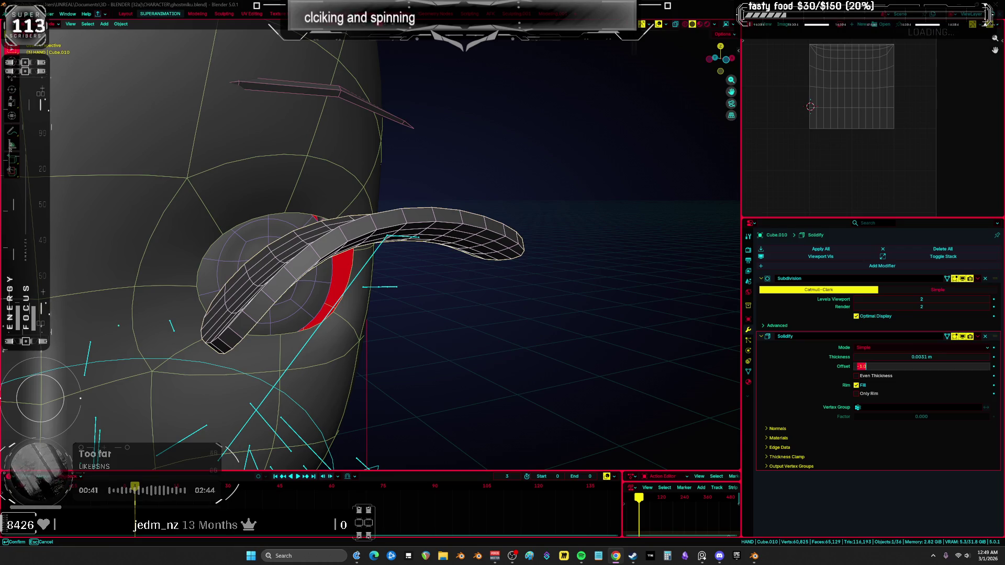
key(Return)
Move Solidify above Subdivision, shade the eyelid smooth, and return to Edit Mode
mouse_move(601, 278)
middle_down()
mouse_move(512, 260)
mouse_move(473, 238)
middle_up()
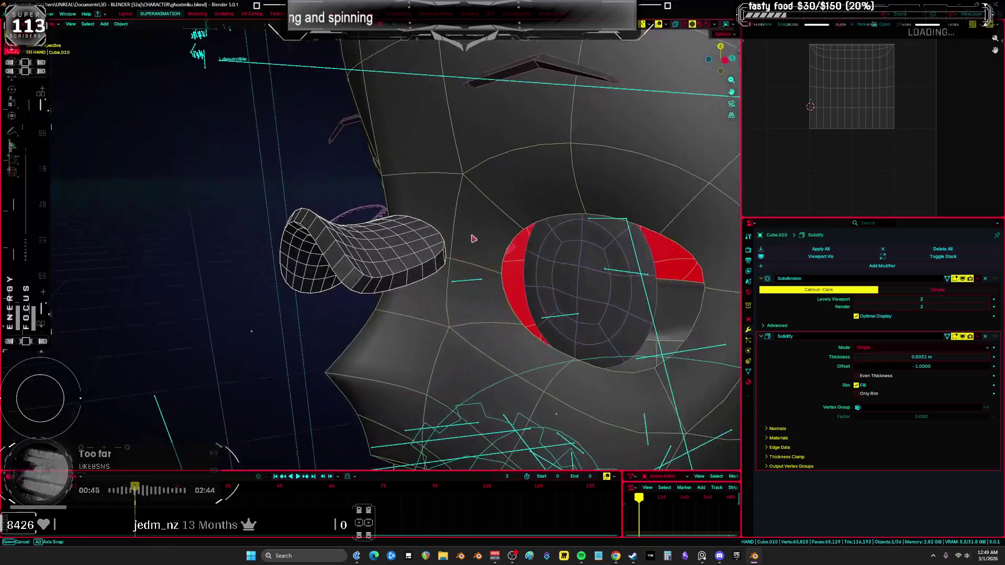
drag(994, 336, 994, 279)
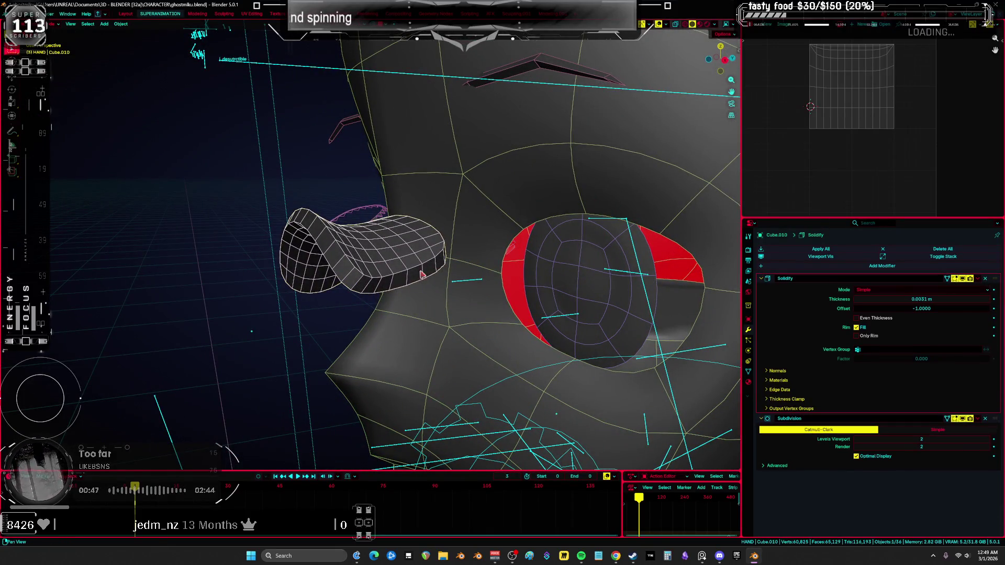
middle_drag(385, 266, 473, 253)
key(shift+alt+z)
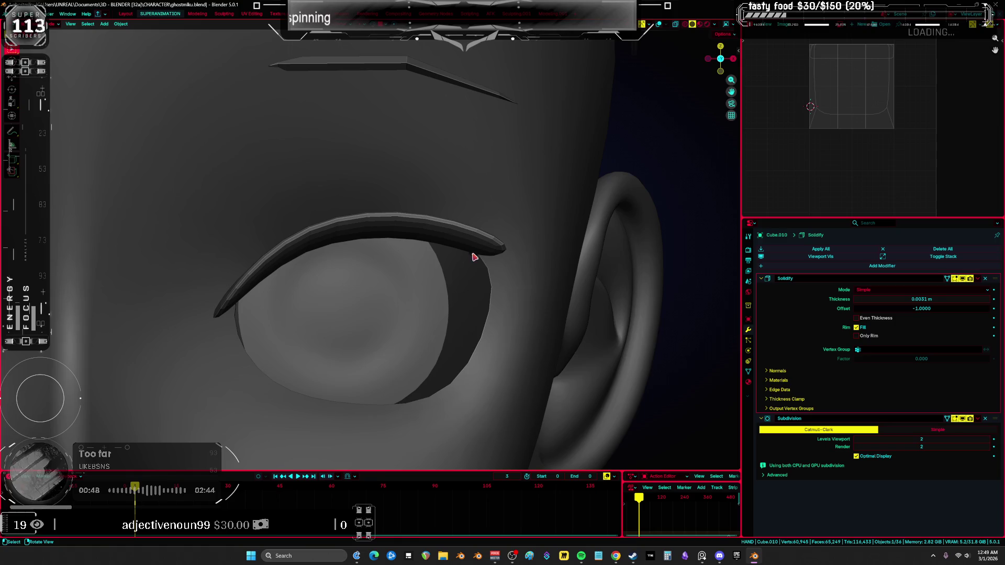
right_click(469, 251)
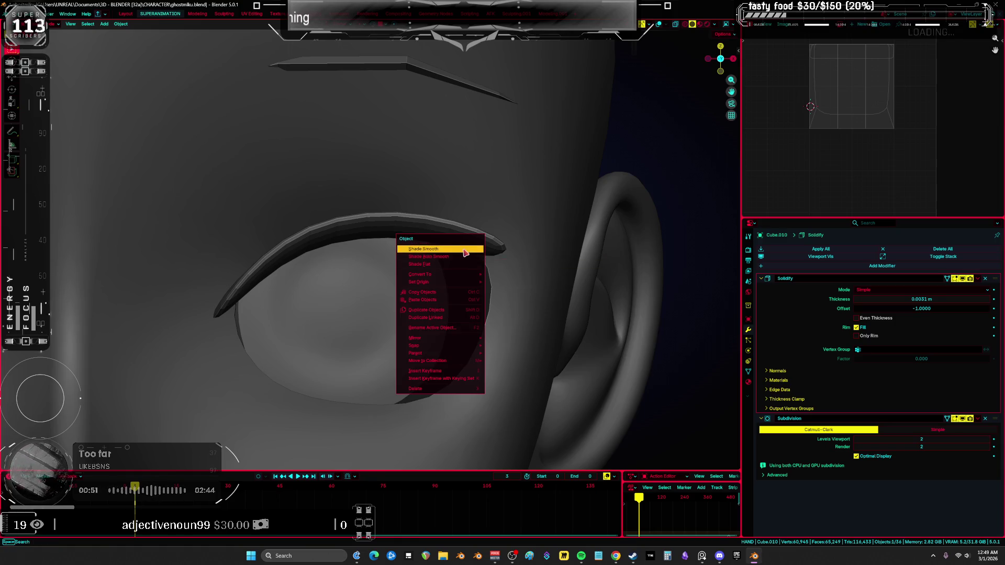
click(468, 255)
scroll(481, 287, down, 3)
mouse_move(480, 287)
middle_down()
mouse_move(455, 291)
mouse_move(425, 329)
mouse_move(443, 262)
middle_up()
key(shift+alt+z)
key(Tab)
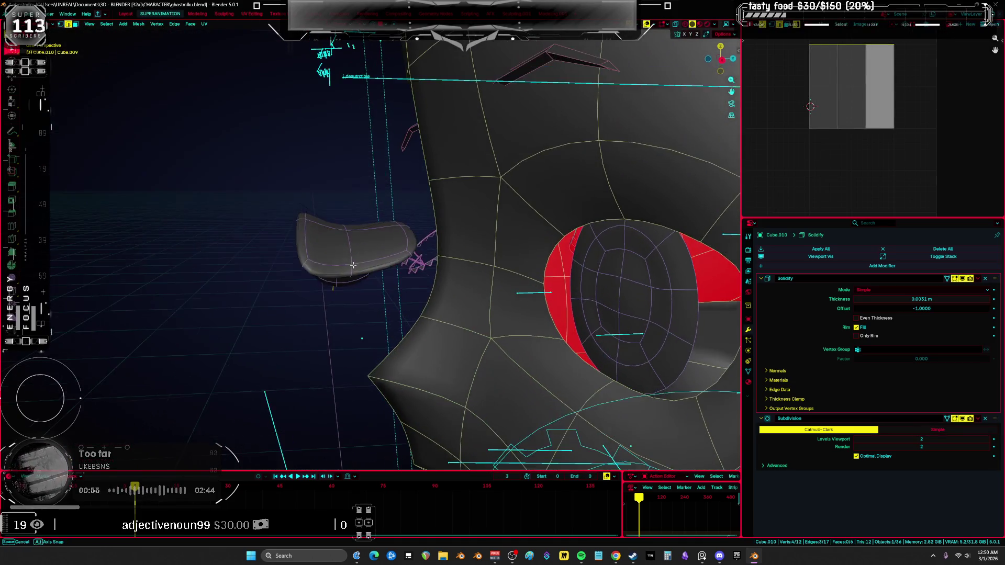
In wireframe view, select loops of the eyelid and adjust their edge crease
key(shift+z)
click(594, 297)
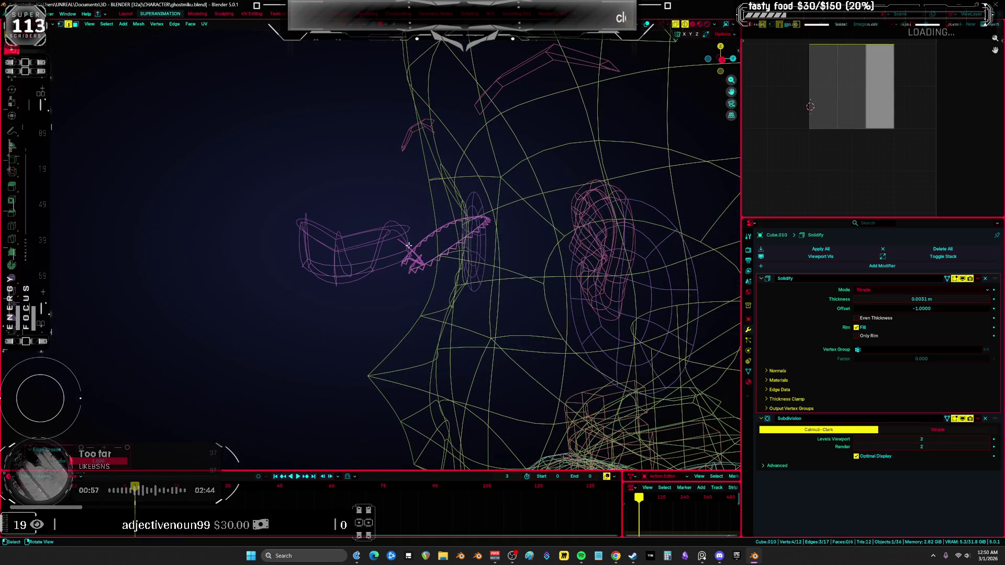
key(a)
mouse_move(303, 236)
middle_down()
mouse_move(489, 298)
mouse_move(422, 291)
middle_up()
key(shift+z)
scroll(559, 279, up, 4)
key(shift+z)
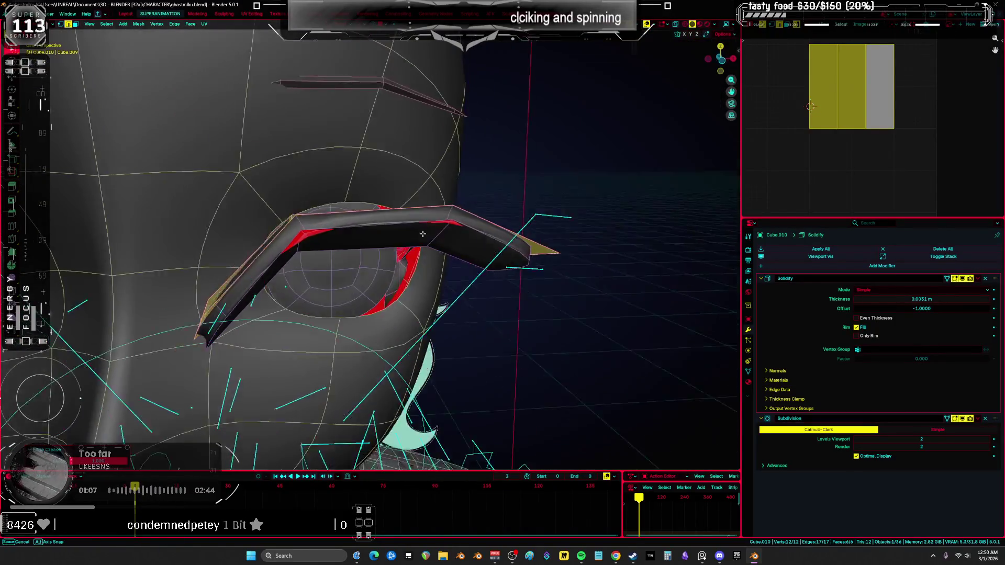
middle_drag(422, 232, 316, 226)
alt+click(316, 226)
mouse_move(422, 214)
middle_down()
mouse_move(516, 341)
mouse_move(432, 312)
middle_up()
alt+shift+click(432, 313)
key(shift+e)
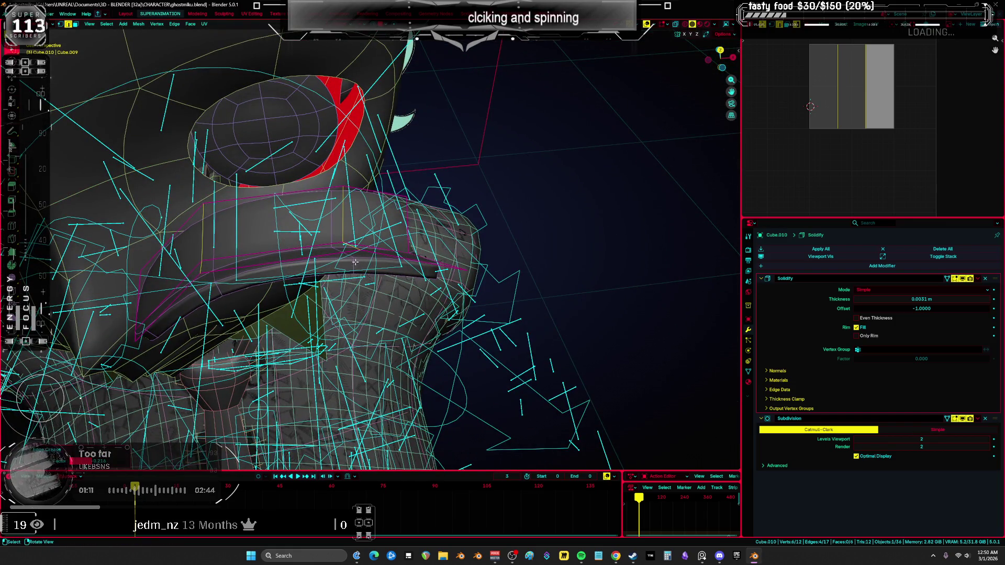
key(shift+z)
Move eyelid vertices along Y and about -0.0098 m along X, and raise the lower vertex
scroll(355, 262, down, 4)
mouse_move(355, 262)
middle_down()
mouse_move(402, 269)
mouse_move(389, 221)
mouse_move(395, 251)
middle_up()
key(shift+z)
key(1)
mouse_move(396, 253)
middle_down()
mouse_move(480, 237)
mouse_move(429, 282)
mouse_move(398, 331)
mouse_move(434, 314)
mouse_move(361, 253)
middle_up()
click(480, 237)
key(g)
key(y)
click(469, 246)
key(g)
key(x)
click(413, 289)
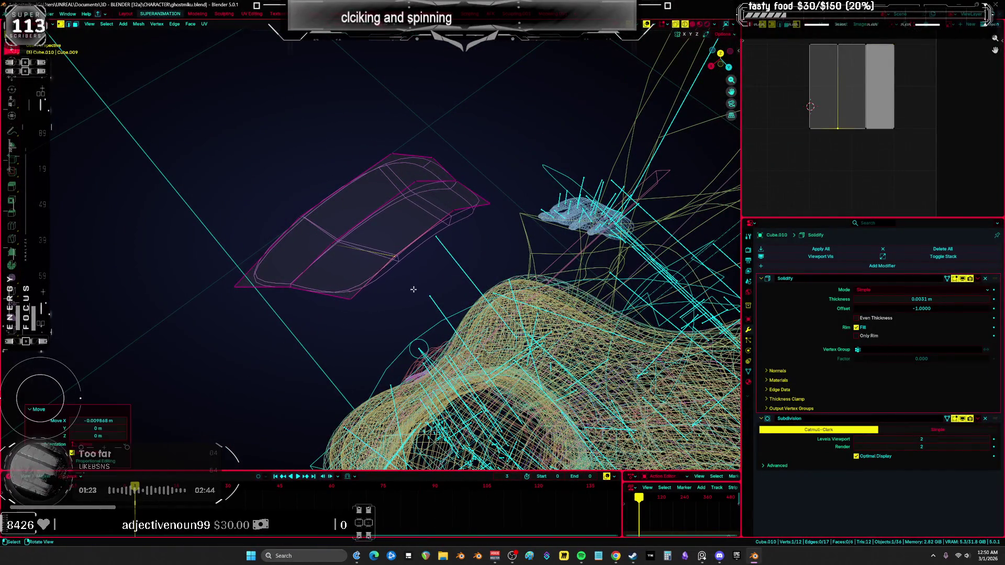
key(g)
click(336, 243)
Frame the whole eyelid piece in solid view and switch back to Object Mode
key(a)
key(KP_Decimal)
key(shift+z)
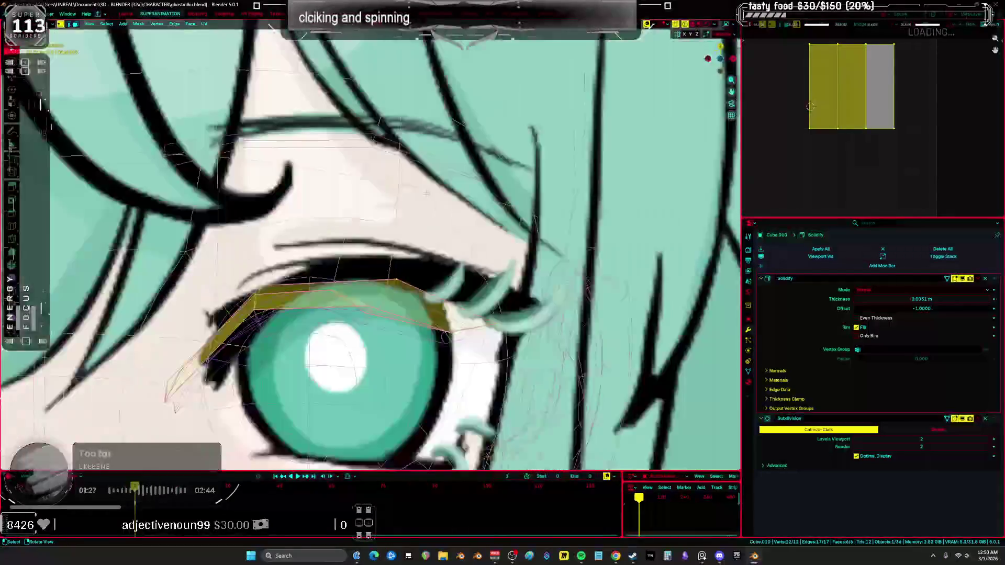
shift+middle_drag(399, 219, 399, 125)
key(ctrl+Tab)
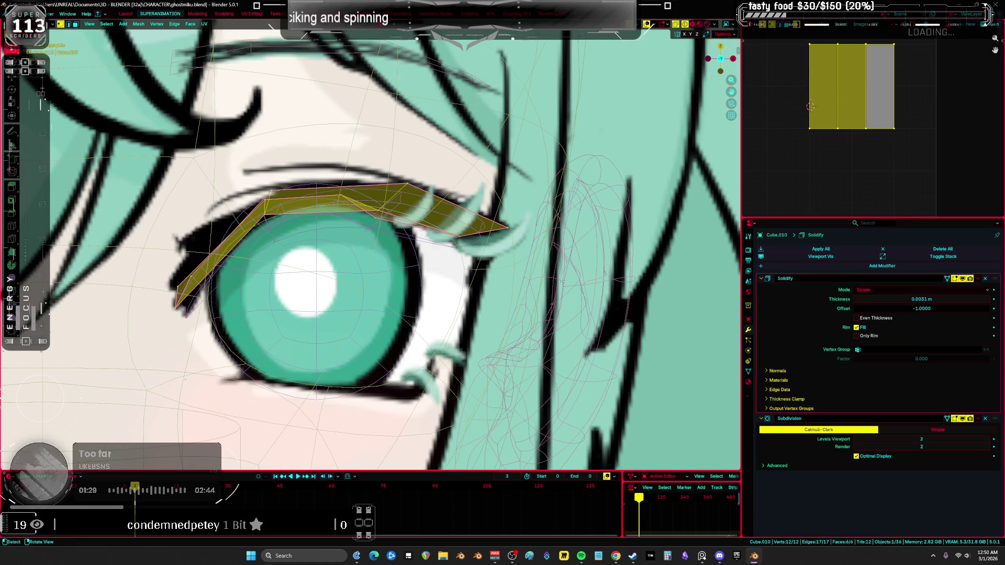
click(364, 268)
key(ctrl+Tab)
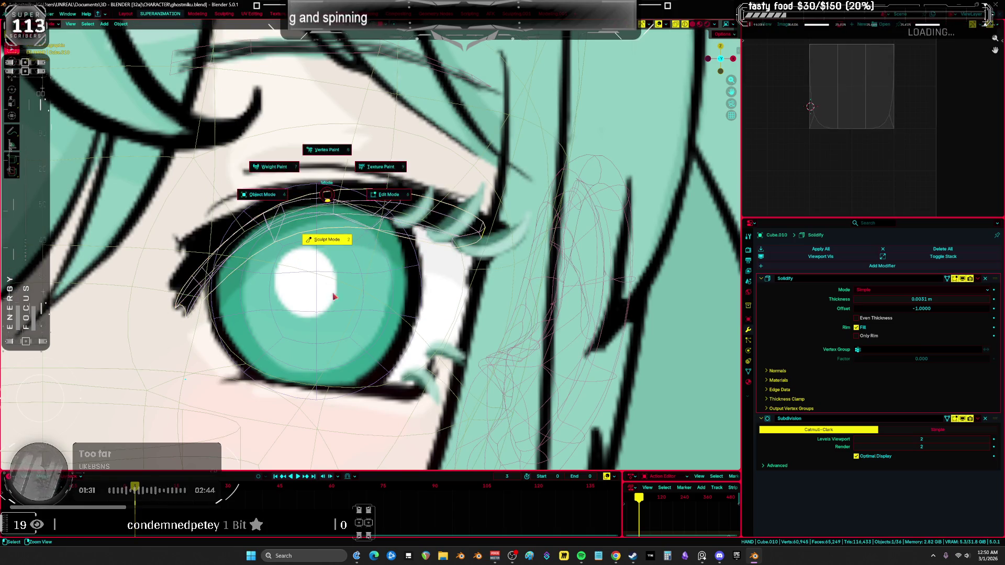
Switch to Sculpt Mode, zoom out from the eye, and use dark solid shading
click(322, 239)
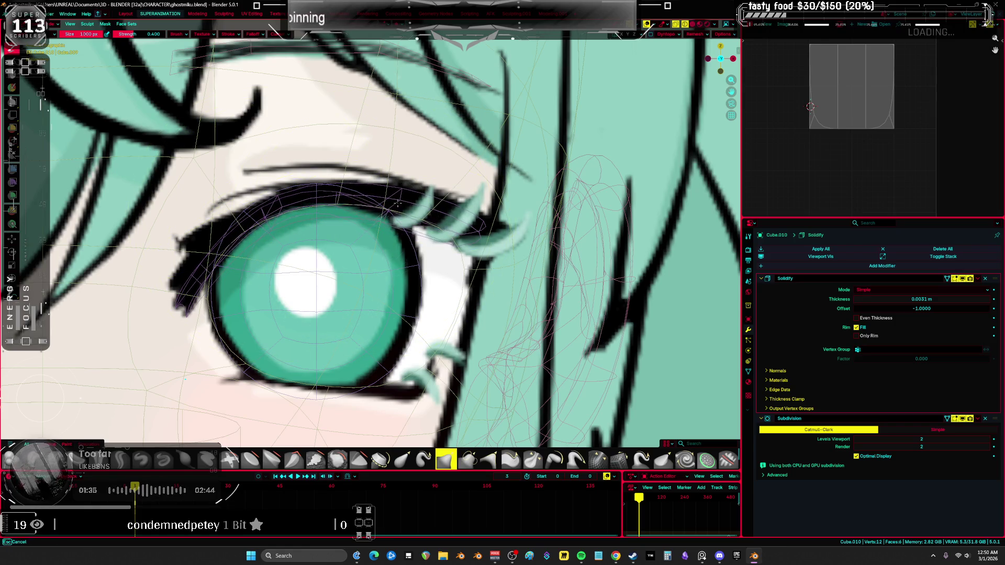
ctrl+middle_drag(397, 205, 150, 426)
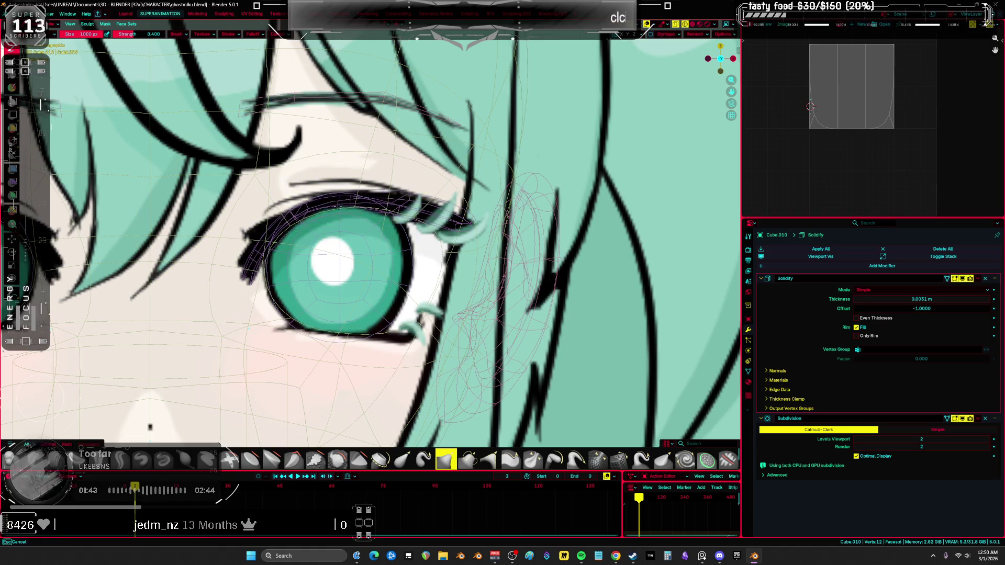
click(601, 234)
Back in Edit Mode, lower four eyelid vertices by 0.0026 m along Z
key(Tab)
mouse_move(523, 251)
middle_down()
mouse_move(294, 299)
mouse_move(327, 209)
mouse_move(360, 207)
mouse_move(377, 225)
mouse_move(313, 283)
mouse_move(317, 241)
mouse_move(305, 252)
middle_up()
click(330, 209)
key(g)
click(403, 205)
key(a)
alt+click(314, 262)
In Edit Mode, move the whole eyelid piece 0.056941 m along Y
key(ctrl+Tab)
click(383, 276)
key(a)
middle_drag(384, 276, 434, 278)
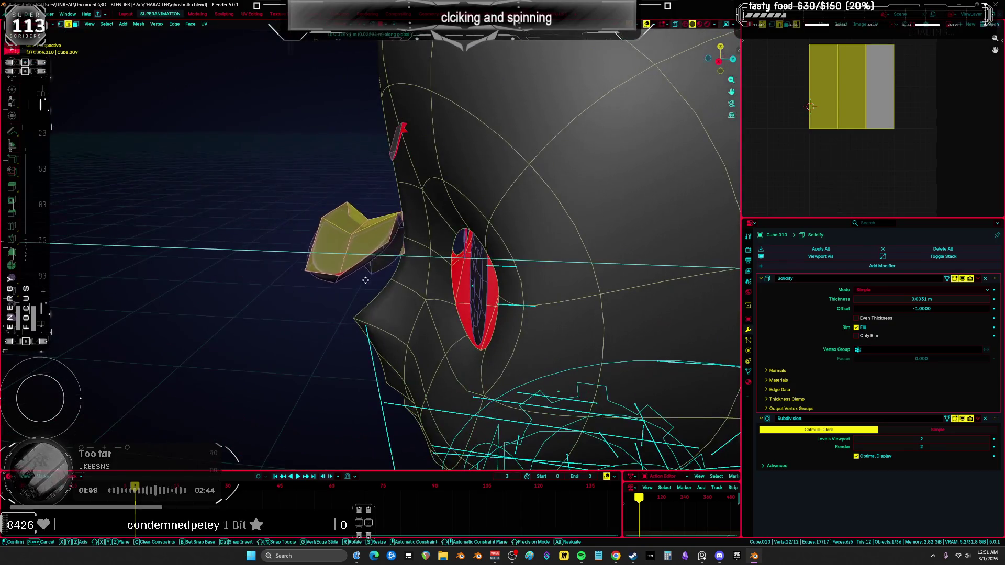
key(g)
key(y)
click(453, 280)
From the front wireframe view, move the selected eyelid faces down along Y
key(KP_1)
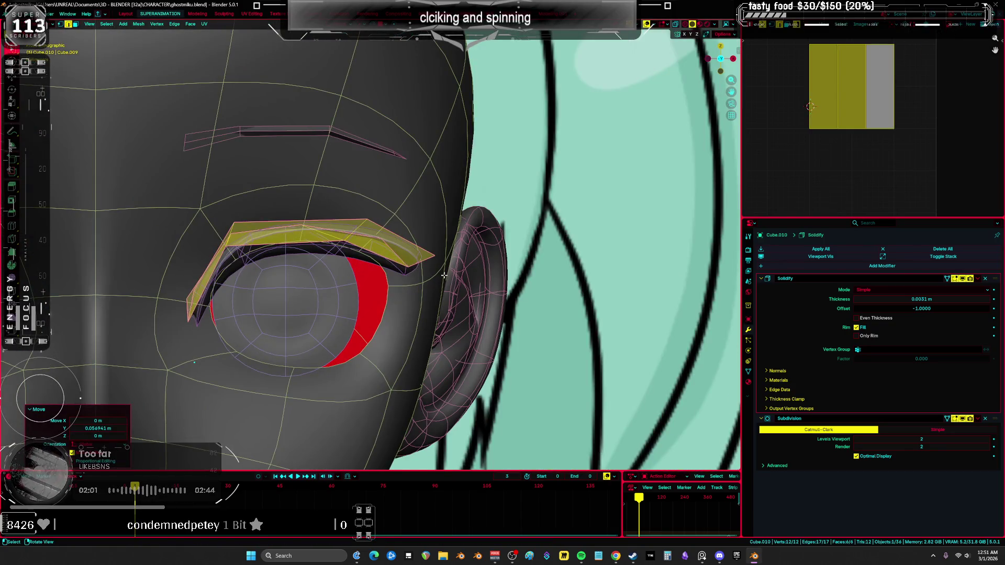
key(shift+z)
middle_drag(444, 275, 438, 276)
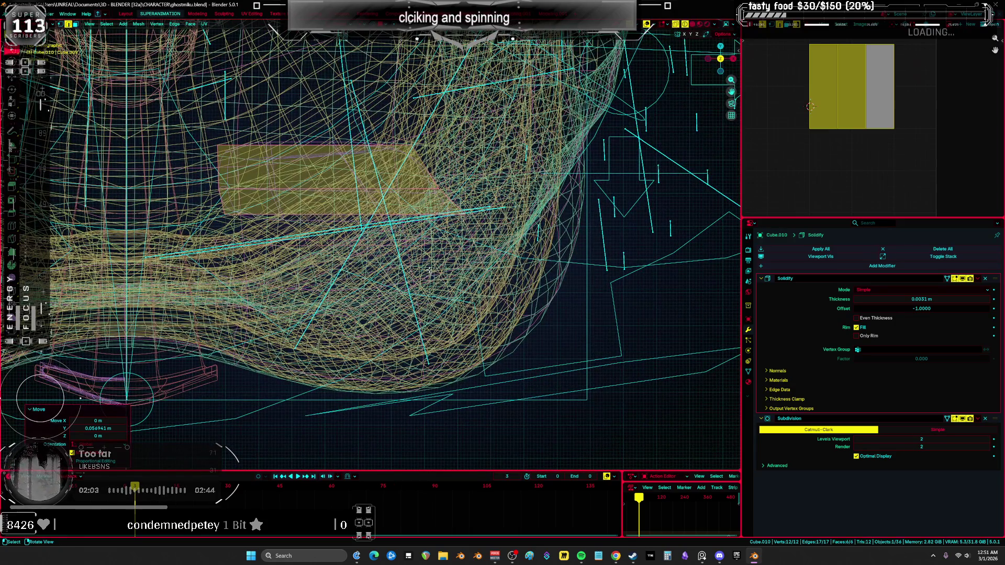
key(g)
key(y)
click(430, 306)
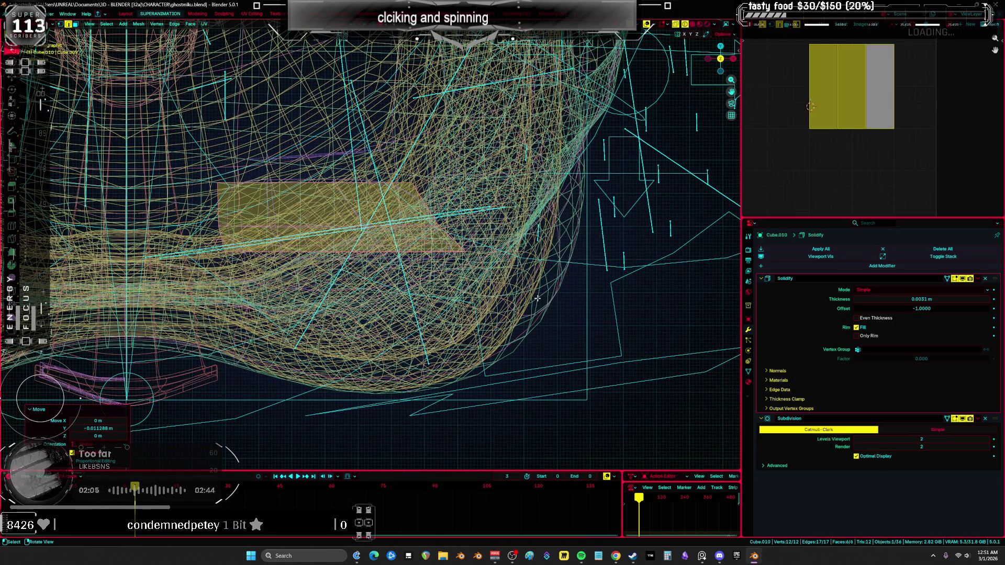
key(g)
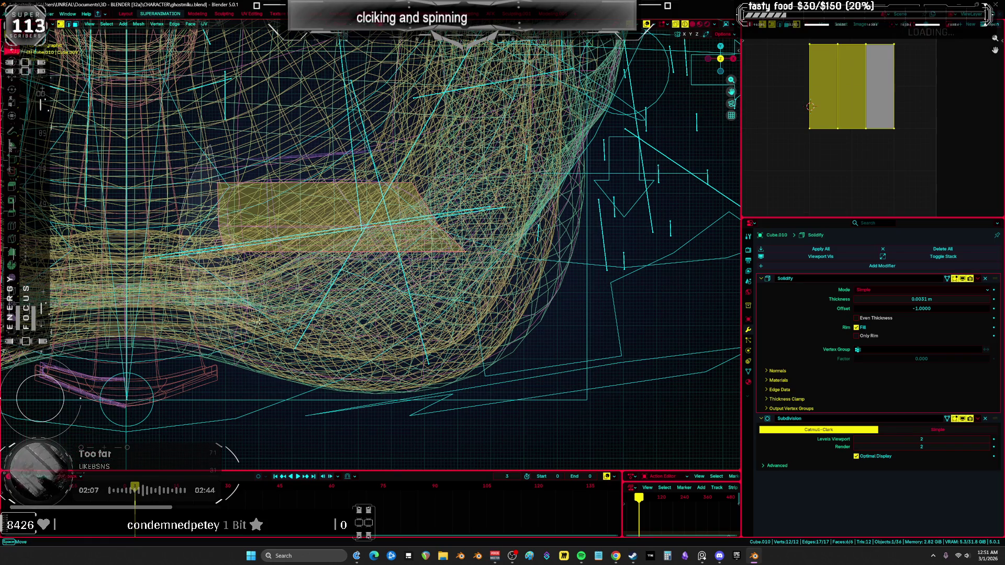
key(Escape)
click(257, 321)
key(shift+z)
middle_drag(257, 322, 348, 236)
Lower the eyelid's edge loop along Z using proportional falloff
key(a)
drag(348, 236, 350, 245)
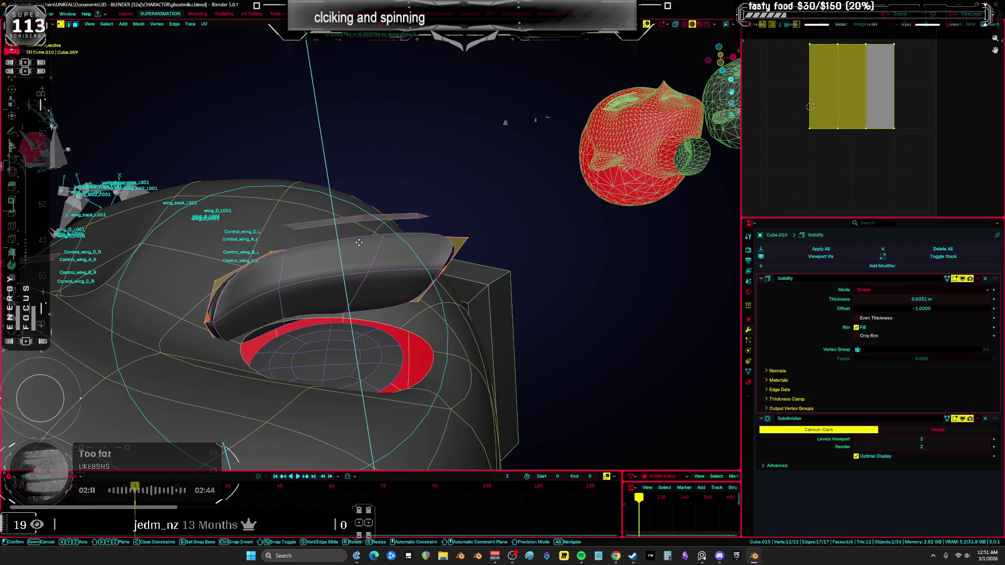
alt+click(453, 254)
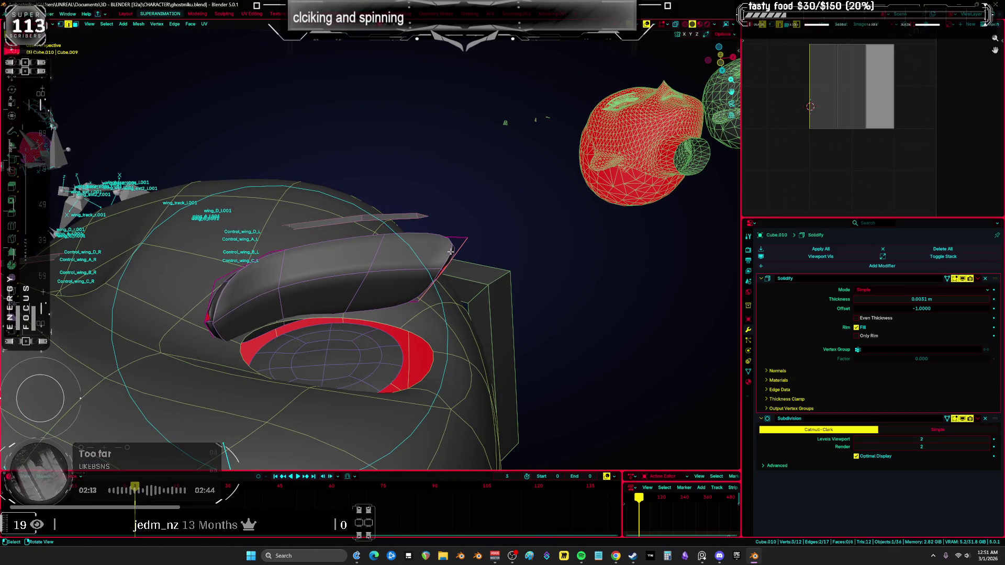
key(g)
scroll(452, 267, down, 3)
scroll(452, 276, up, 3)
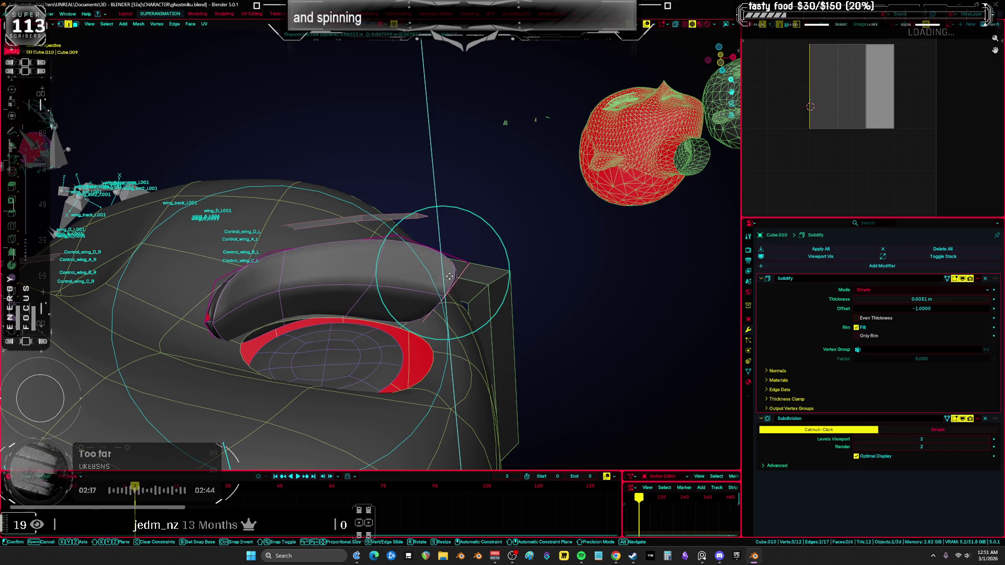
scroll(413, 282, down, 2)
key(x)
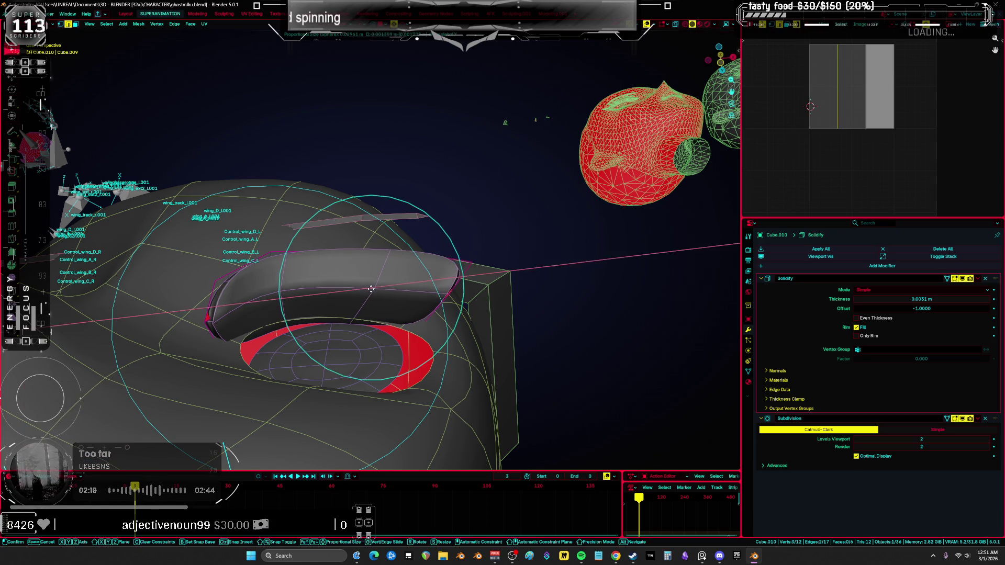
key(z)
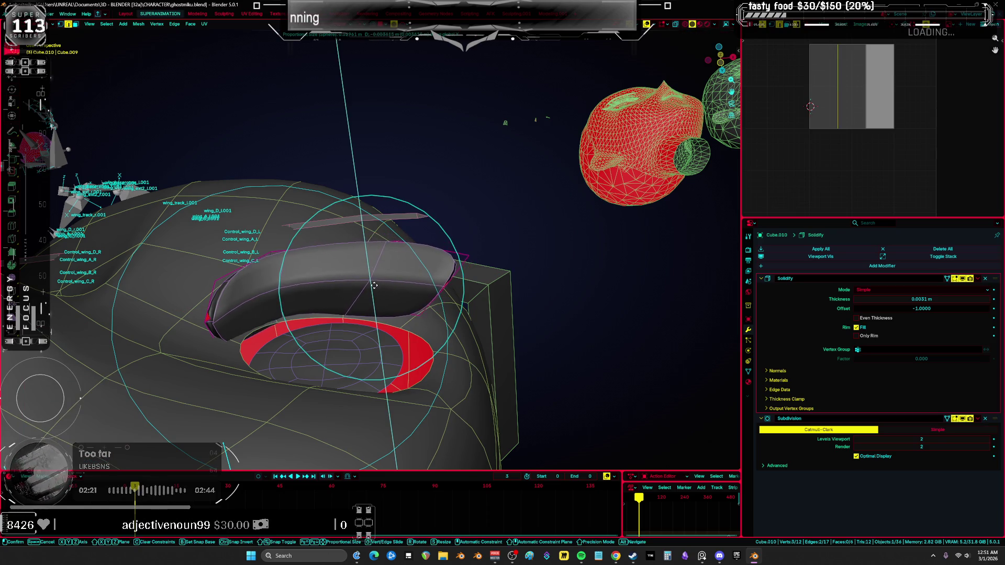
click(374, 285)
Nudge the whole eyelid mesh slightly and bring the full character back into view
key(a)
key(KP_1)
scroll(354, 291, up, 3)
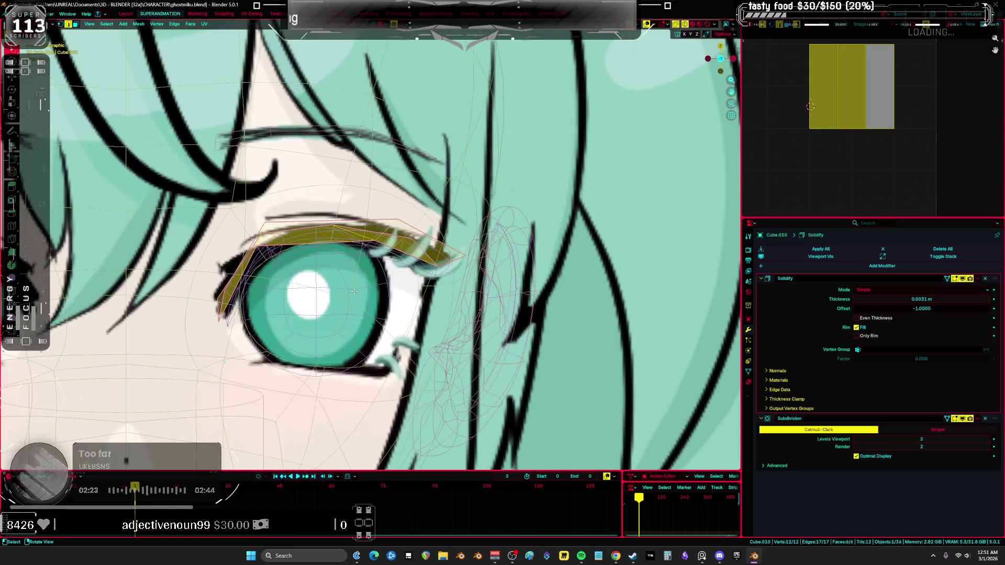
key(g)
click(356, 290)
mouse_move(356, 291)
middle_down()
mouse_move(428, 304)
mouse_move(482, 330)
mouse_move(466, 251)
mouse_move(249, 277)
mouse_move(367, 311)
middle_up()
key(KP_Divide)
scroll(372, 314, up, 6)
Slide the vertex at the eyelid's tip along its edge
click(453, 309)
middle_drag(453, 310, 415, 263)
click(434, 288)
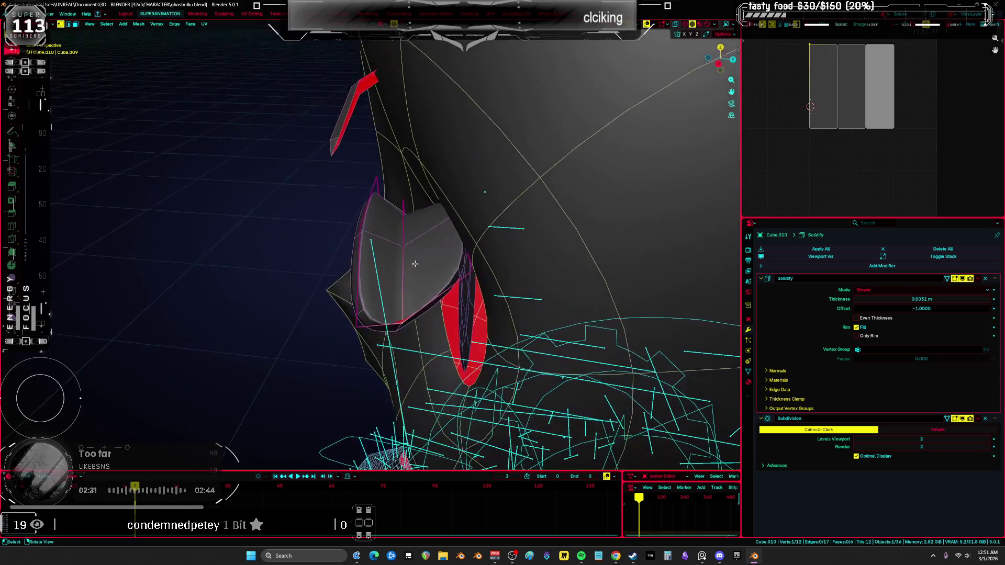
key(g)
key(g)
click(351, 341)
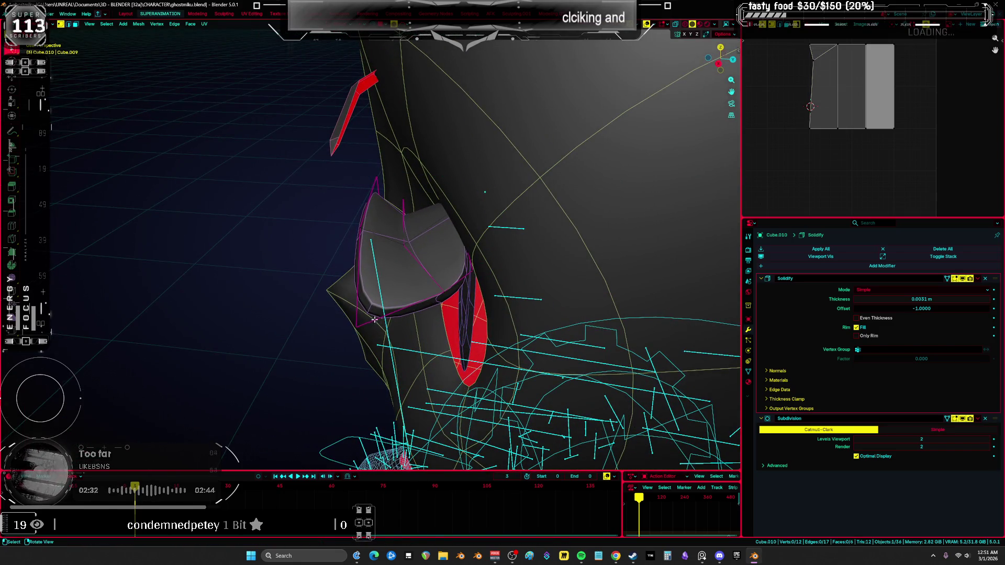
Reposition the tip vertices with soft falloff to taper the eyelid's outer end
key(g)
scroll(419, 319, up, 10)
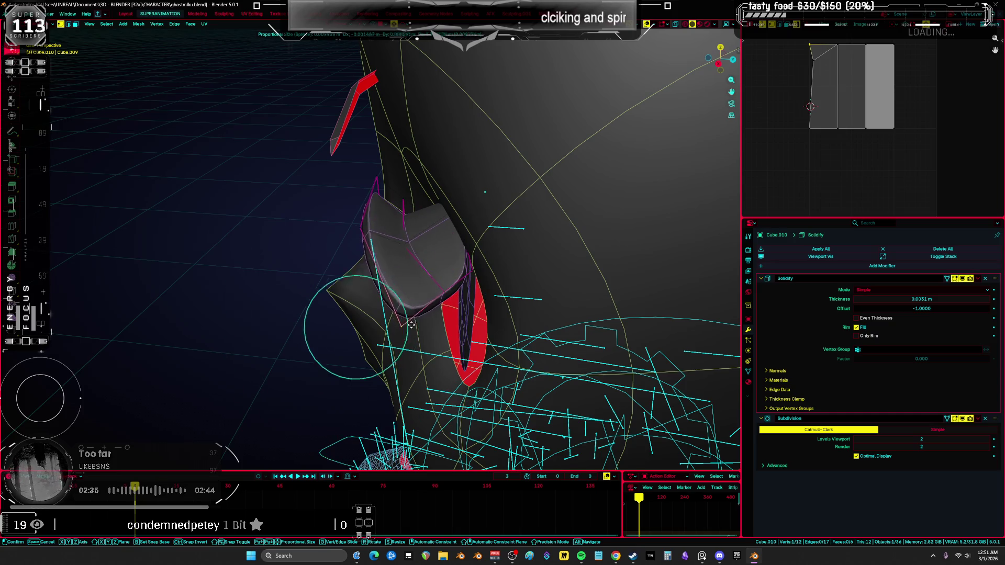
mouse_move(439, 310)
alt+middle_down()
mouse_move(389, 215)
mouse_move(492, 325)
mouse_move(379, 261)
mouse_move(329, 166)
mouse_move(385, 218)
mouse_move(462, 166)
mouse_move(338, 256)
mouse_move(327, 220)
mouse_move(361, 236)
mouse_move(382, 221)
mouse_move(244, 366)
alt+middle_up()
click(389, 215)
click(406, 268)
key(g)
click(380, 262)
key(g)
click(335, 246)
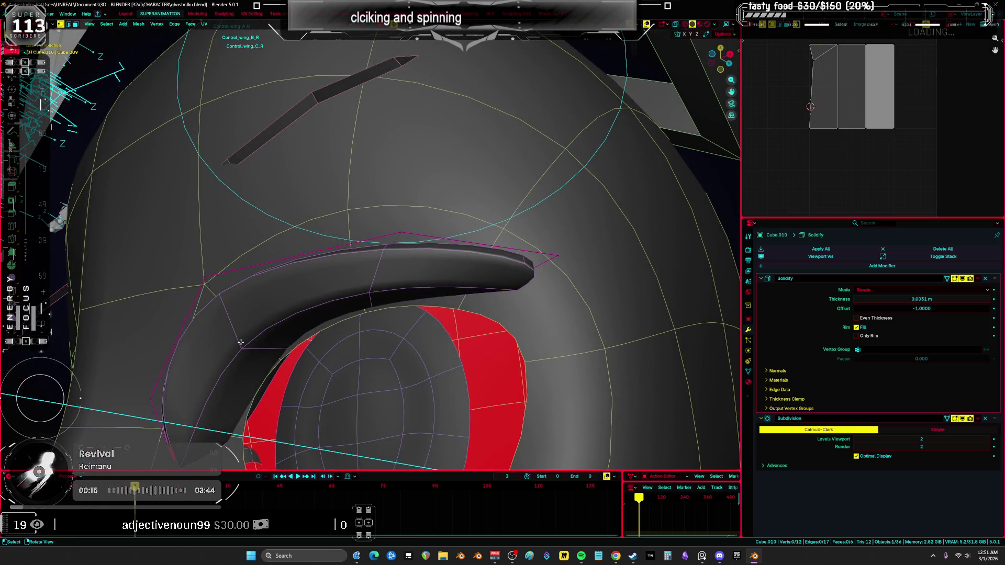
Select another eyelid vertex and move it with soft falloff to hug the eye
key(shift+z)
click(259, 331)
key(a)
middle_drag(258, 330, 284, 312)
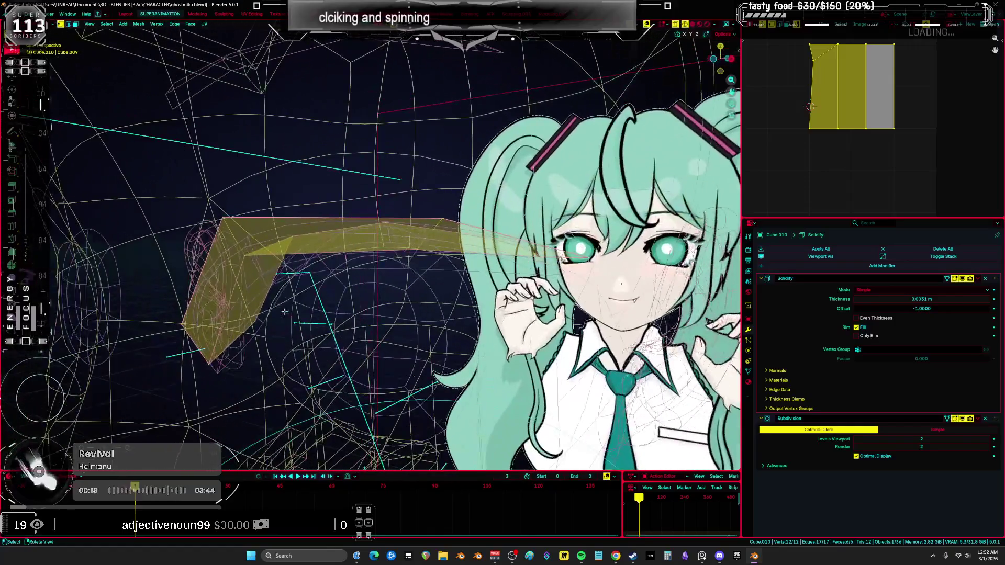
click(284, 312)
key(shift+z)
key(KP_Decimal)
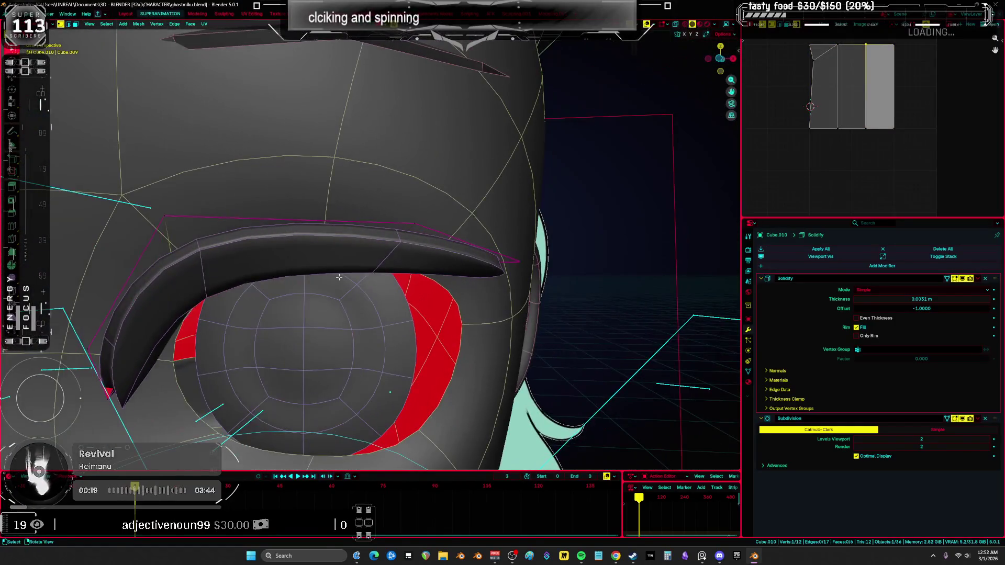
key(g)
click(353, 280)
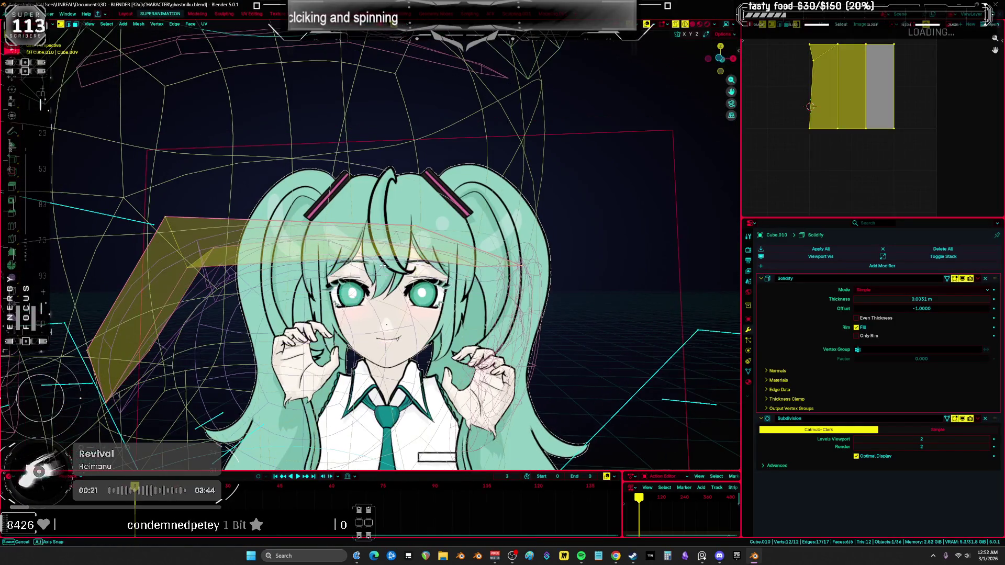
Adjust one more eyelid vertex and check the clean shape from the front
click(456, 271)
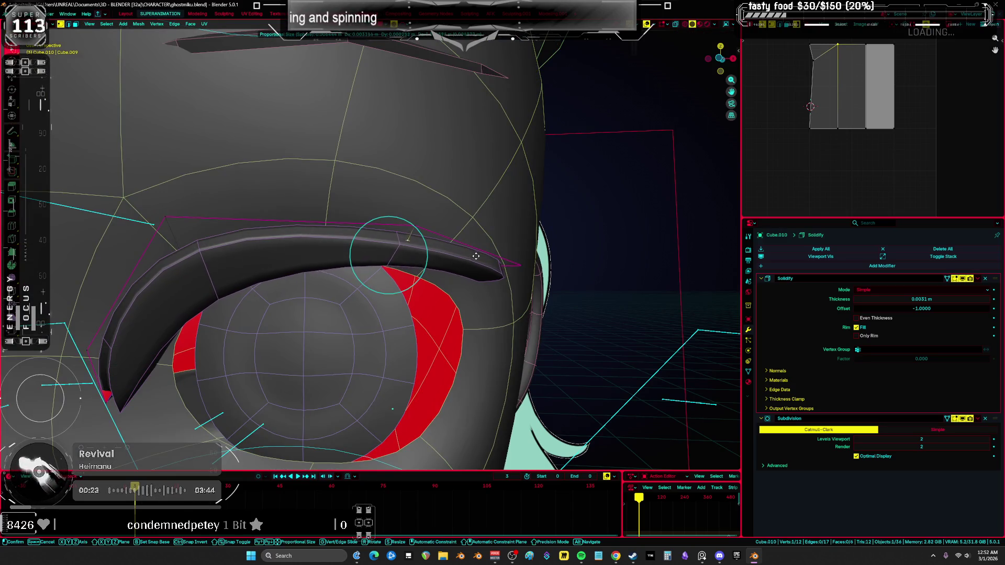
click(465, 269)
middle_drag(465, 270, 476, 272)
key(shift+alt+z)
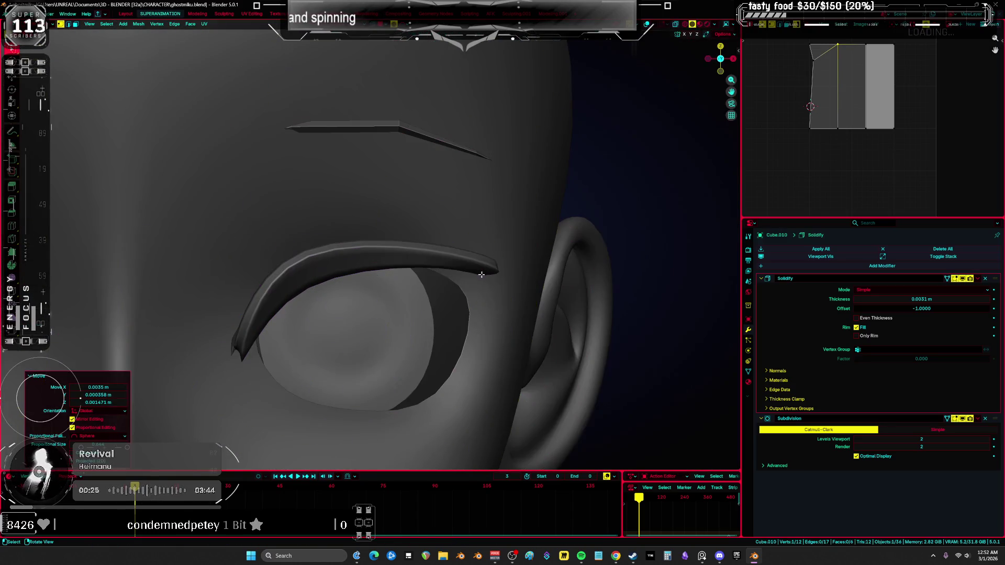
key(KP_1)
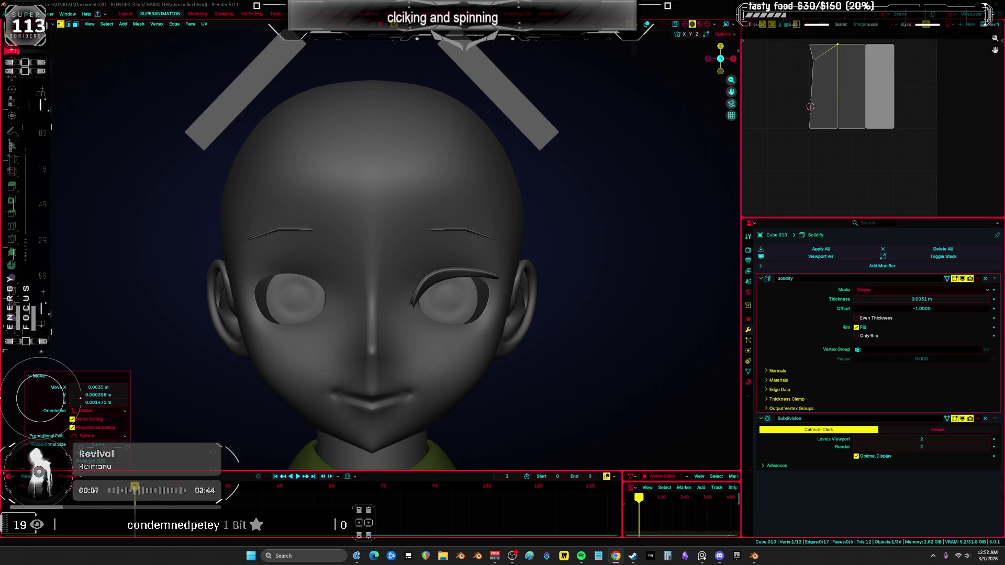
middle_drag(431, 157, 431, 151)
In Sculpt Mode, resize the brush and smooth the upper eyelid into an even curve
key(ctrl+Tab)
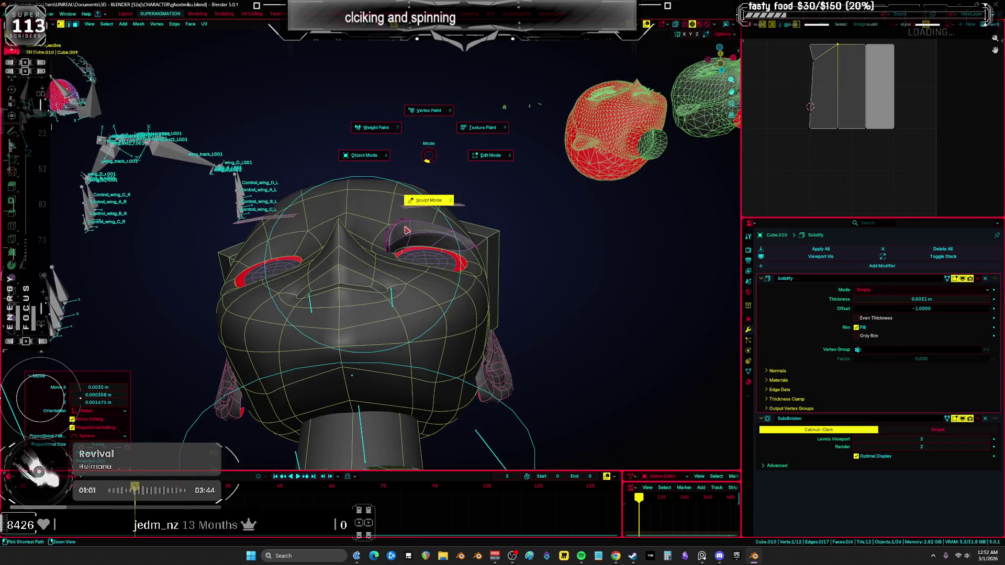
click(426, 198)
middle_drag(427, 198, 371, 162)
key(f)
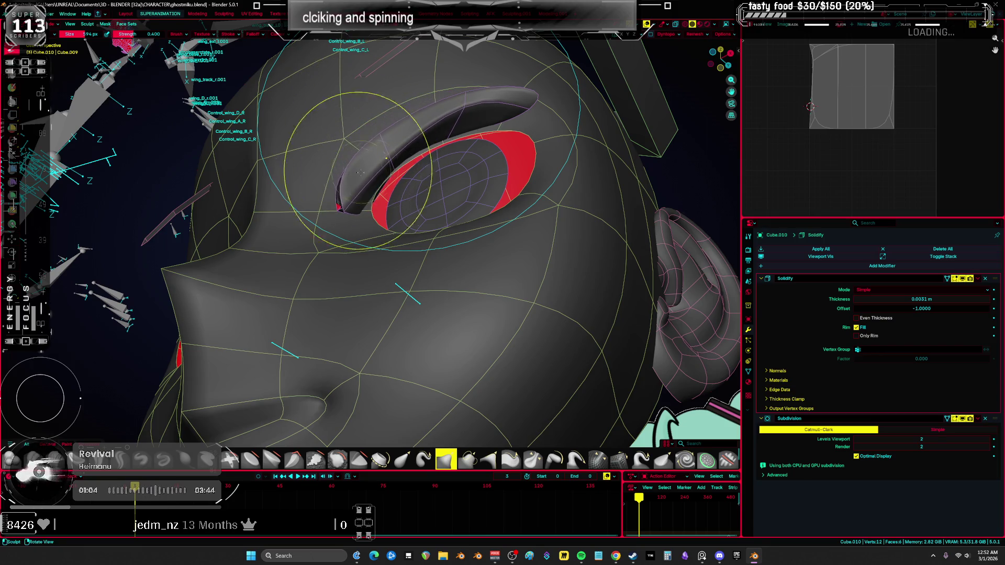
middle_drag(369, 142, 339, 211)
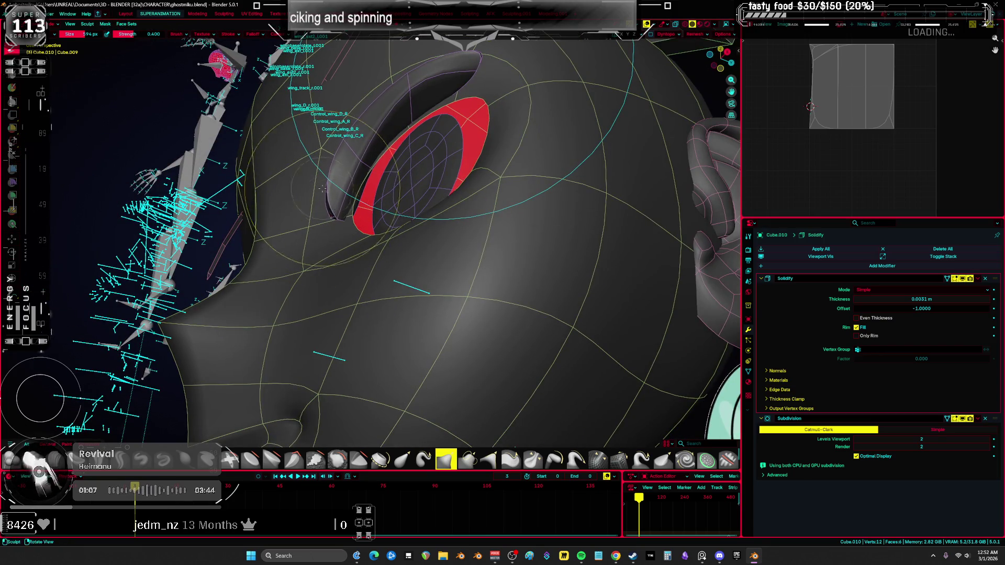
drag(340, 211, 350, 138)
mouse_move(350, 138)
middle_down()
mouse_move(366, 131)
mouse_move(336, 112)
mouse_move(492, 173)
middle_up()
click(323, 101)
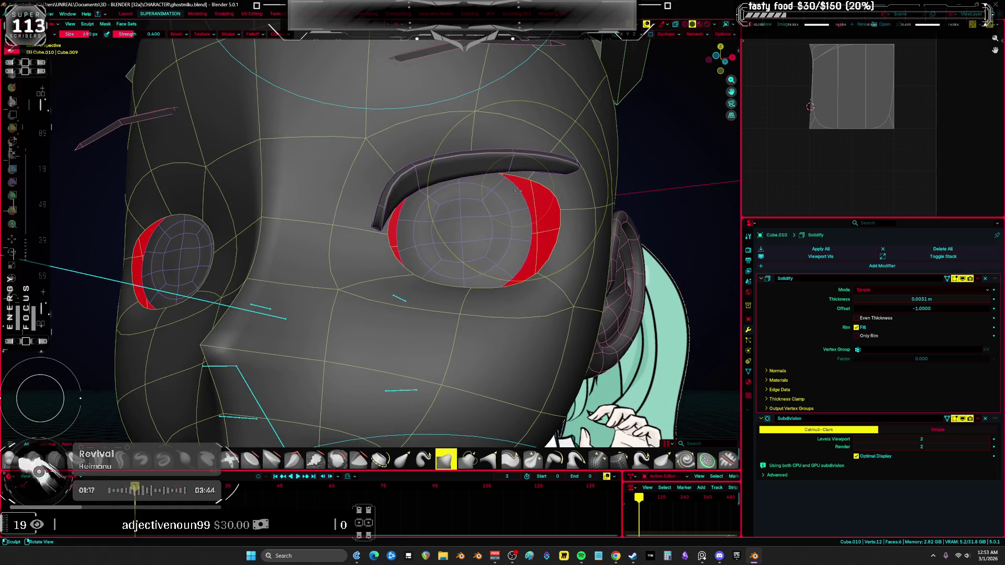
key(KP_1)
Switch the eyelid mesh to Weight Paint mode and check it without overlays
key(ctrl+Tab)
click(527, 178)
key(shift+alt+z)
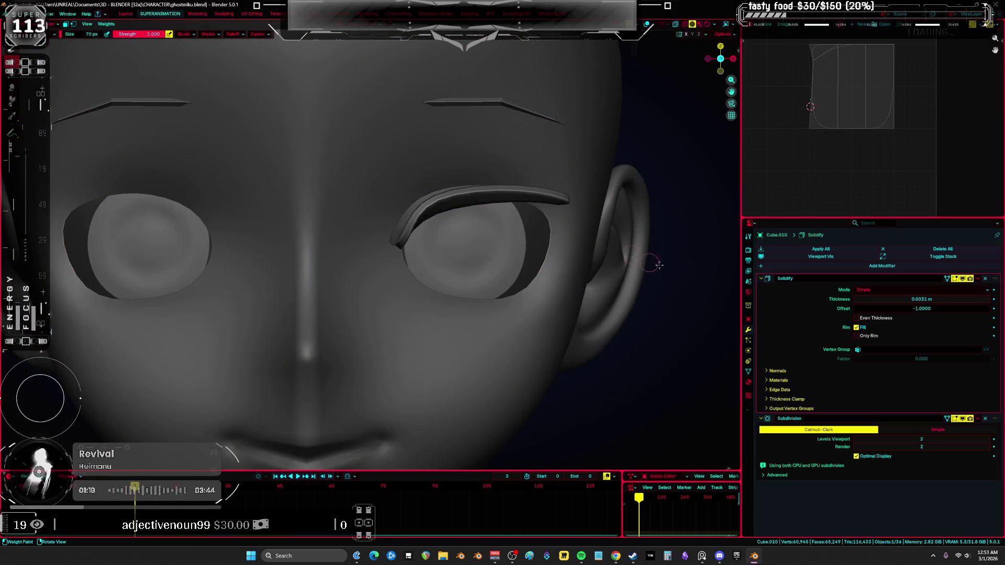
key(shift+alt+z)
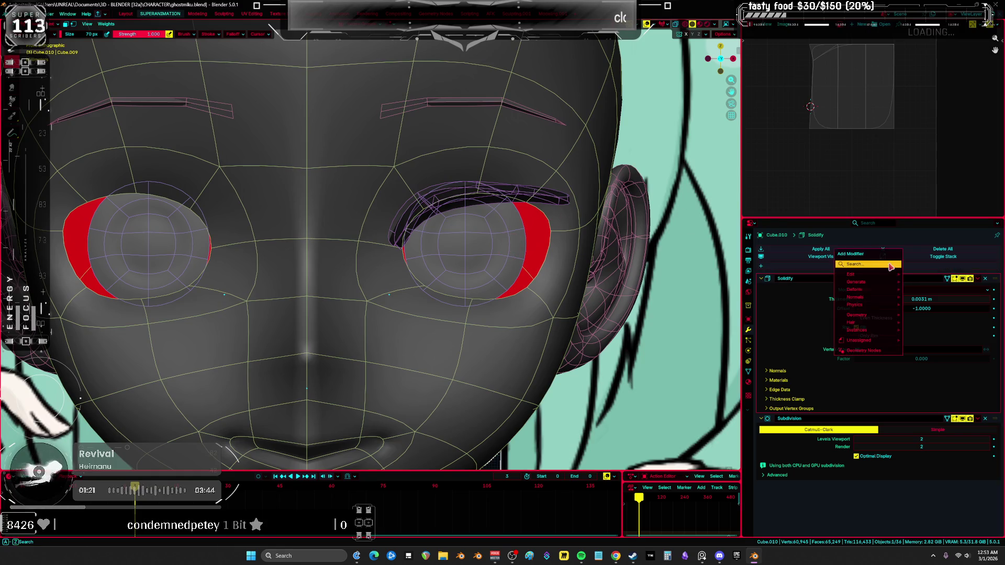
Add an X-axis Mirror modifier to the Cube.010 eyelid so both eyes get a lid
key(shift+a)
click(895, 293)
middle_drag(466, 248, 485, 253)
key(shift+alt+z)
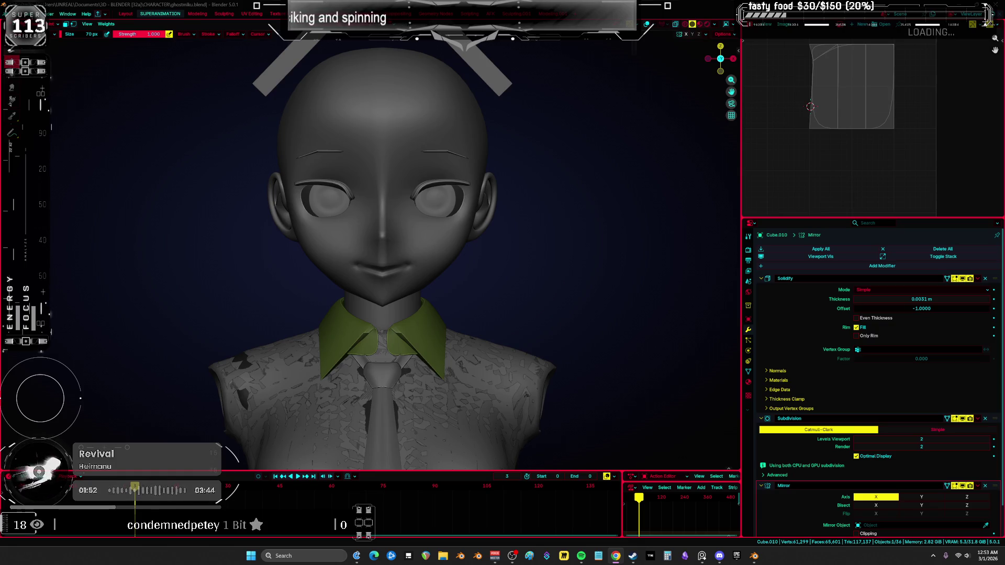
Select the ear object and switch it to Sculpt Mode, viewed from the front
key(ctrl+Tab)
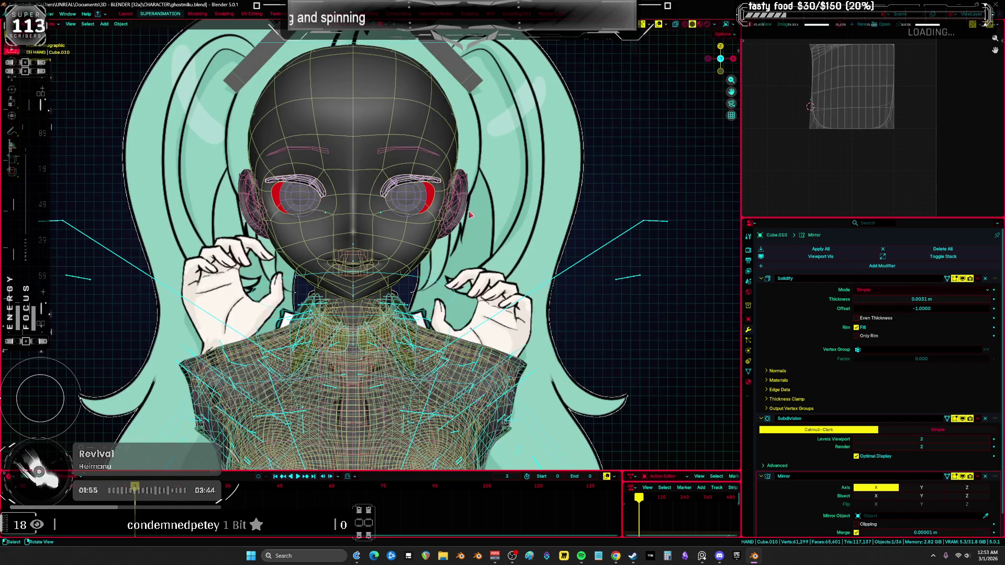
click(462, 212)
key(ctrl+Tab)
scroll(462, 212, up, 6)
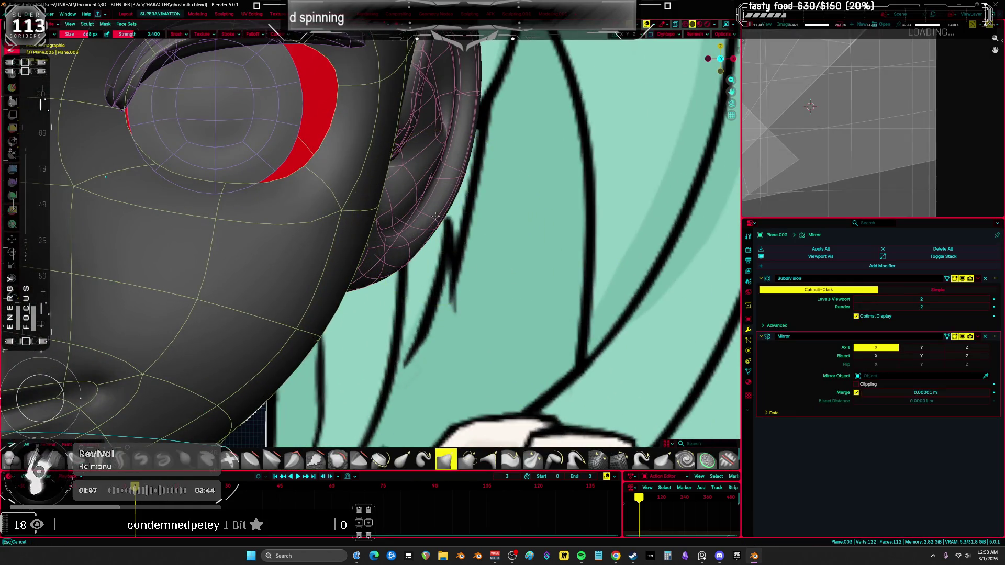
key(KP_1)
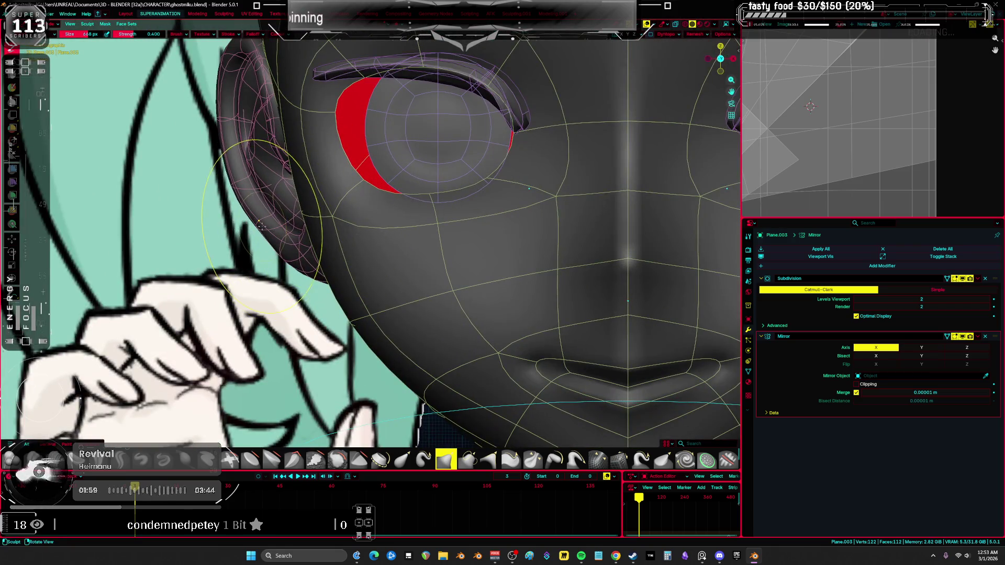
middle_drag(265, 205, 234, 133)
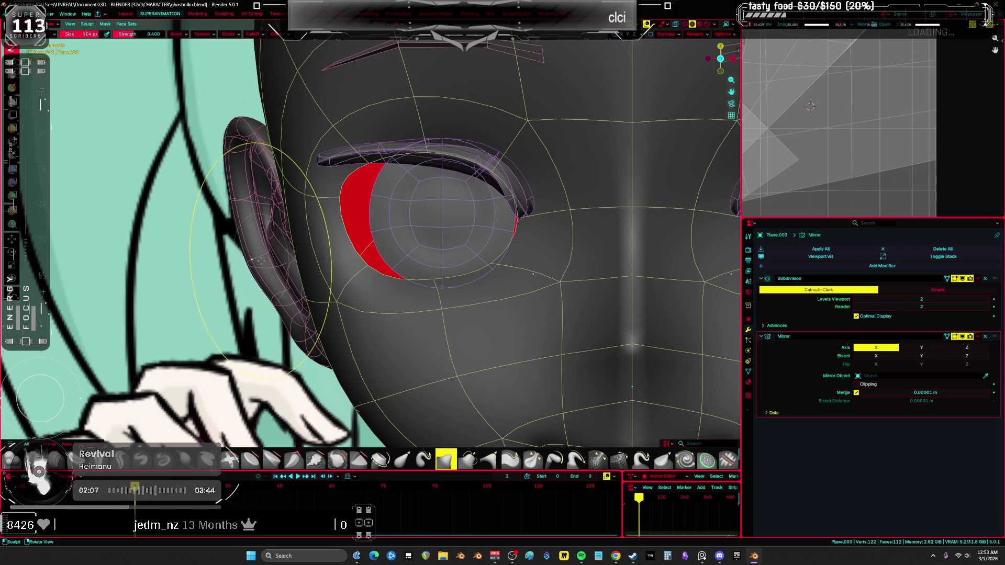
Shrink the sculpt brush, shape the lower ear lobe, and check the head in profile
key(f)
click(287, 354)
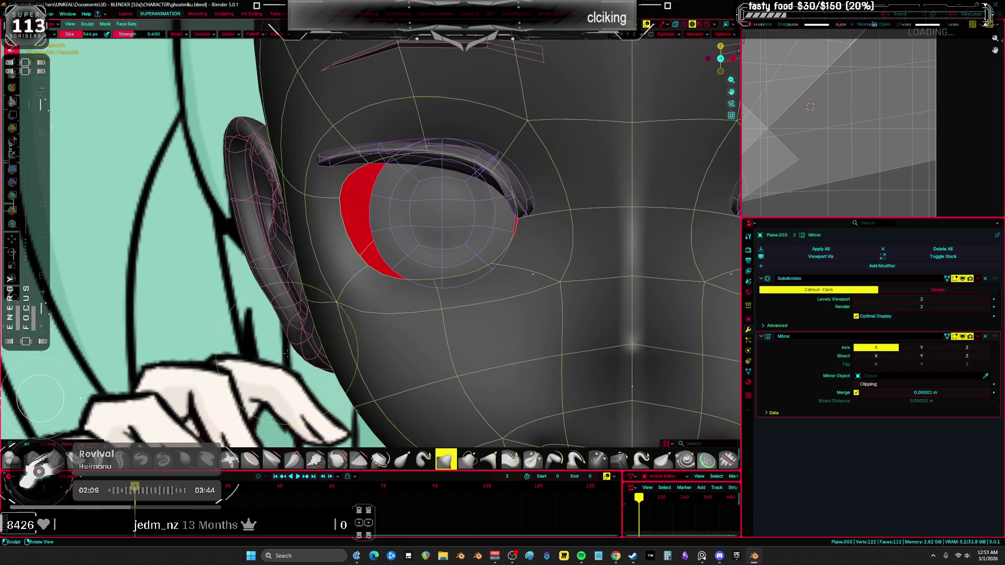
drag(286, 363, 291, 366)
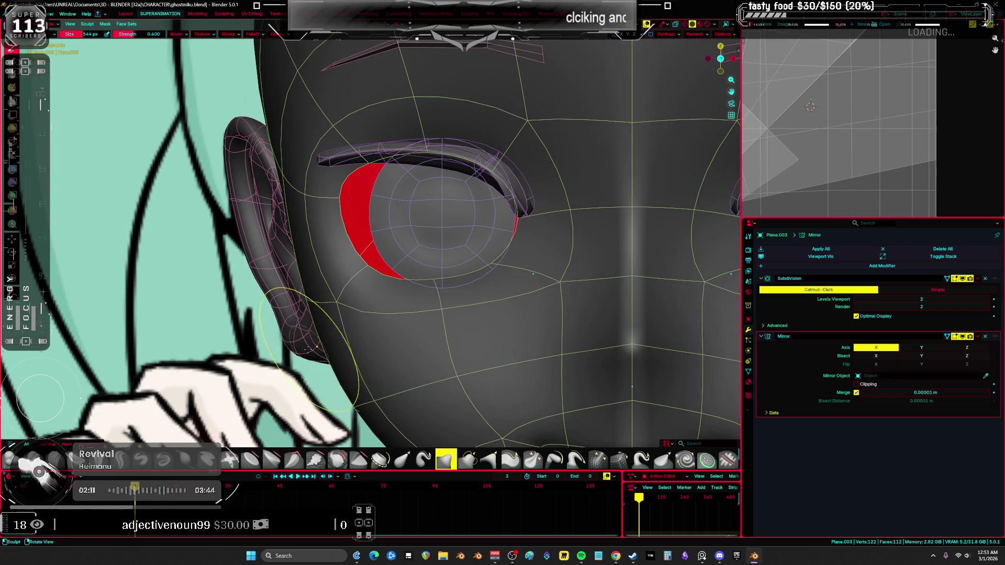
scroll(291, 367, down, 5)
key(shift+alt+z)
mouse_move(219, 236)
middle_down()
mouse_move(168, 201)
mouse_move(415, 124)
mouse_move(314, 110)
mouse_move(325, 209)
mouse_move(309, 235)
mouse_move(335, 248)
mouse_move(434, 133)
mouse_move(418, 128)
middle_up()
Return to the eyelid in front orthographic view and go back to Object Mode
key(alt+q)
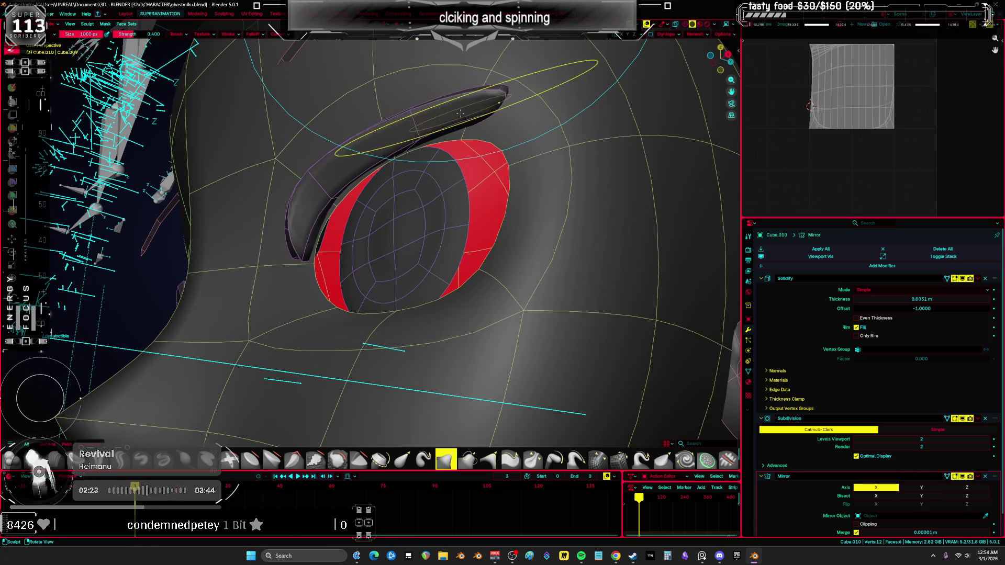
key(KP_5)
key(KP_1)
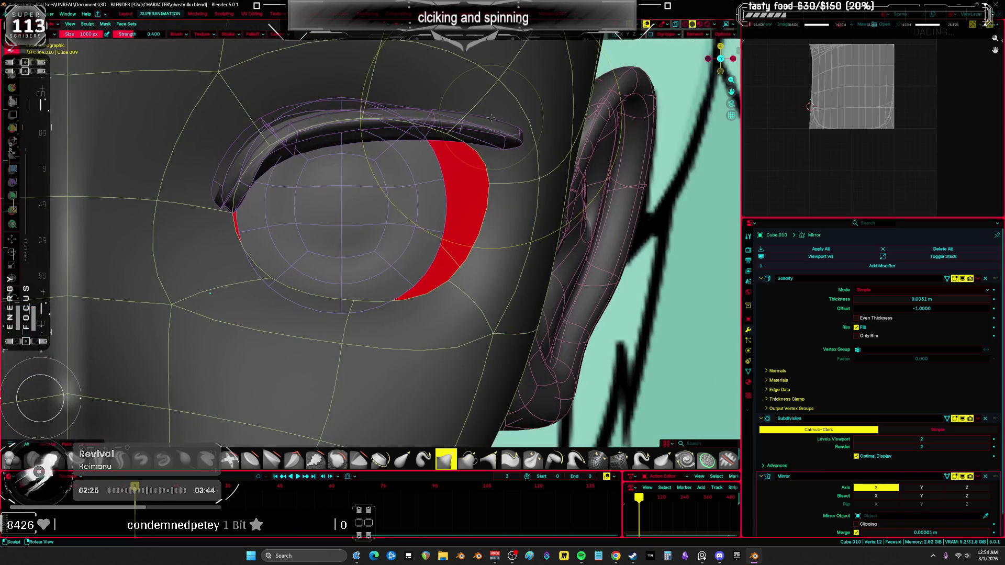
key(alt+q)
scroll(486, 177, down, 5)
key(alt+q)
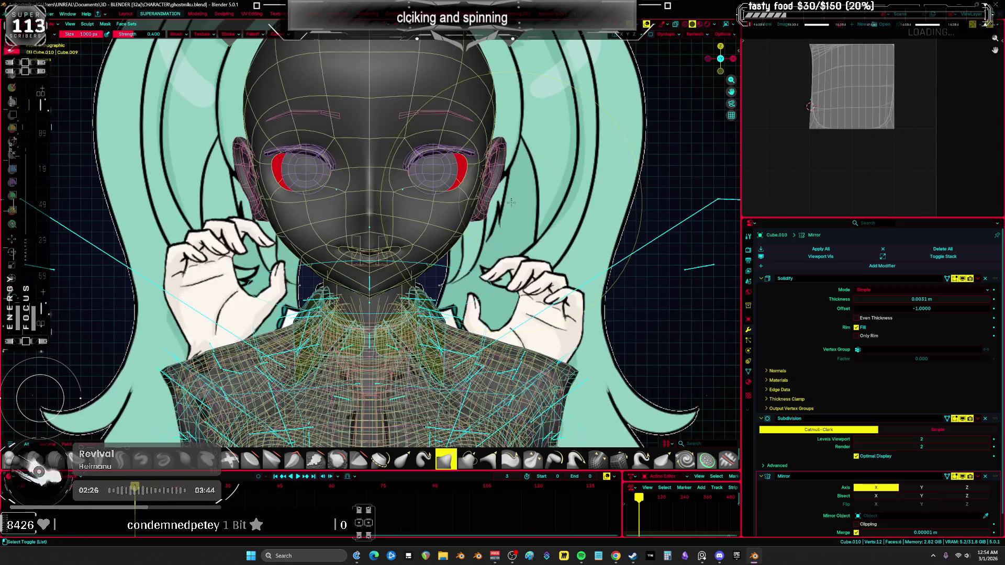
scroll(385, 213, up, 4)
Tilt the eyebrow mesh by about 15° in Edit Mode
click(397, 213)
middle_drag(397, 214, 585, 304)
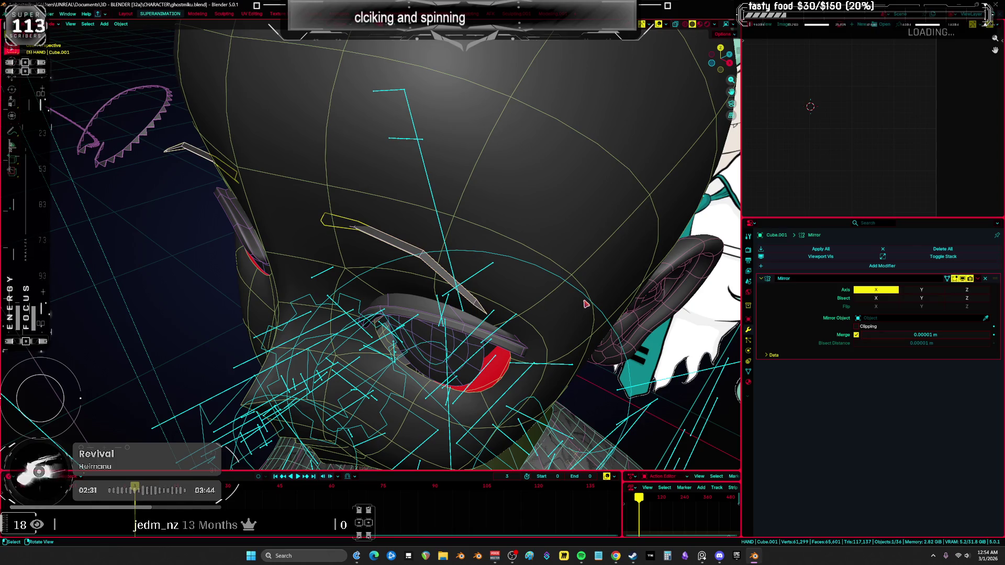
key(Tab)
key(r)
click(574, 253)
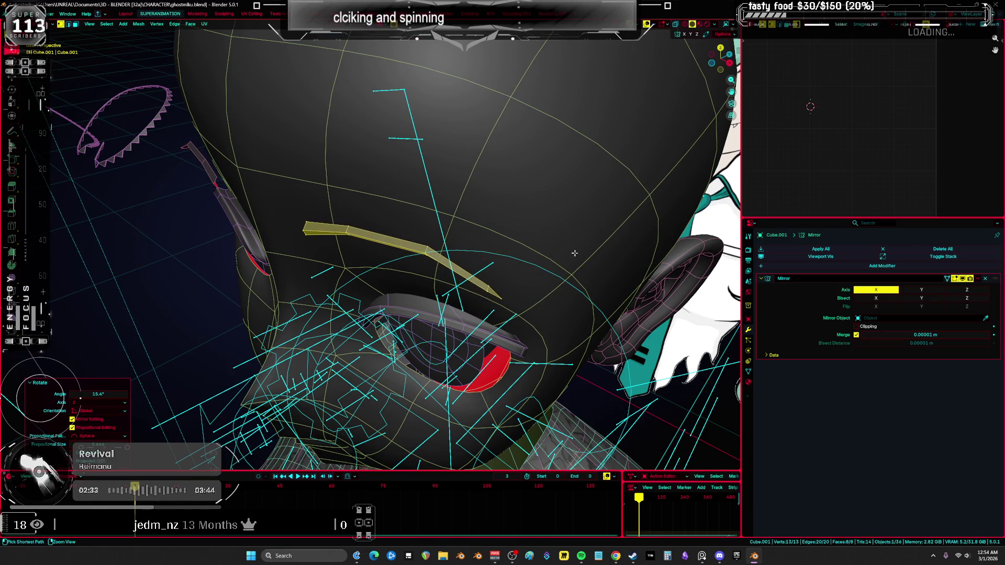
key(Tab)
Add a level-2 Subdivision Surface to the eyebrow with Ctrl+2
key(ctrl+2)
middle_drag(423, 242, 450, 194)
scroll(455, 179, up, 3)
key(shift+alt+z)
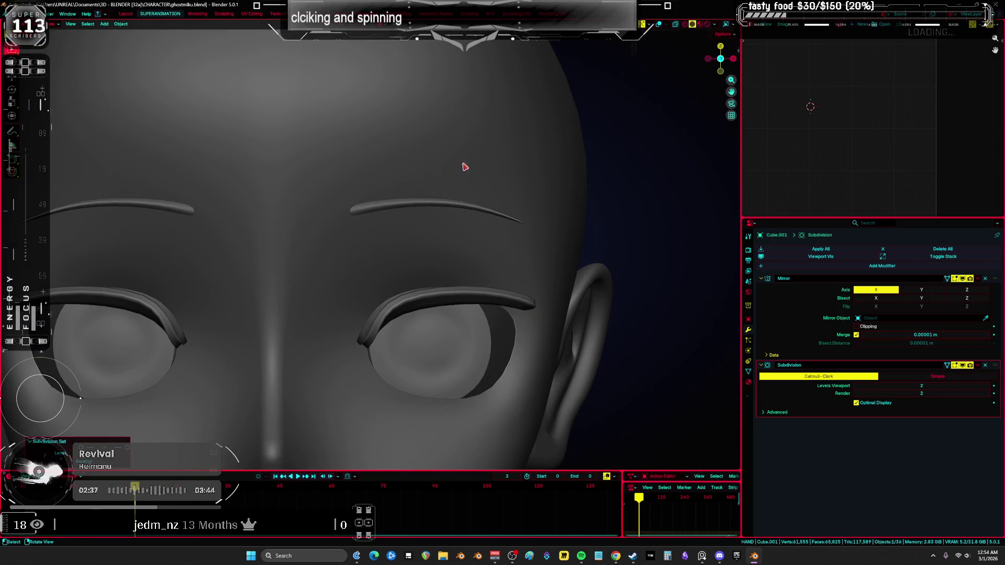
key(shift+alt+z)
Shade the eyebrow smooth and review the head and collar without overlays
right_click(391, 214)
key(Return)
key(shift+alt+z)
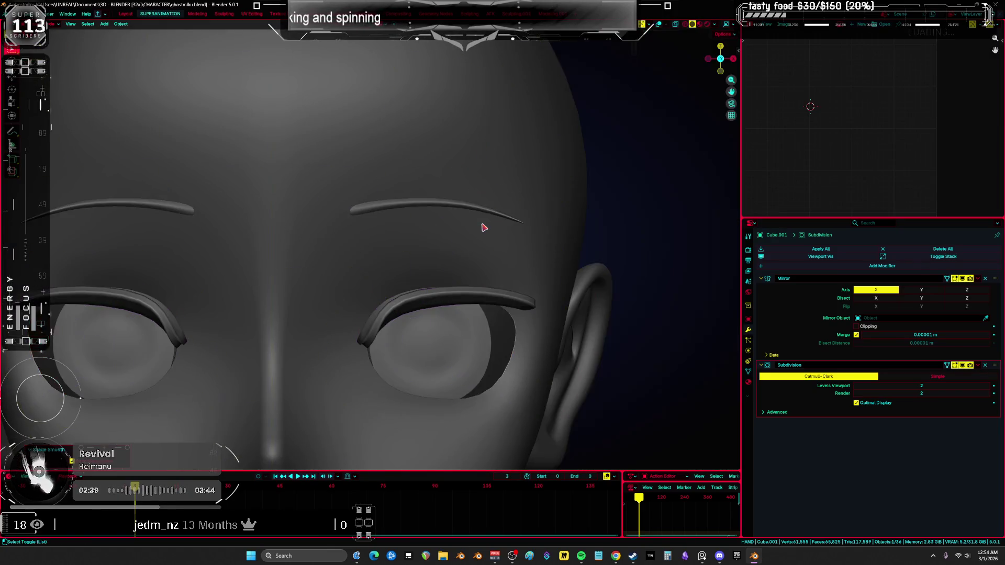
scroll(482, 224, down, 4)
mouse_move(482, 224)
middle_down()
mouse_move(469, 177)
mouse_move(418, 201)
mouse_move(382, 179)
middle_up()
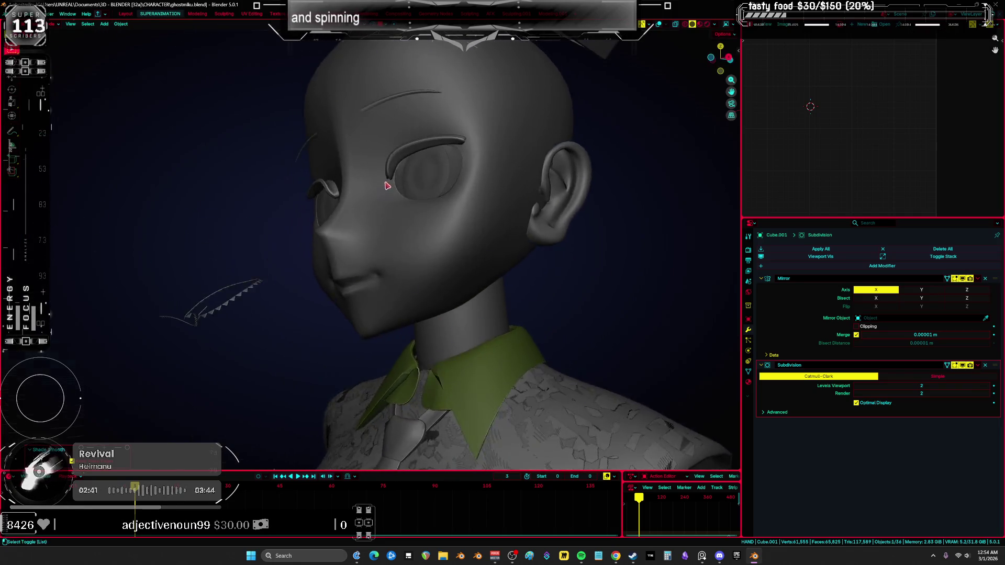
key(shift+alt+z)
scroll(381, 179, up, 5)
Select the red eye rim object and switch it into Sculpt Mode
click(421, 268)
key(ctrl+Tab)
middle_drag(421, 268, 317, 214)
Turn overlays off and review the grey head and torso from a front view
mouse_move(325, 251)
middle_down()
mouse_move(413, 184)
mouse_move(490, 82)
mouse_move(370, 184)
middle_up()
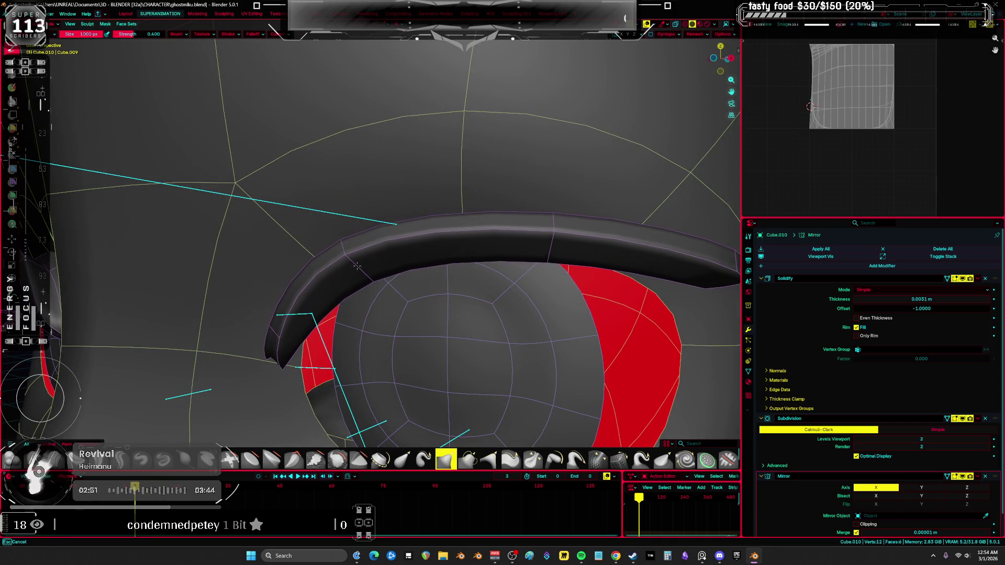
scroll(509, 234, down, 5)
key(KP_1)
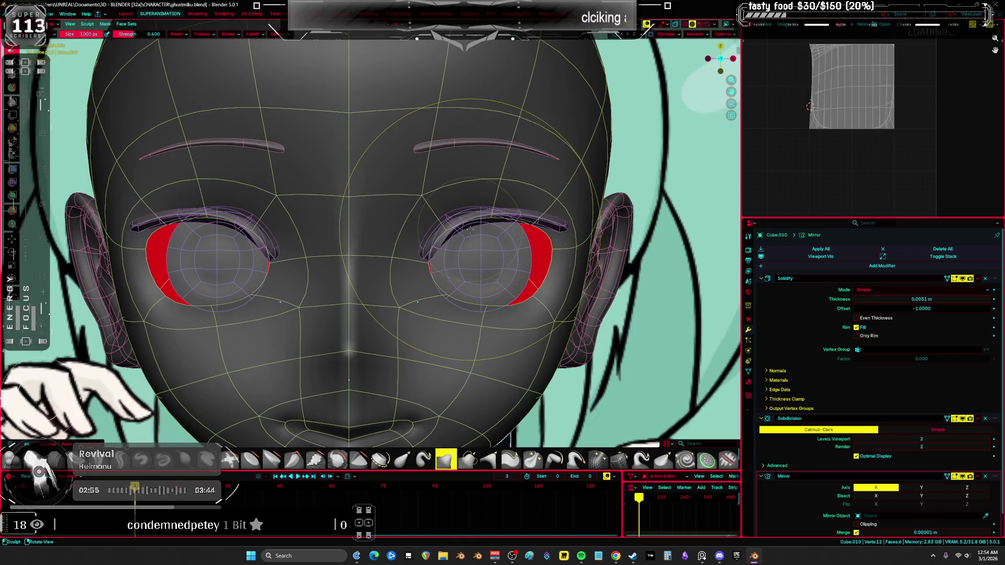
key(shift+alt+z)
scroll(477, 276, down, 3)
mouse_move(477, 276)
middle_down()
mouse_move(483, 265)
mouse_move(447, 294)
middle_up()
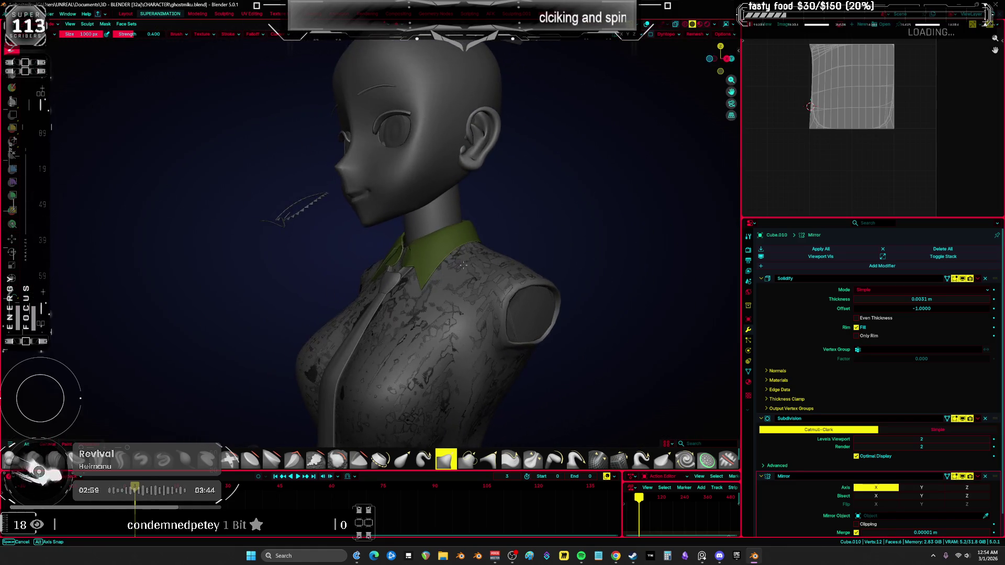
key(KP_1)
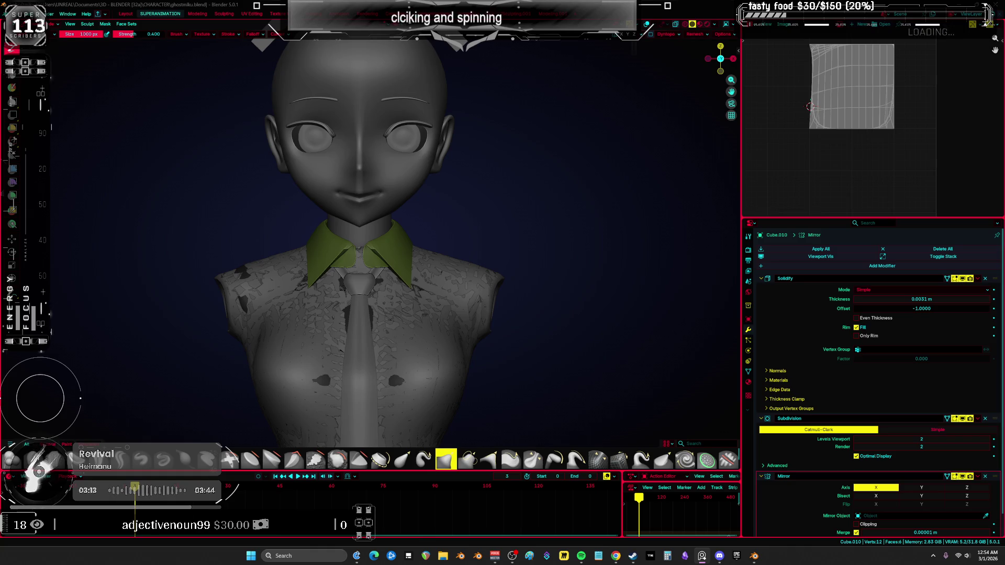
scroll(626, 270, down, 3)
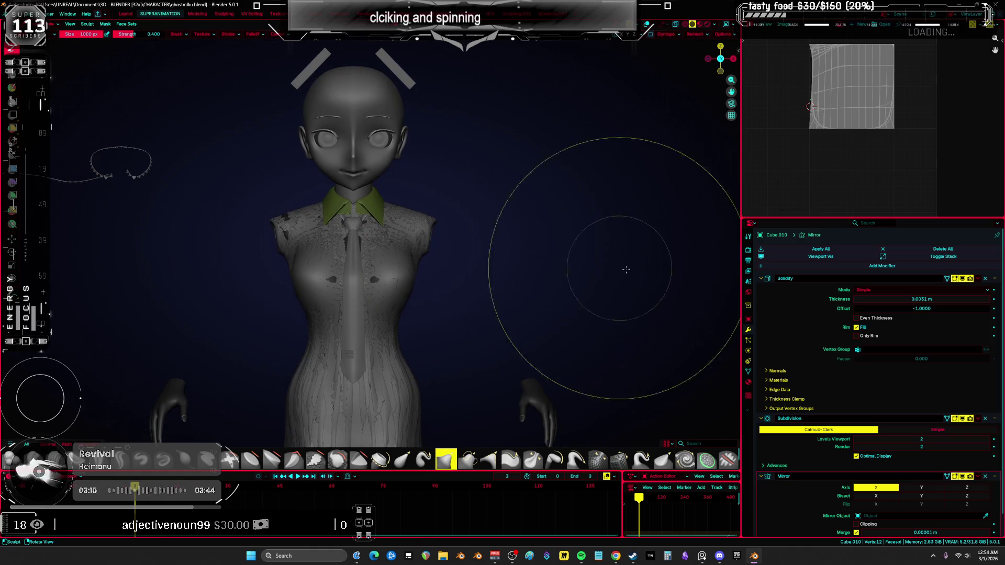
Save the project as ghostmiku.blend
middle_drag(404, 269, 516, 270)
key(ctrl+s)
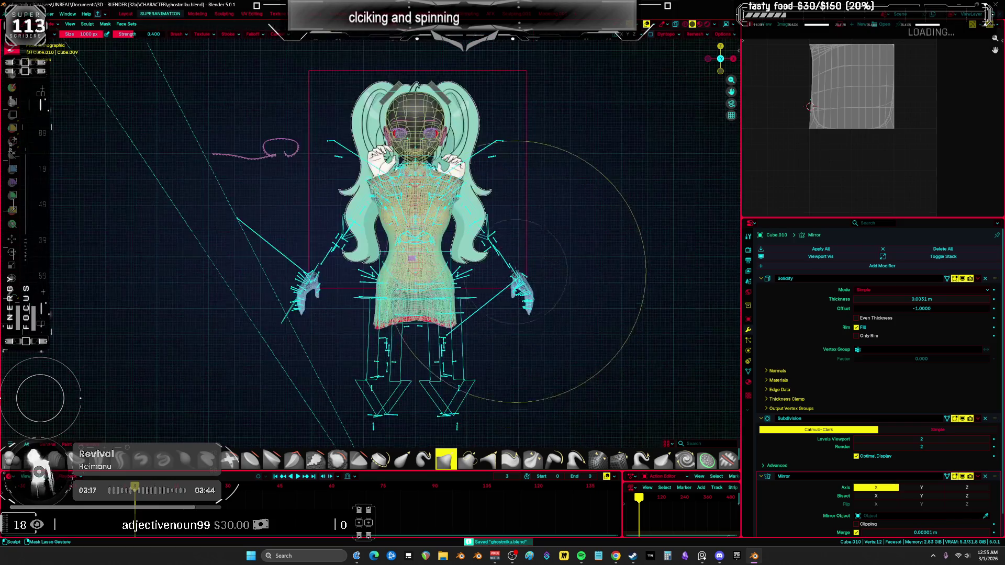
shift+scroll(515, 271, up, 5)
Switch to Object Mode, zoom to the rig's feet, and bring up the Add > Mesh list
key(ctrl+Tab)
click(460, 289)
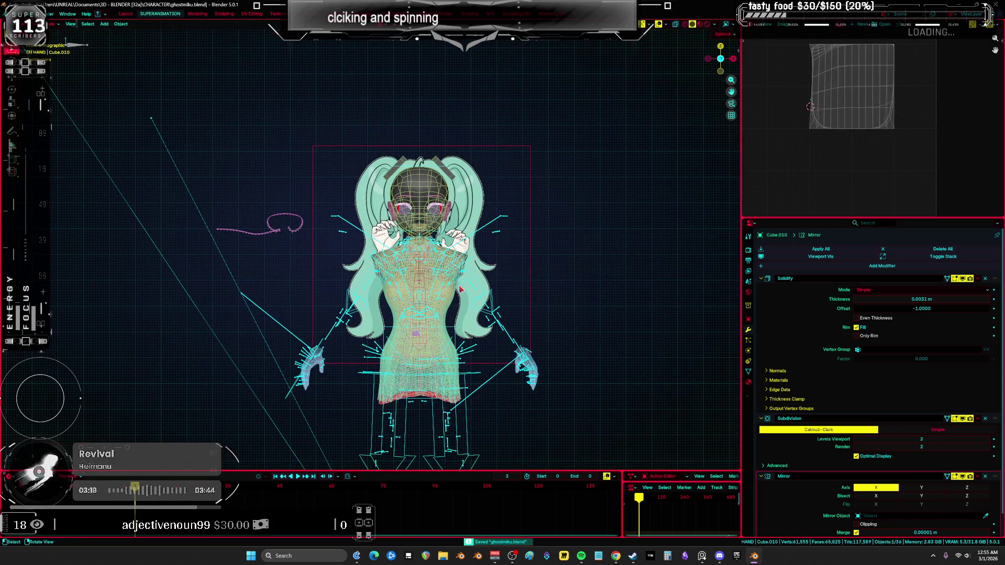
shift+scroll(461, 289, down, 5)
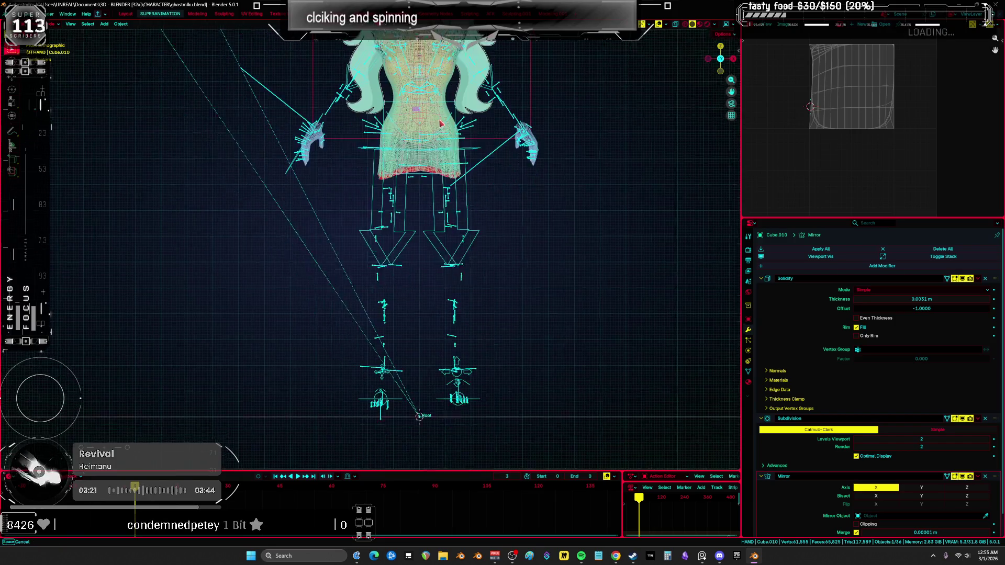
scroll(440, 123, down, 3)
scroll(433, 222, up, 5)
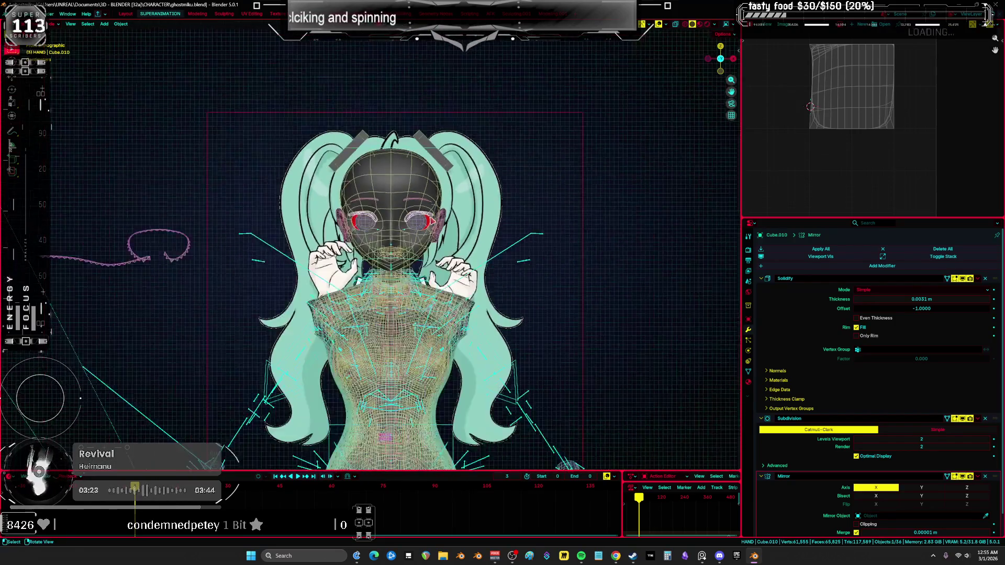
scroll(432, 222, down, 2)
shift+scroll(480, 274, down, 3)
shift+scroll(459, 246, down, 2)
scroll(460, 274, down, 2)
scroll(440, 277, up, 2)
shift+scroll(395, 280, down, 3)
scroll(395, 280, up, 3)
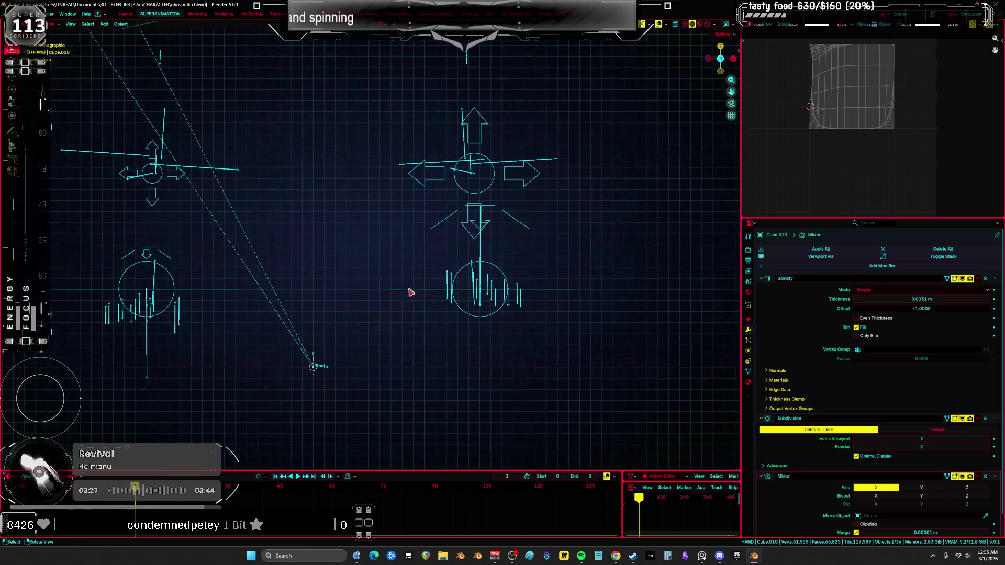
key(shift+a)
mouse_move(407, 299)
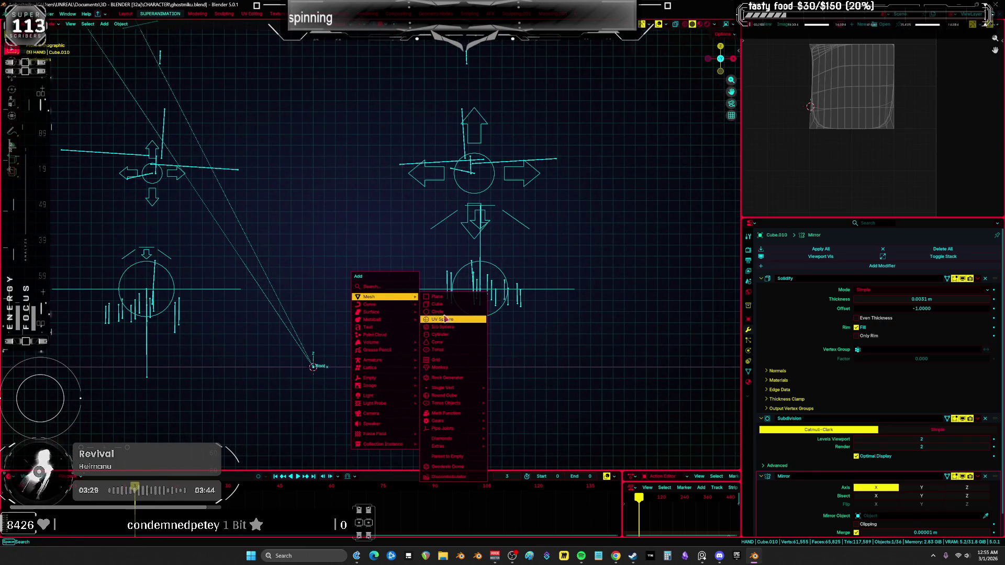
click(437, 312)
mouse_move(442, 316)
middle_down()
mouse_move(461, 348)
mouse_move(556, 332)
mouse_move(422, 221)
middle_up()
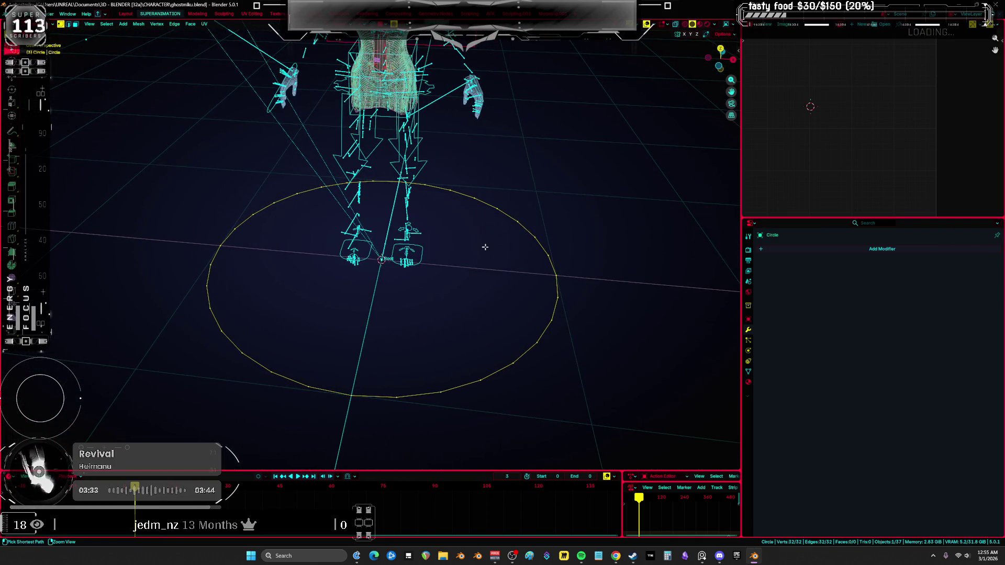
key(ctrl+z)
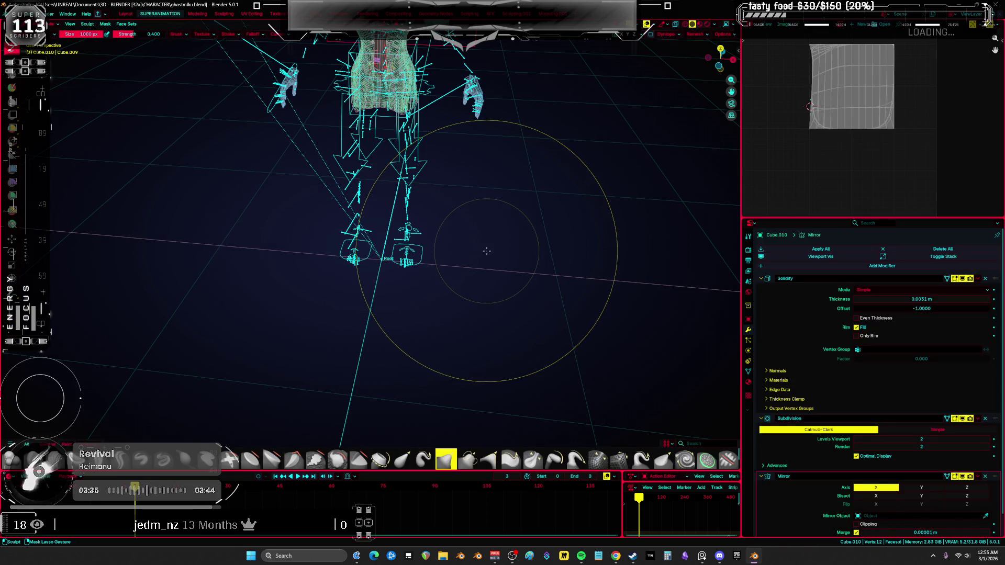
key(ctrl+z)
key(shift+a)
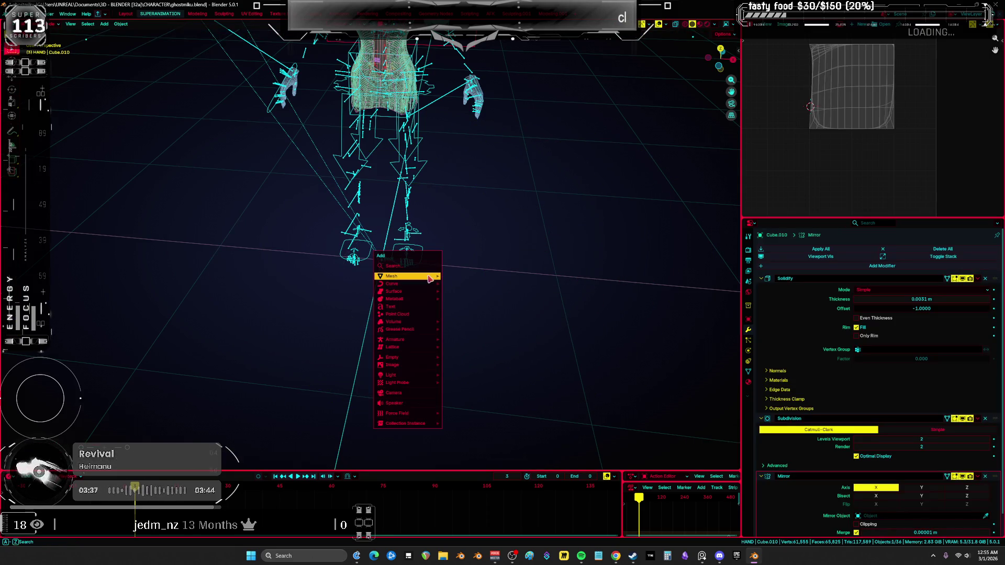
mouse_move(413, 276)
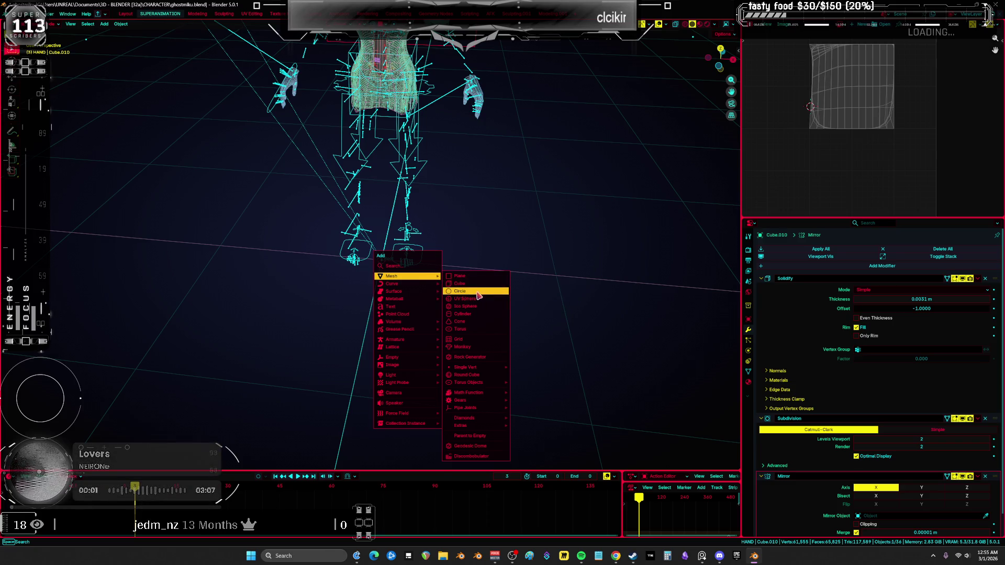
key(Return)
drag(92, 381, 76, 385)
click(72, 381)
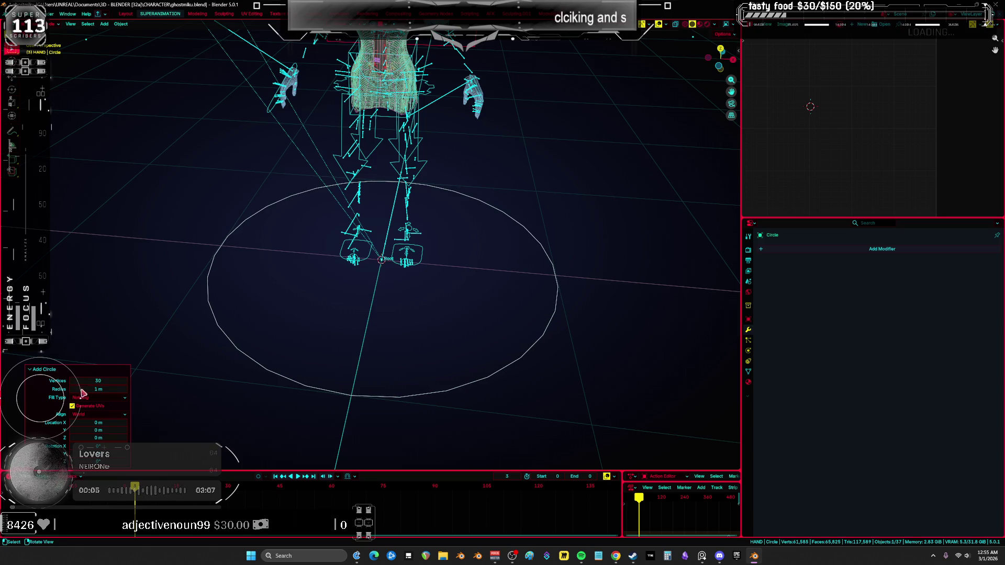
click(74, 385)
click(84, 381)
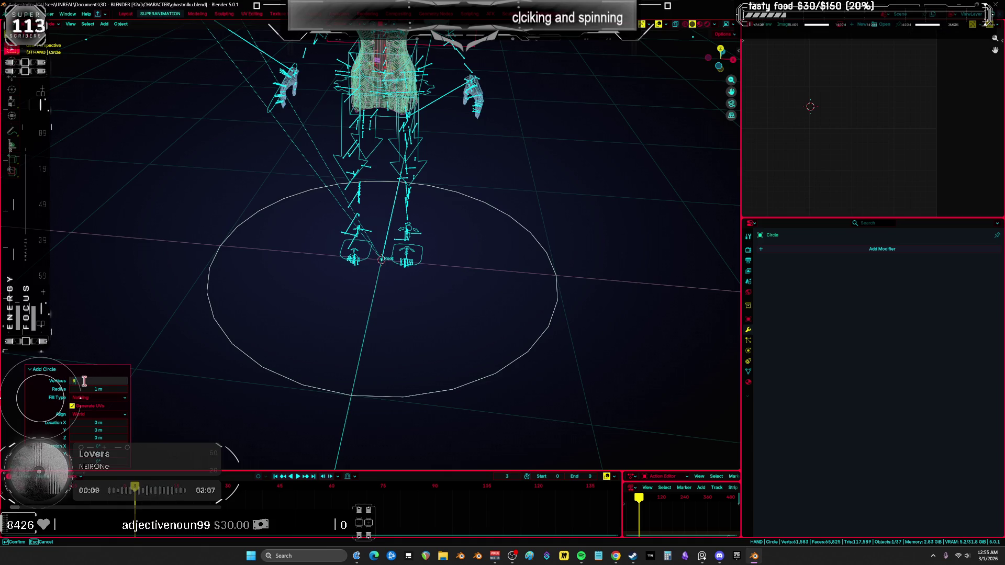
key(Return)
key(Tab)
click(562, 288)
key(g)
key(x)
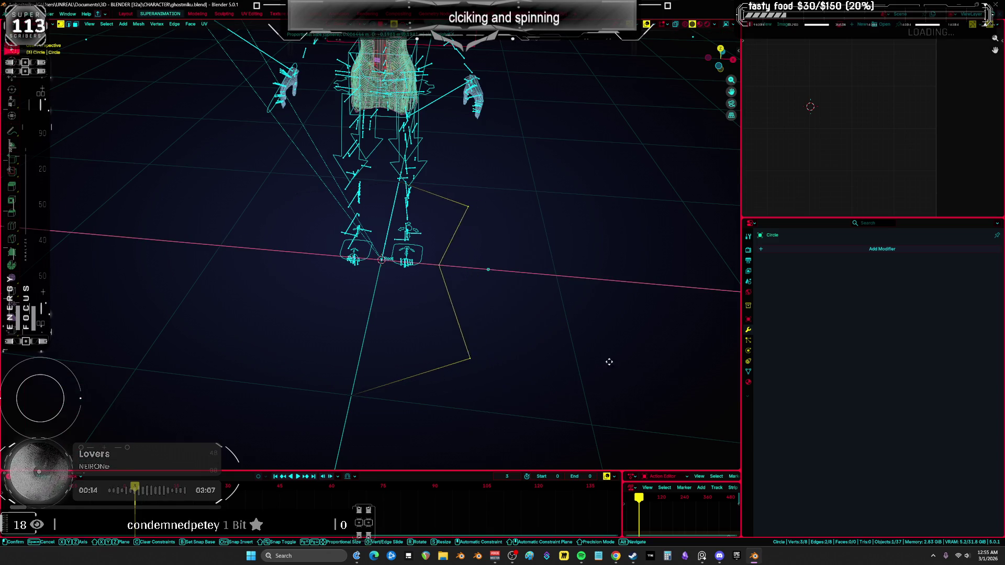
right_click(565, 361)
key(ctrl+Tab)
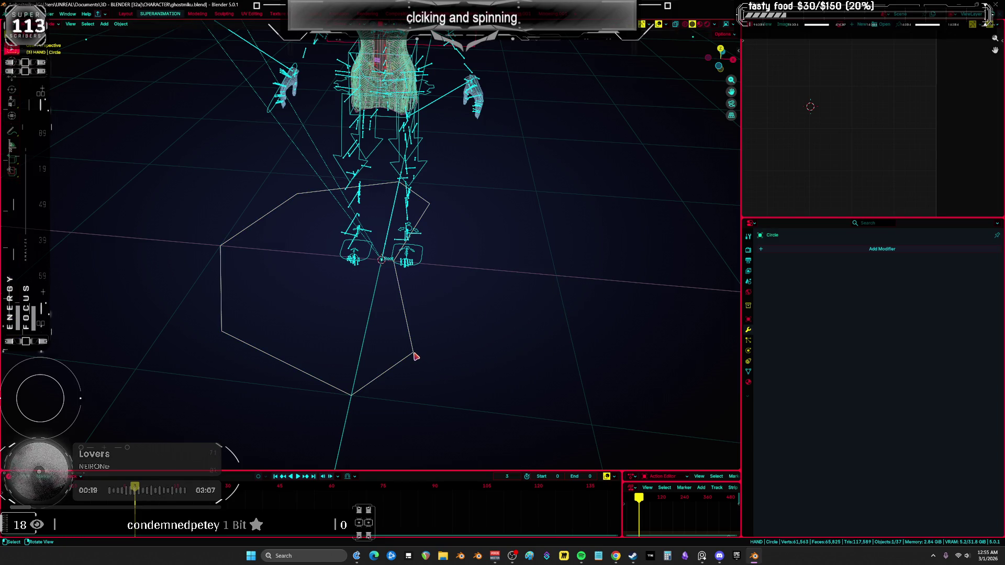
key(Delete)
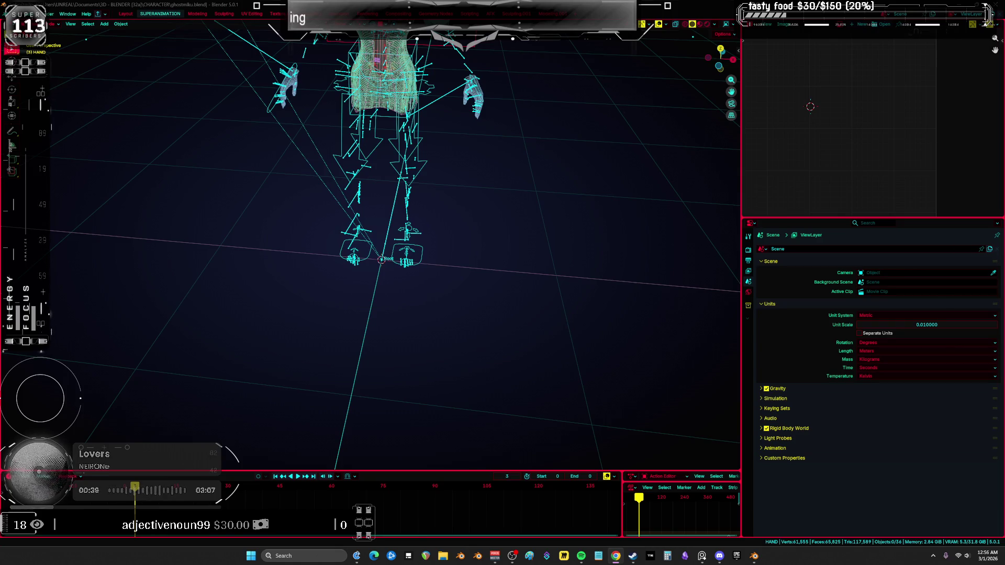
mouse_move(424, 289)
middle_down()
mouse_move(392, 254)
mouse_move(388, 261)
mouse_move(406, 244)
mouse_move(399, 256)
middle_up()
Add a Bézier circle curve beside the character's feet
key(shift+a)
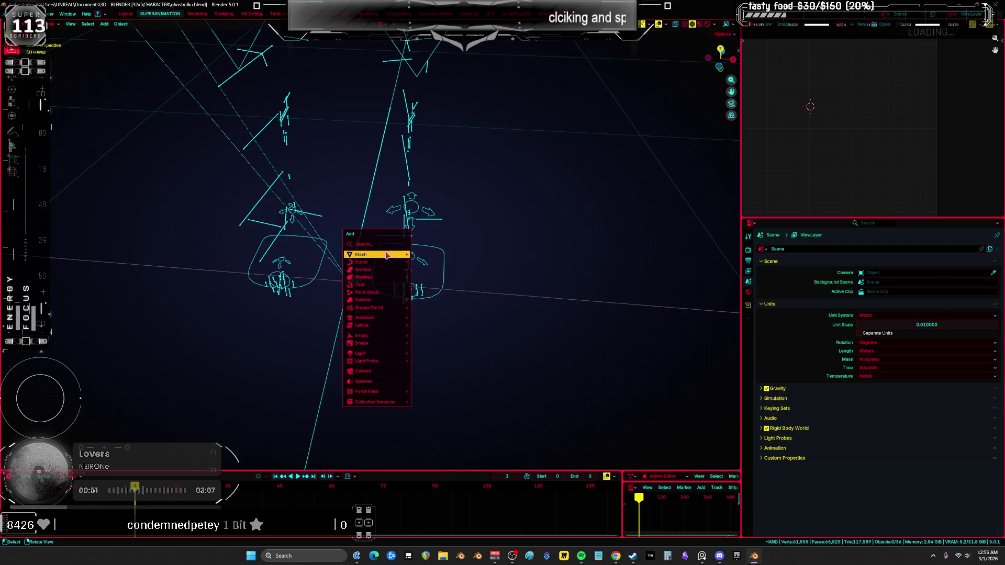
mouse_move(374, 262)
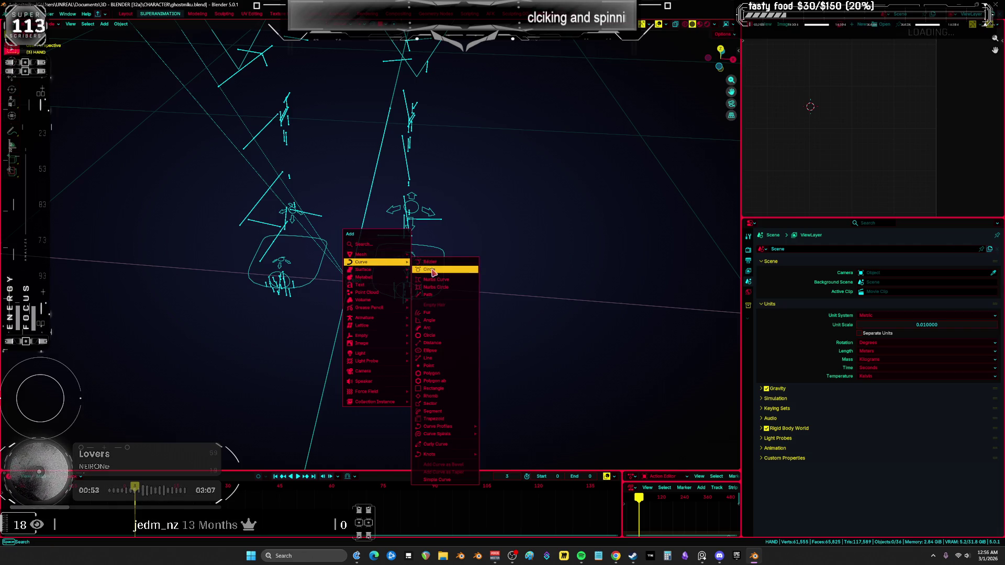
click(434, 272)
scroll(433, 271, down, 5)
In Edit Mode, scale the curve points down to 0.382 and shift one point along X
key(Tab)
key(s)
scroll(502, 282, up, 3)
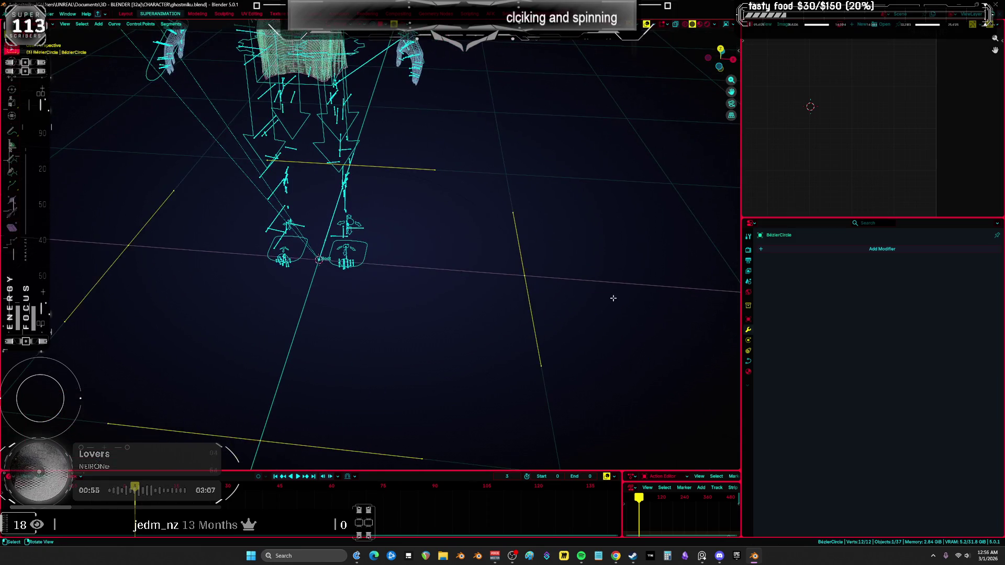
click(459, 280)
drag(408, 233, 467, 339)
key(g)
key(x)
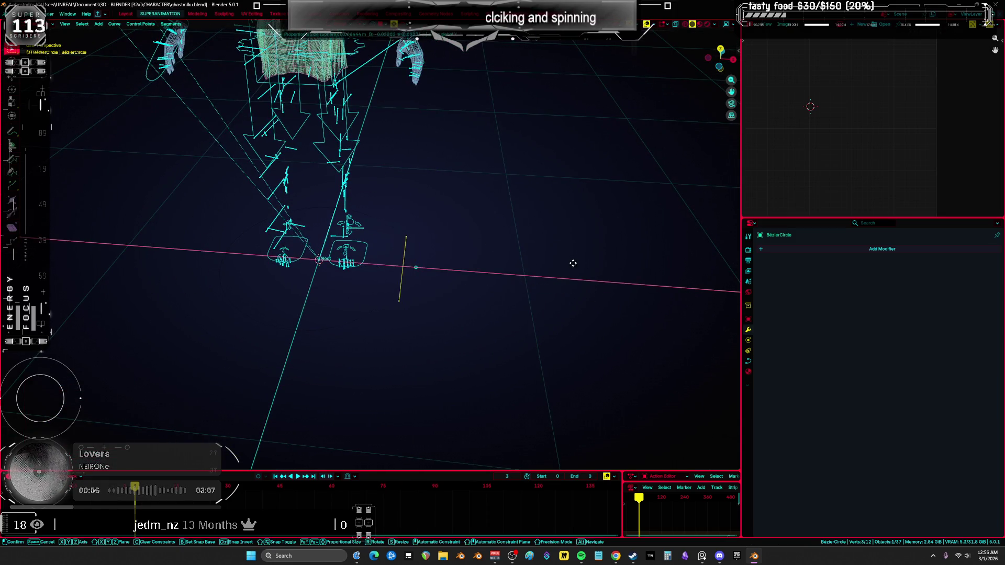
click(485, 260)
key(a)
mouse_move(486, 260)
middle_down()
mouse_move(503, 278)
mouse_move(402, 373)
middle_up()
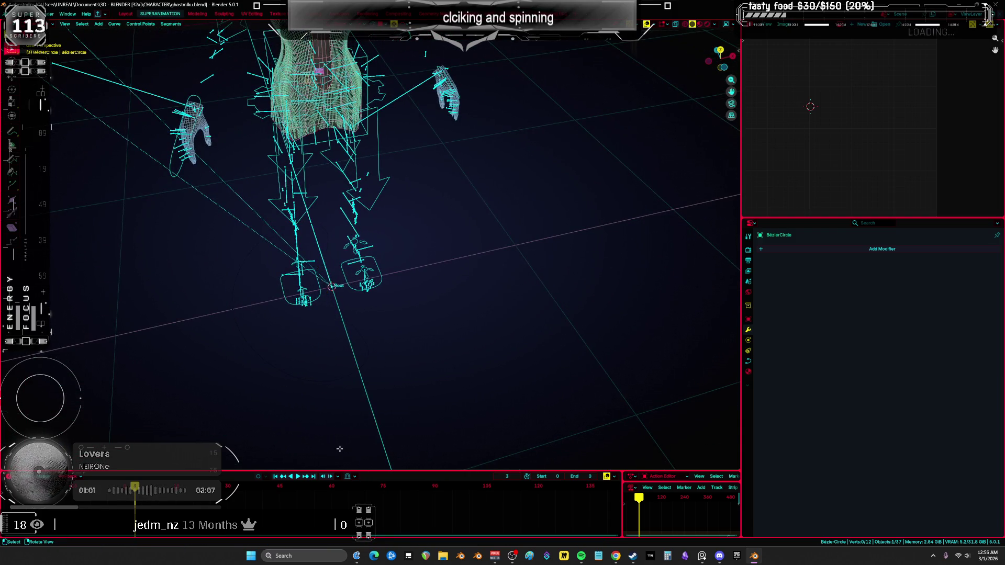
Select the lower handle points and try a Y-axis scale, then cancel it
click(339, 375)
mouse_move(435, 397)
mouse_down()
mouse_move(357, 261)
mouse_move(326, 181)
mouse_up()
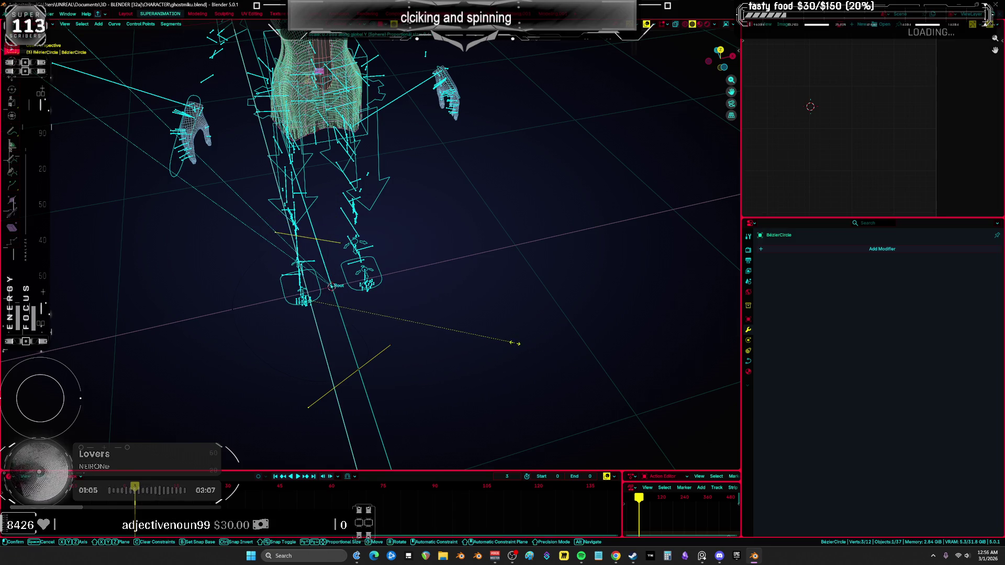
drag(367, 285, 470, 401)
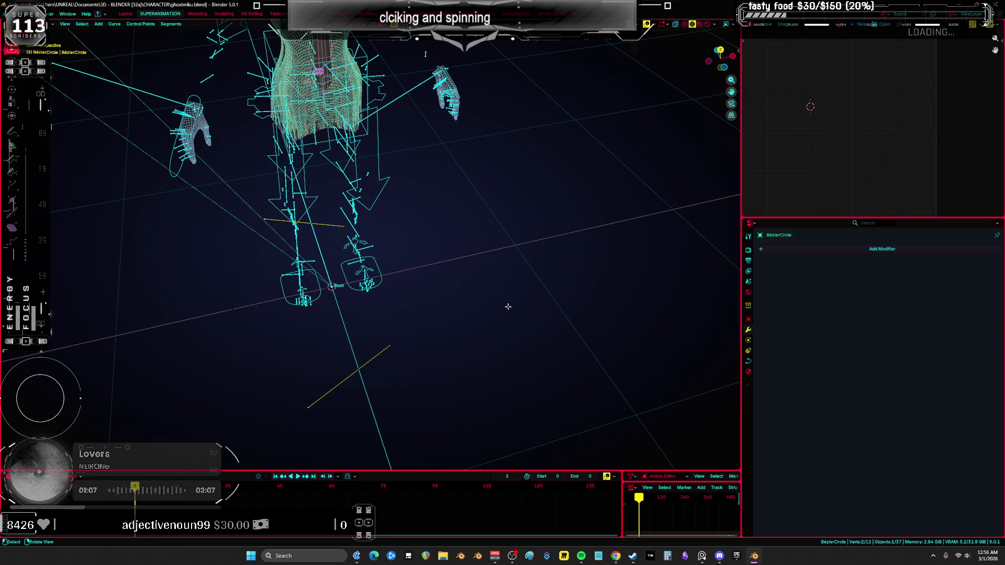
key(s)
key(y)
key(Escape)
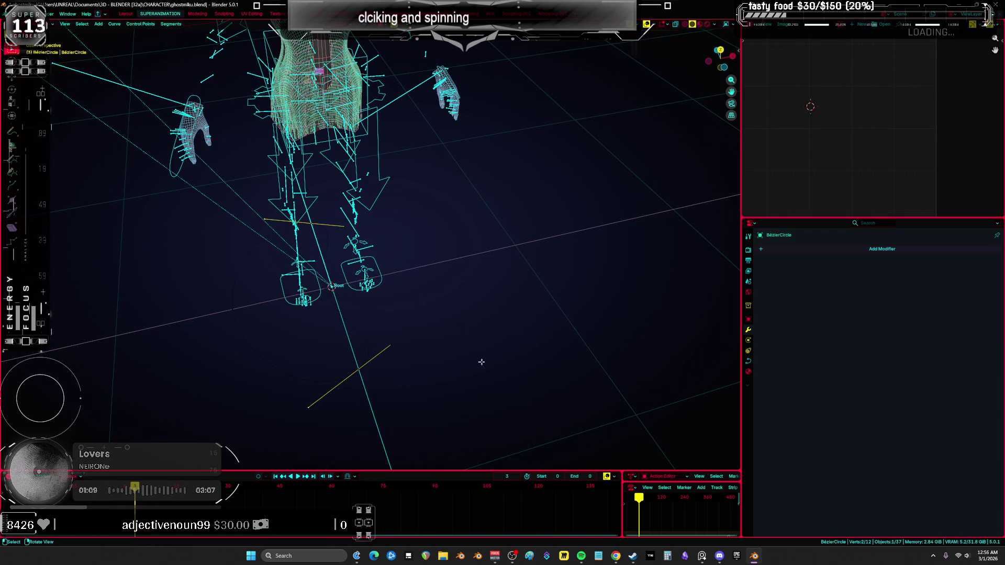
key(a)
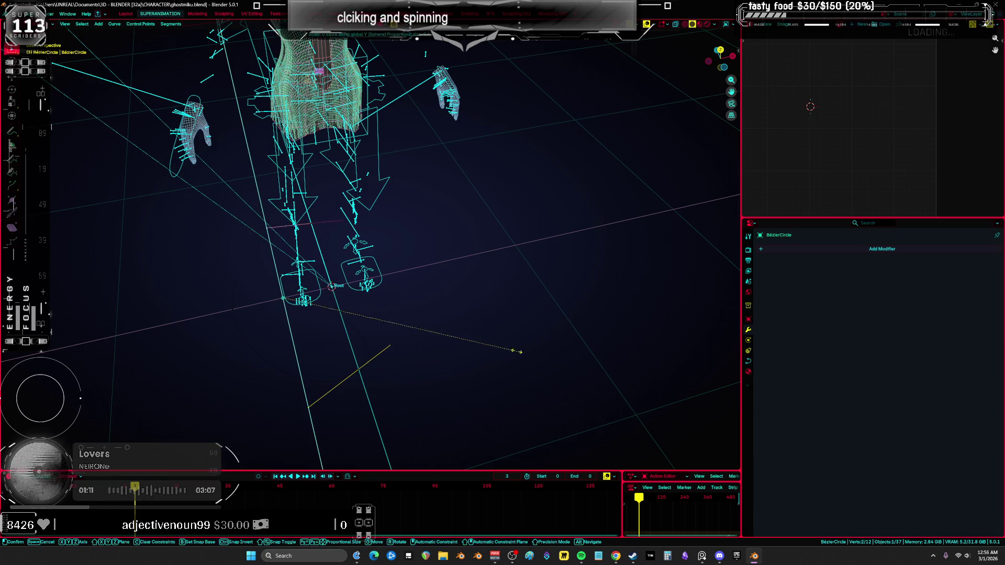
Shrink three selected curve points to about 0.38
drag(259, 377, 211, 305)
key(s)
click(230, 319)
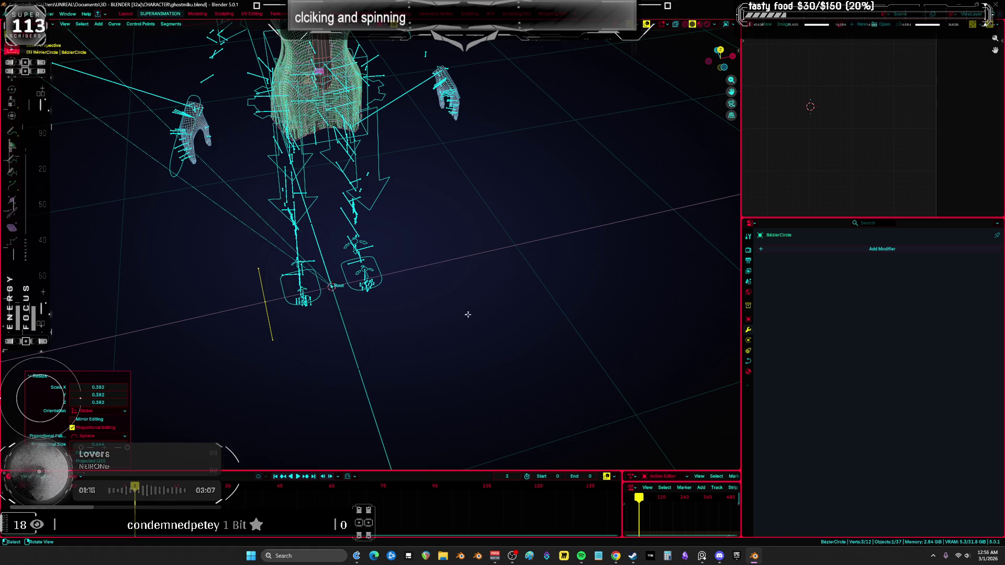
Isolate the Bézier circle in Local view from an aligned front orthographic view
key(a)
mouse_move(444, 332)
middle_down()
mouse_move(473, 307)
mouse_move(488, 211)
mouse_move(468, 272)
mouse_move(439, 266)
mouse_move(466, 253)
mouse_move(458, 271)
middle_up()
key(KP_Divide)
key(KP_1)
Slide the curve points along X, then set the bottom point's handles to Free in top view
key(g)
key(x)
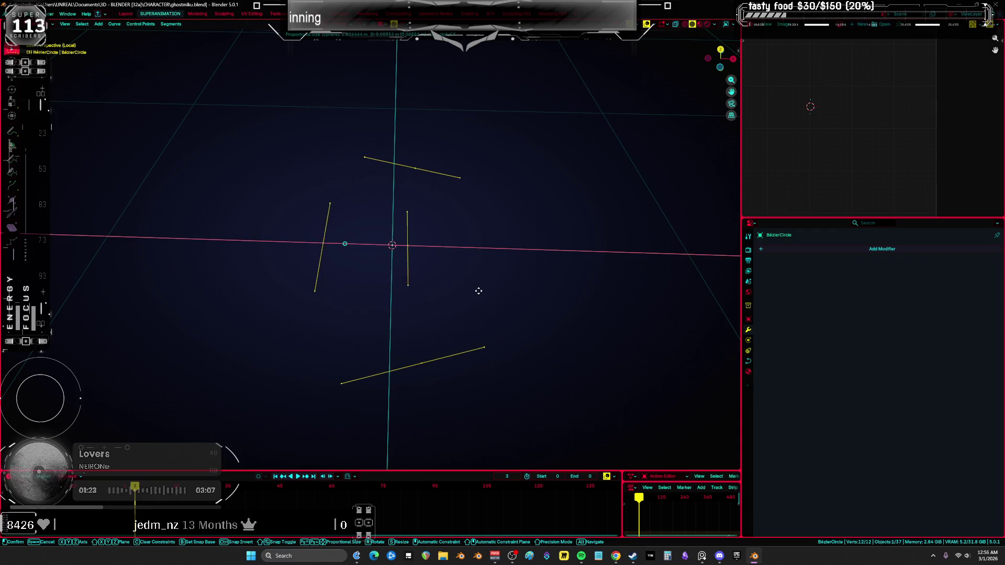
click(487, 293)
key(KP_7)
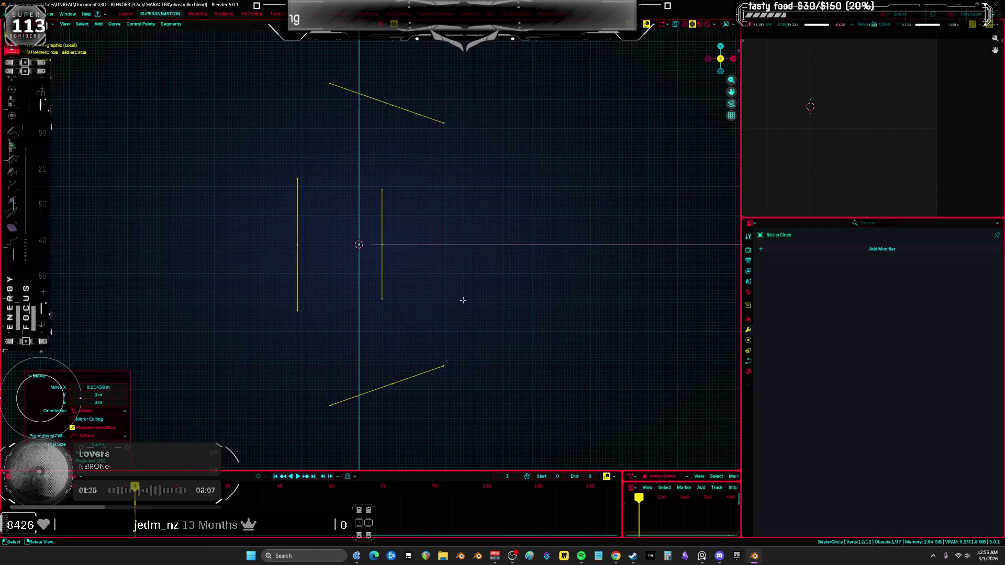
click(393, 384)
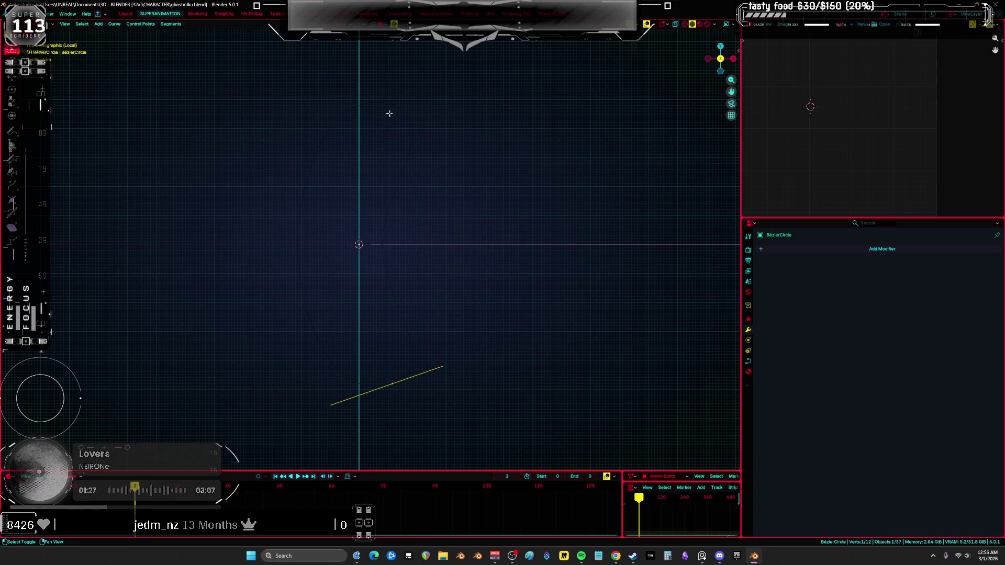
key(v)
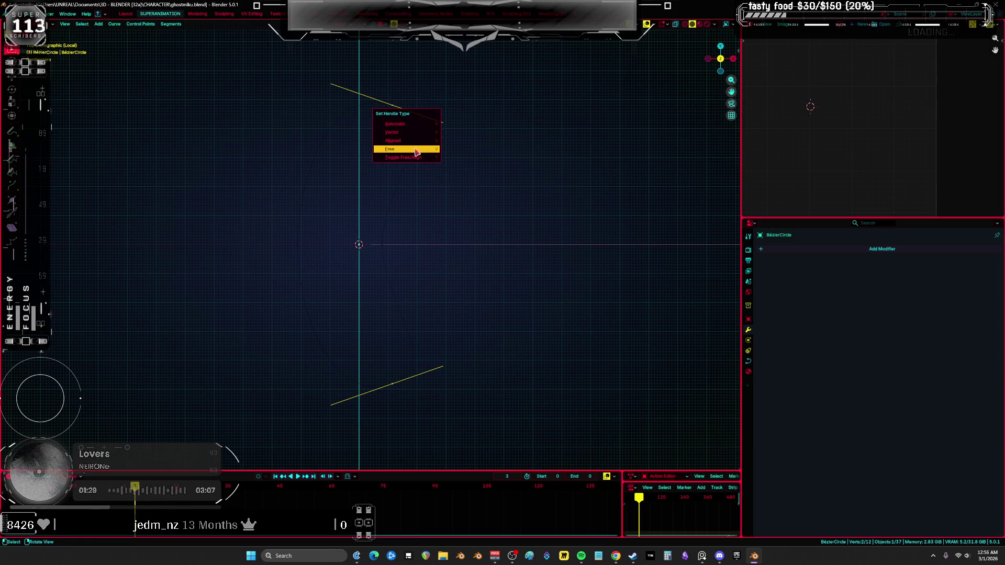
click(416, 152)
Select two handle points and scale them along the Y axis
key(a)
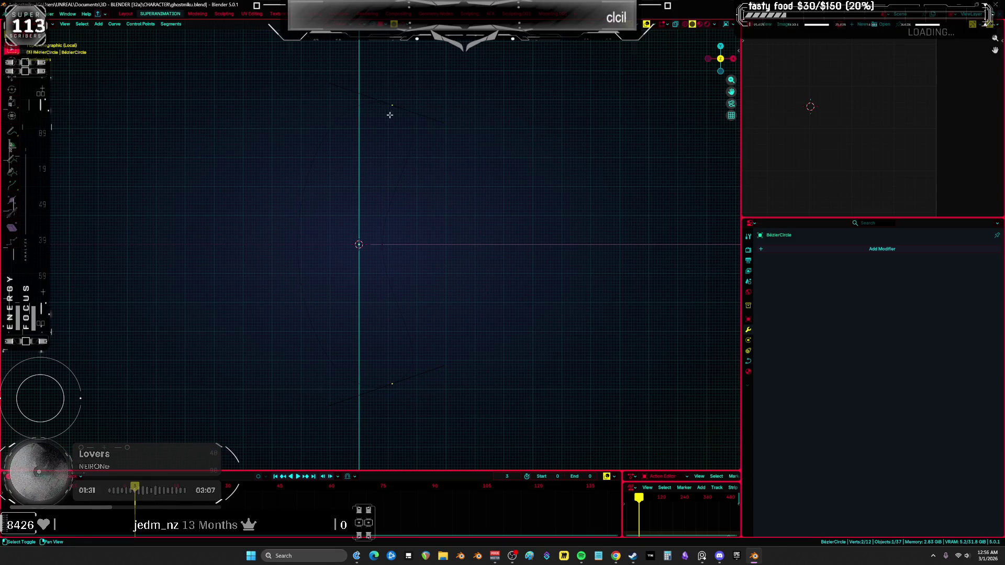
ctrl+drag(449, 331, 184, 153)
drag(534, 410, 407, 234)
key(s)
key(y)
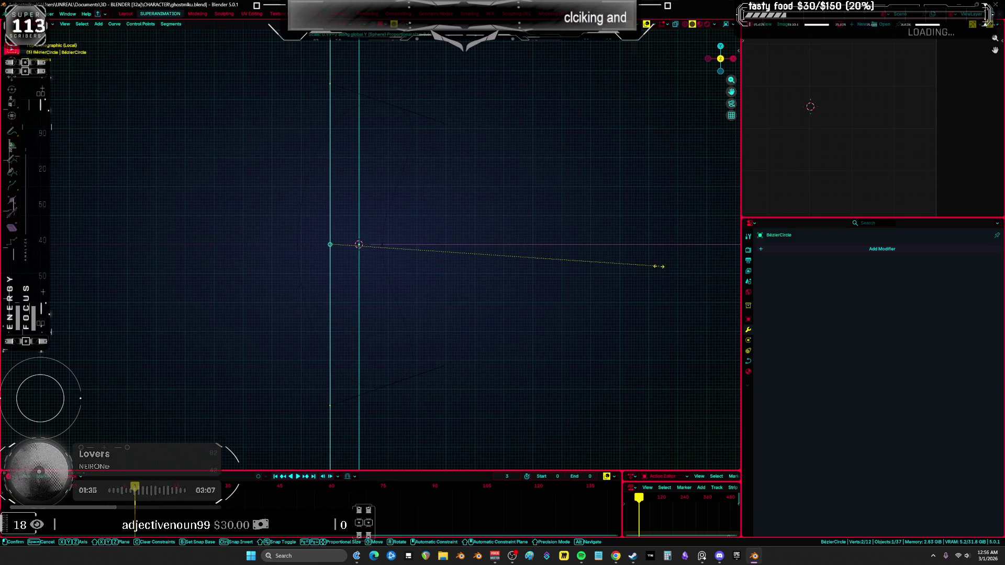
key(Escape)
Tilt the left control point's handle into a slant
key(a)
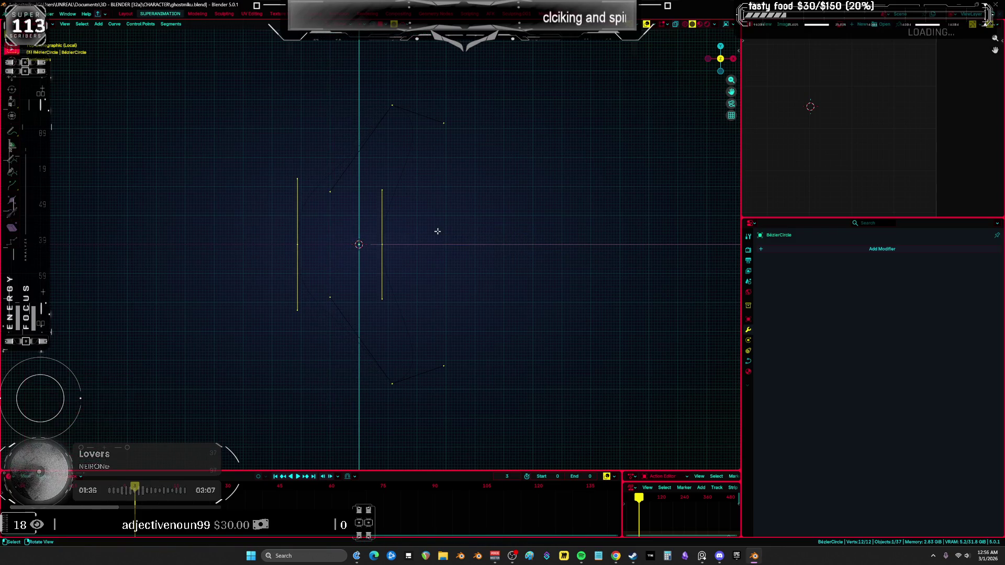
click(297, 244)
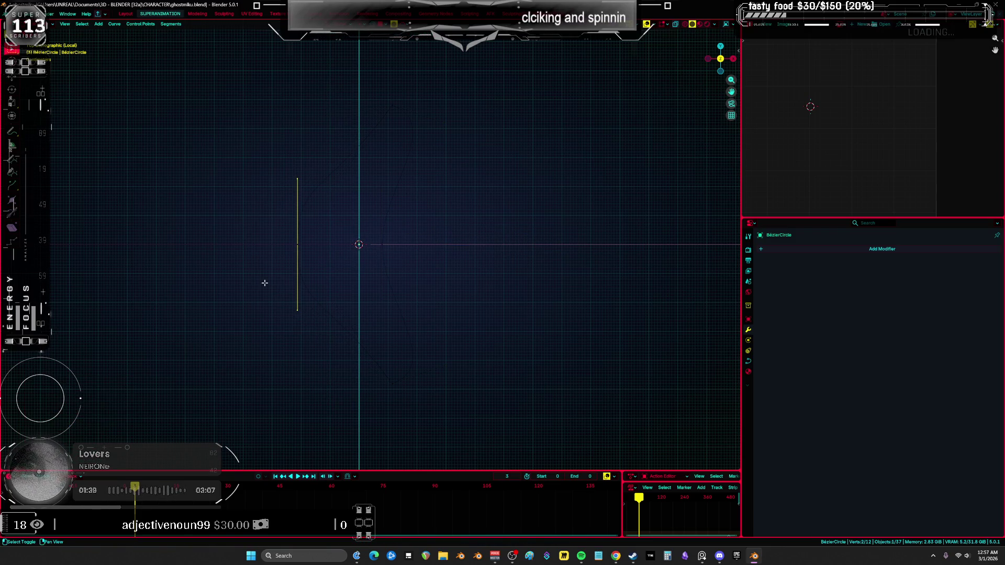
key(s)
key(y)
key(r)
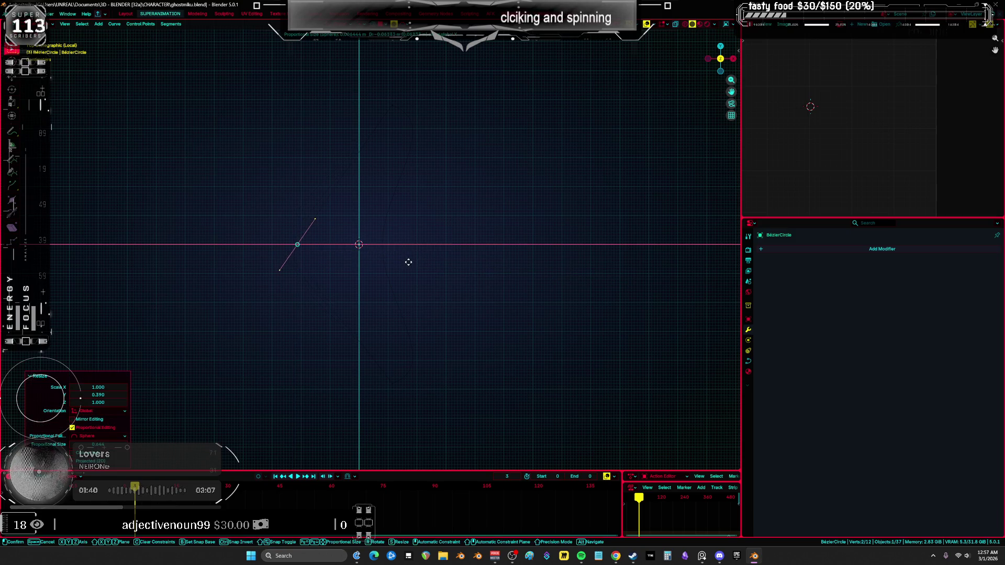
click(410, 260)
Move the left point and another curve point to adjust the outline
key(alt+h)
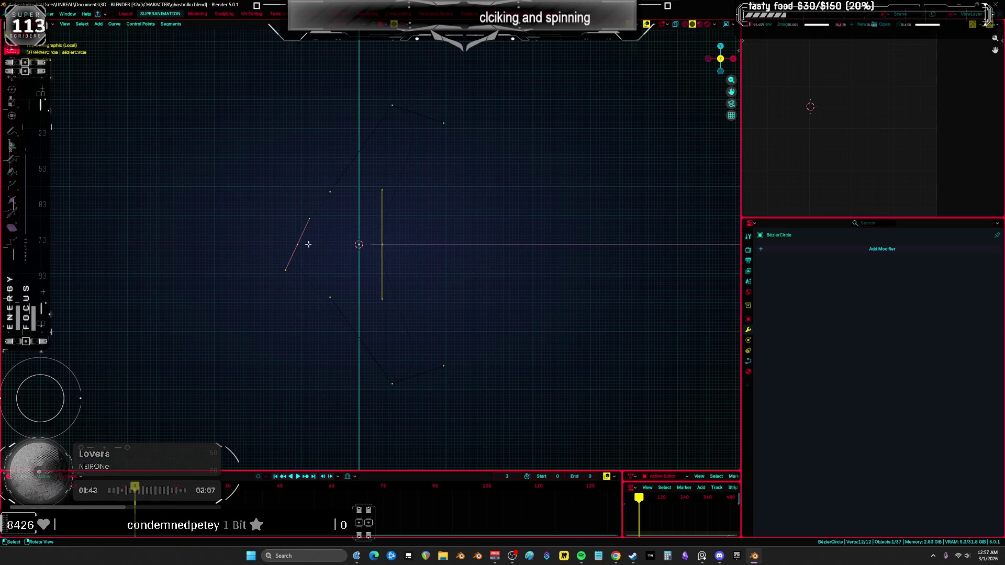
click(299, 246)
key(g)
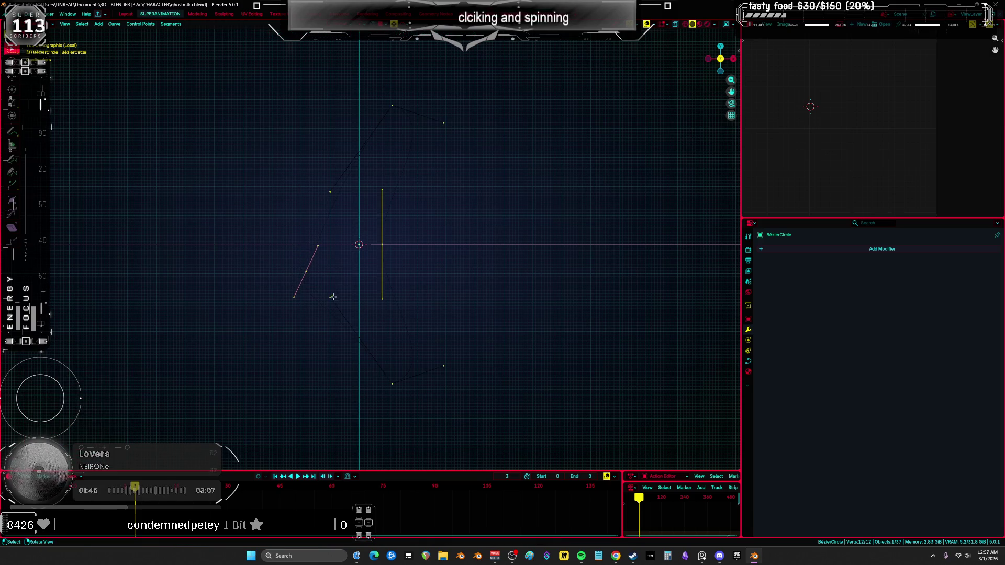
click(342, 290)
key(alt+h)
click(332, 188)
key(g)
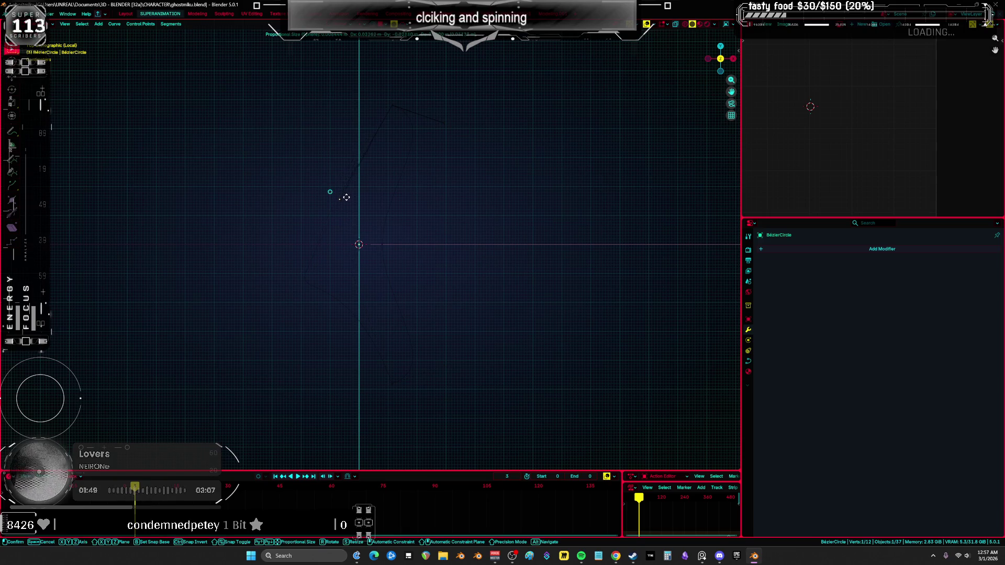
click(364, 208)
key(a)
Shift one Bezier point slightly along the X axis
mouse_move(408, 146)
middle_down()
mouse_move(433, 251)
mouse_move(381, 213)
mouse_move(378, 245)
mouse_move(372, 208)
mouse_move(351, 238)
mouse_move(372, 260)
middle_up()
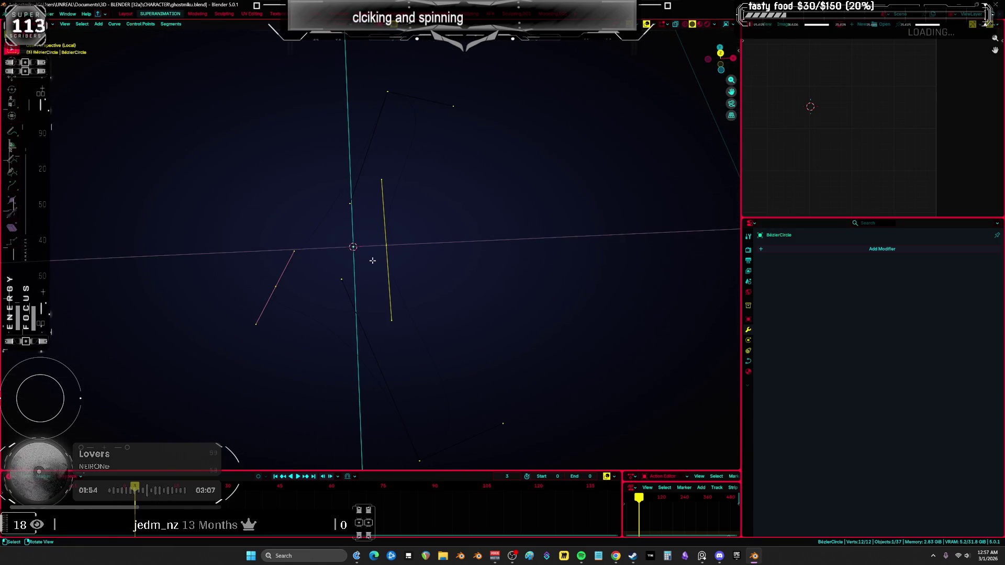
click(276, 286)
key(g)
key(x)
click(351, 344)
Rotate the selected handles by -90° in side view, then rotate another handle pair
mouse_move(352, 344)
middle_down()
mouse_move(512, 314)
mouse_move(512, 281)
mouse_move(555, 210)
middle_up()
key(KP_3)
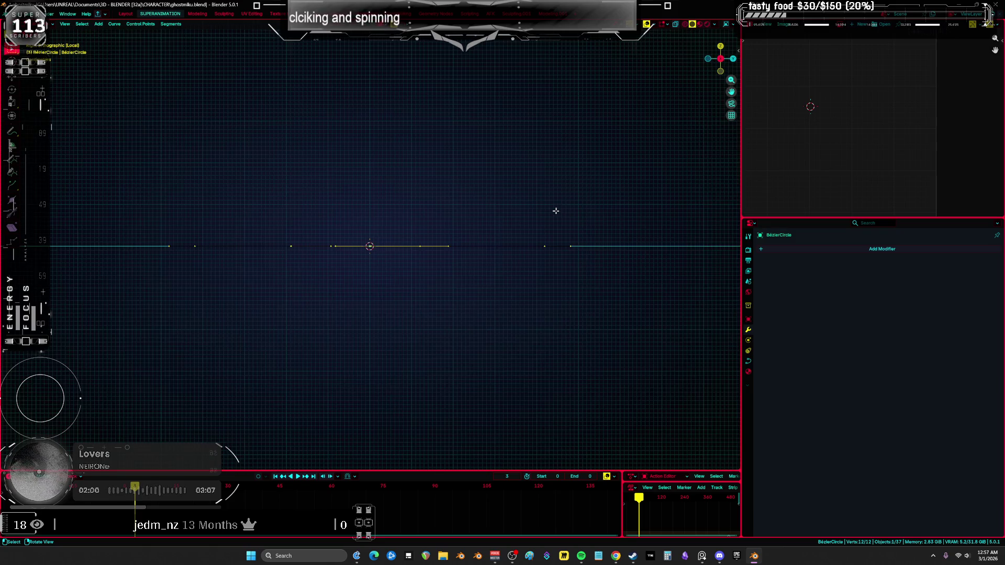
key(r)
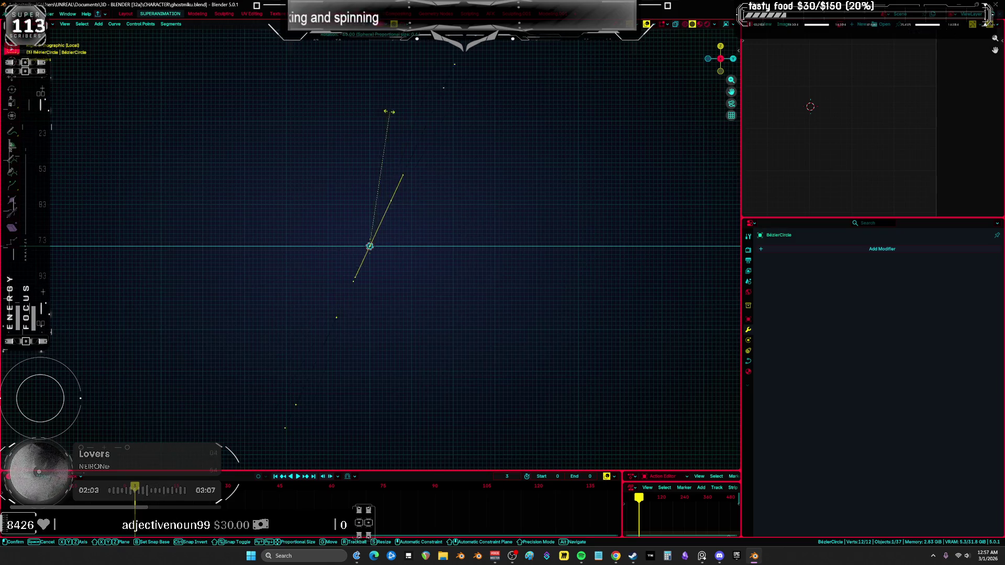
click(332, 97)
mouse_move(332, 99)
middle_down()
mouse_move(438, 130)
mouse_move(460, 103)
middle_up()
scroll(500, 105, up, 3)
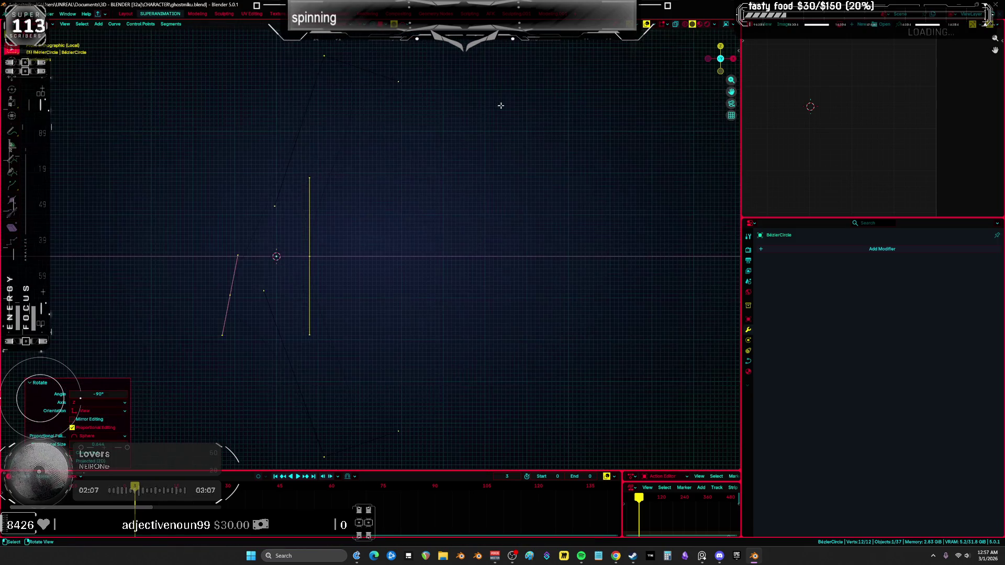
shift+middle_drag(393, 212, 517, 165)
drag(369, 187, 339, 260)
key(r)
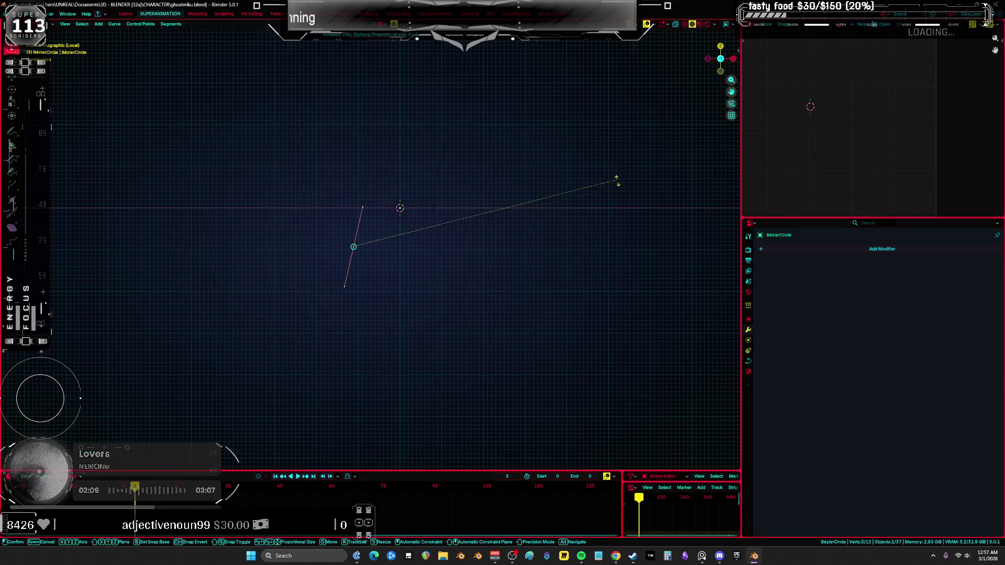
click(609, 231)
Inspect the reshaped spike from another angle, cancelling a trial point move
mouse_move(604, 258)
middle_down()
mouse_move(610, 231)
mouse_move(547, 272)
middle_up()
click(368, 264)
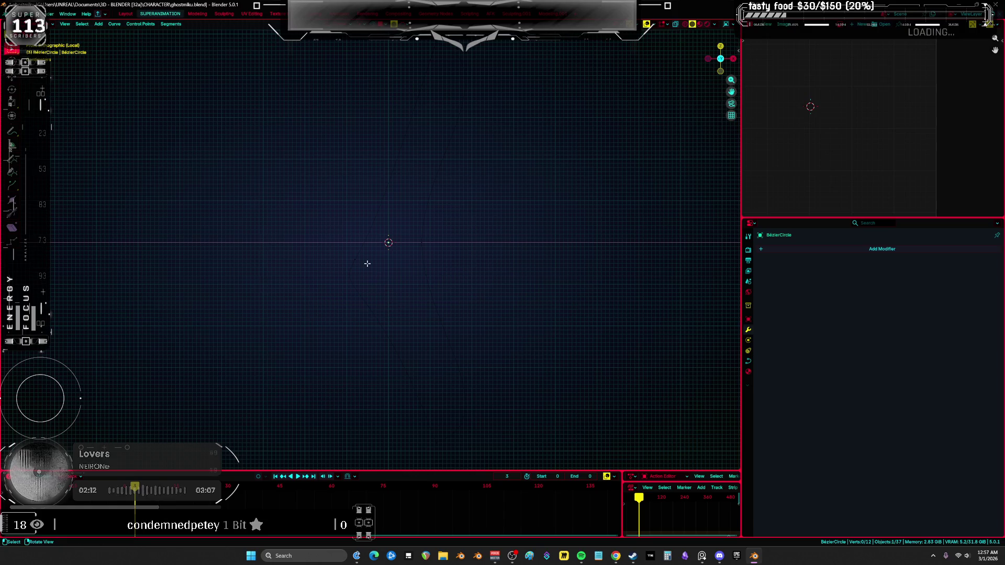
key(g)
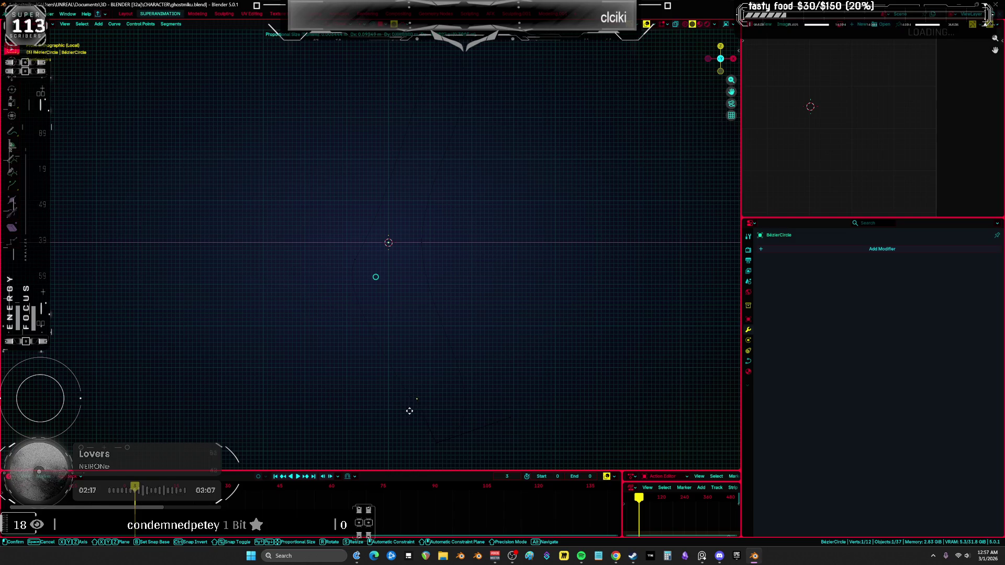
key(Escape)
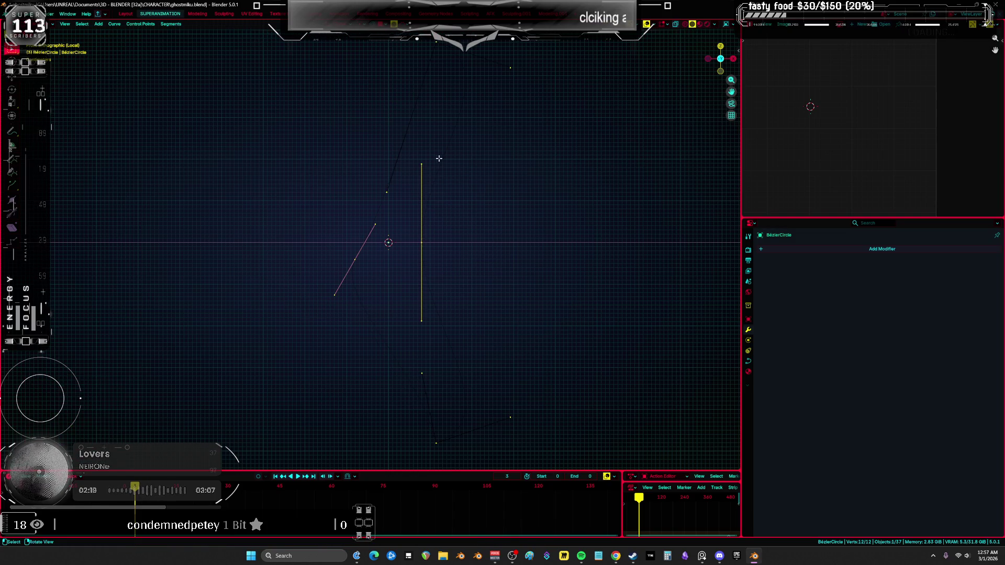
mouse_move(408, 178)
middle_down()
mouse_move(419, 164)
mouse_move(415, 219)
mouse_move(488, 175)
middle_up()
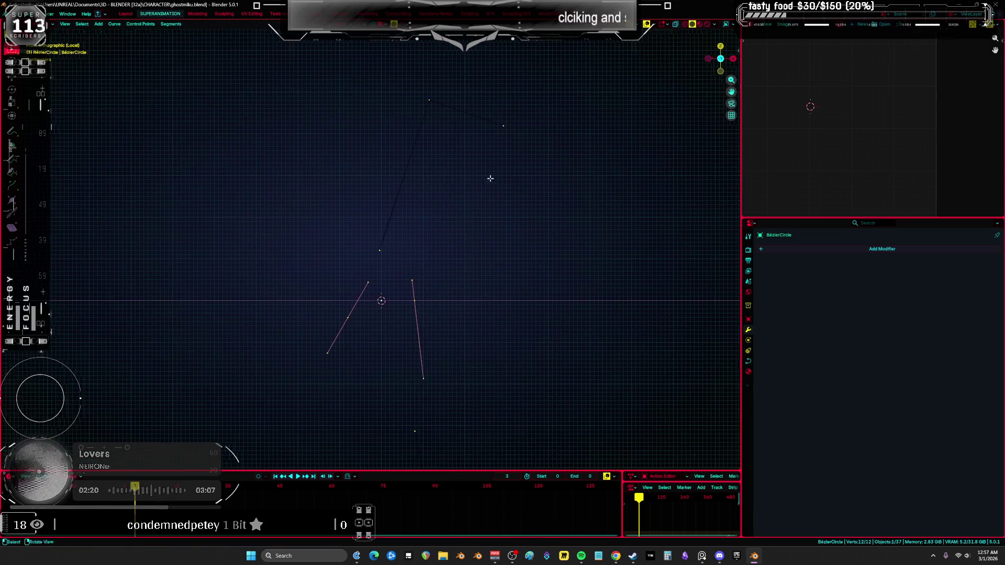
key(a)
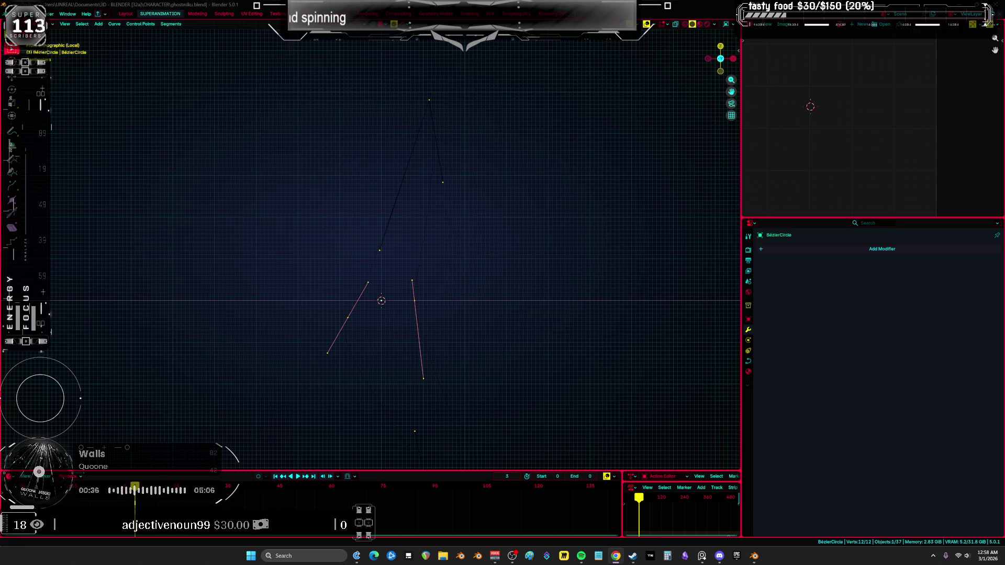
Return to Object Mode and line up the front orthographic view of the curve
mouse_move(366, 246)
middle_down()
mouse_move(336, 235)
mouse_move(410, 272)
mouse_move(448, 274)
mouse_move(431, 280)
middle_up()
key(ctrl+Tab)
click(404, 304)
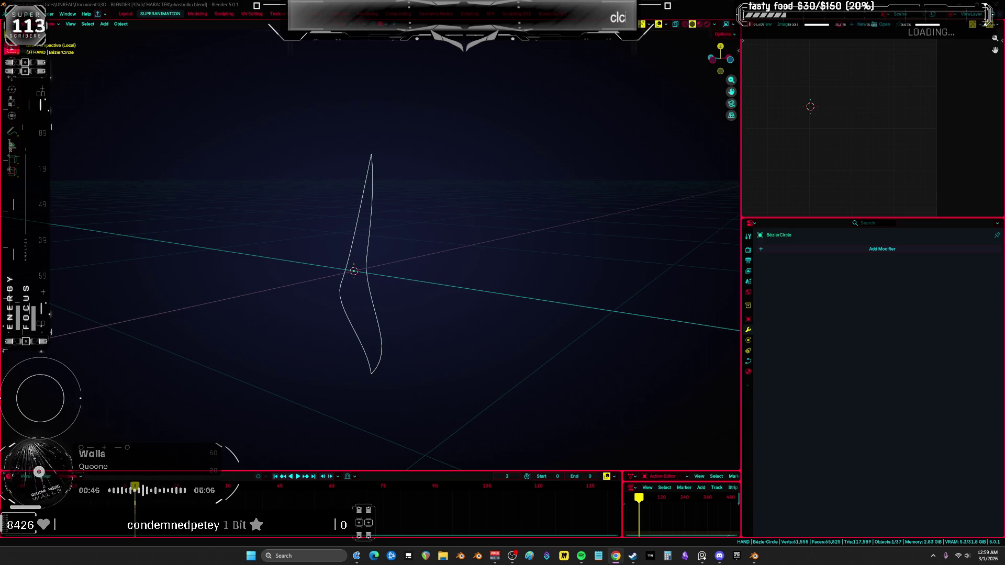
mouse_move(351, 332)
middle_down()
mouse_move(350, 321)
mouse_move(327, 319)
middle_up()
key(KP_1)
key(KP_3)
key(KP_1)
Enter Edit Mode on the curve and box-select a short segment
key(Tab)
click(427, 372)
key(g)
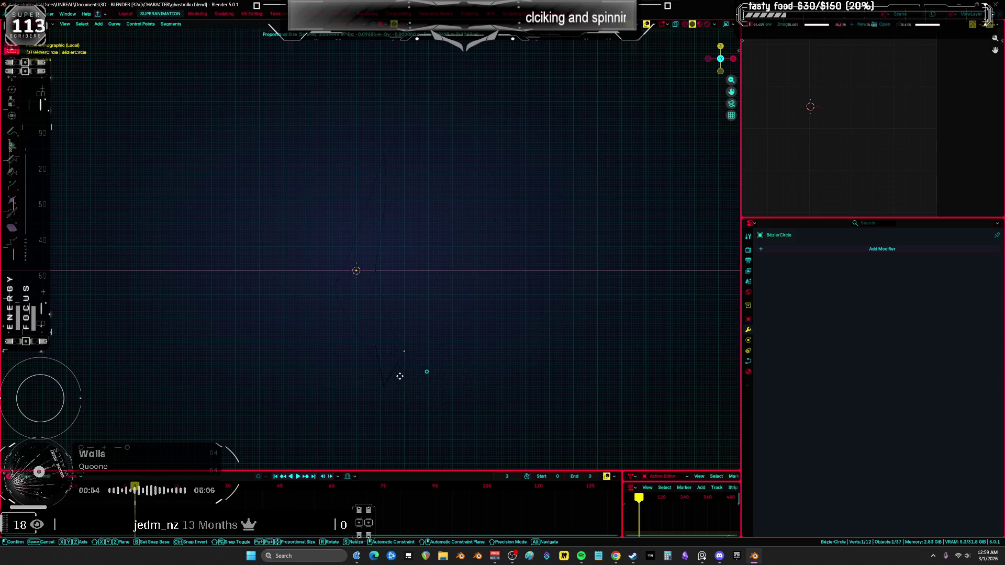
key(Escape)
key(a)
click(400, 304)
drag(374, 258, 397, 327)
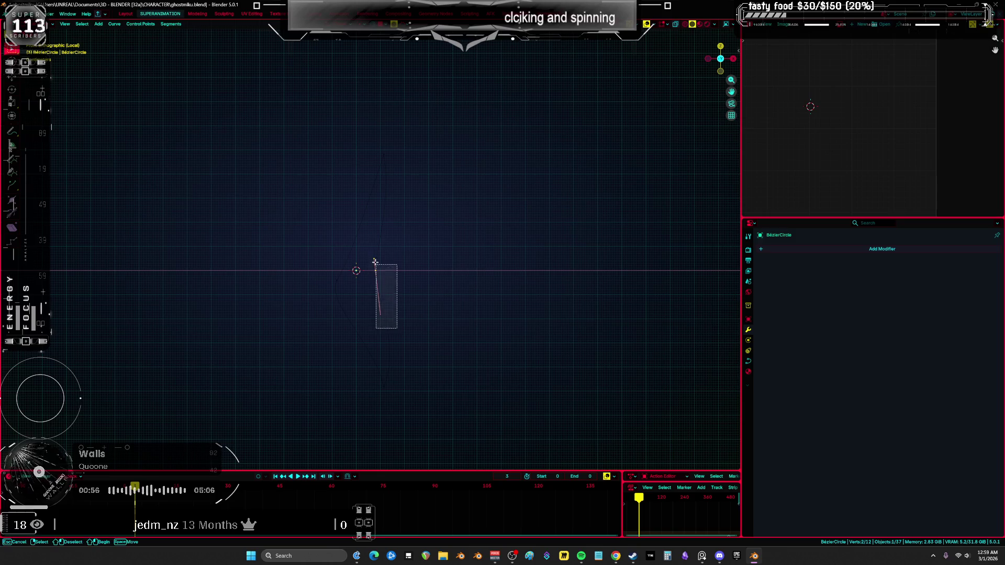
key(g)
Reselect the segment's control point and rotate its handles
click(393, 230)
drag(421, 358, 387, 261)
key(g)
click(464, 253)
drag(416, 335, 385, 265)
key(r)
click(496, 231)
Rotate another control point's handles by -17.4°, leaving the point in place
key(a)
middle_drag(505, 240, 357, 289)
click(337, 280)
key(r)
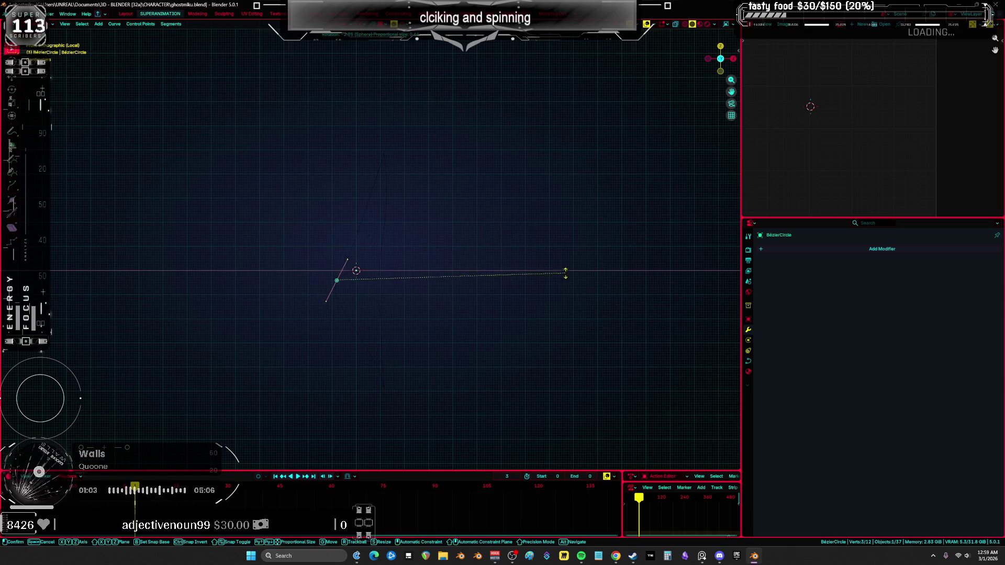
click(544, 207)
key(g)
right_click(548, 208)
Move the left Bezier handle down and to the right
key(a)
mouse_move(385, 246)
middle_down()
mouse_move(359, 240)
mouse_move(379, 225)
mouse_move(366, 260)
middle_up()
drag(352, 229, 303, 350)
key(g)
click(307, 361)
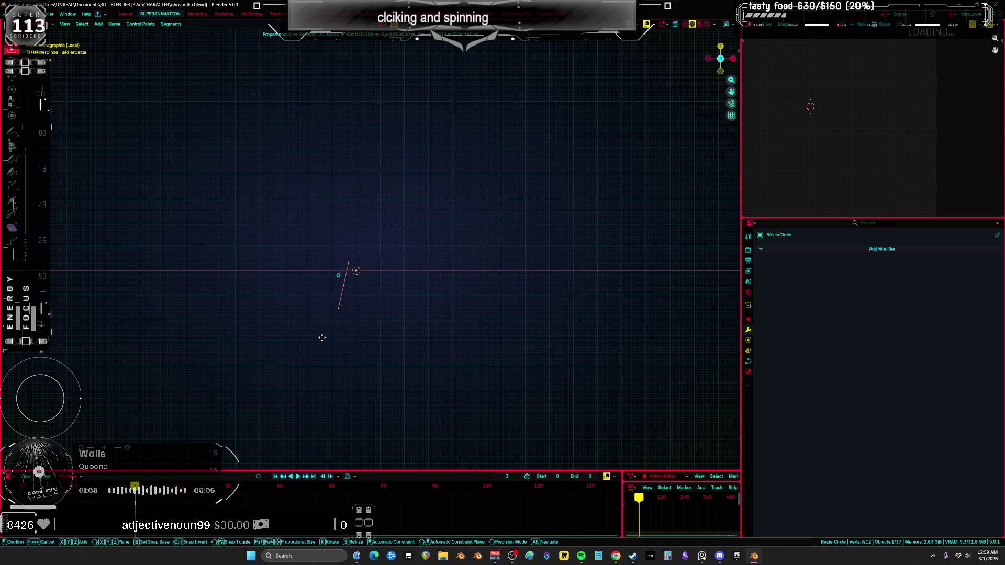
mouse_move(360, 252)
middle_down()
mouse_move(488, 231)
mouse_move(489, 253)
mouse_move(466, 246)
middle_up()
Nudge a single curve vertex into a new position
drag(340, 313, 309, 284)
mouse_move(309, 284)
middle_down()
mouse_move(394, 240)
mouse_move(369, 262)
middle_up()
drag(352, 233, 408, 240)
key(g)
click(400, 238)
key(a)
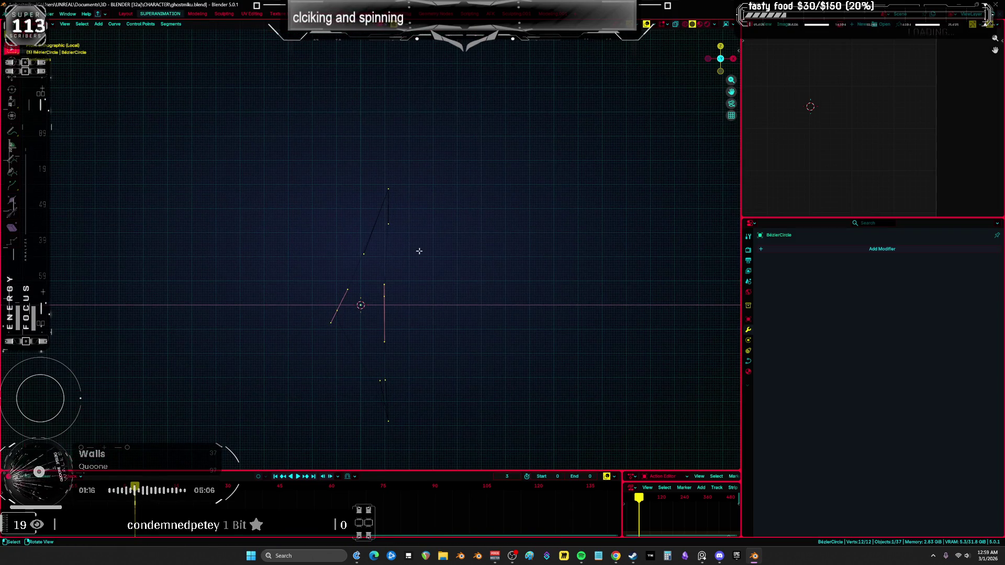
Pull a lower curve vertex upward to reshape the outline
key(b)
drag(389, 375, 385, 366)
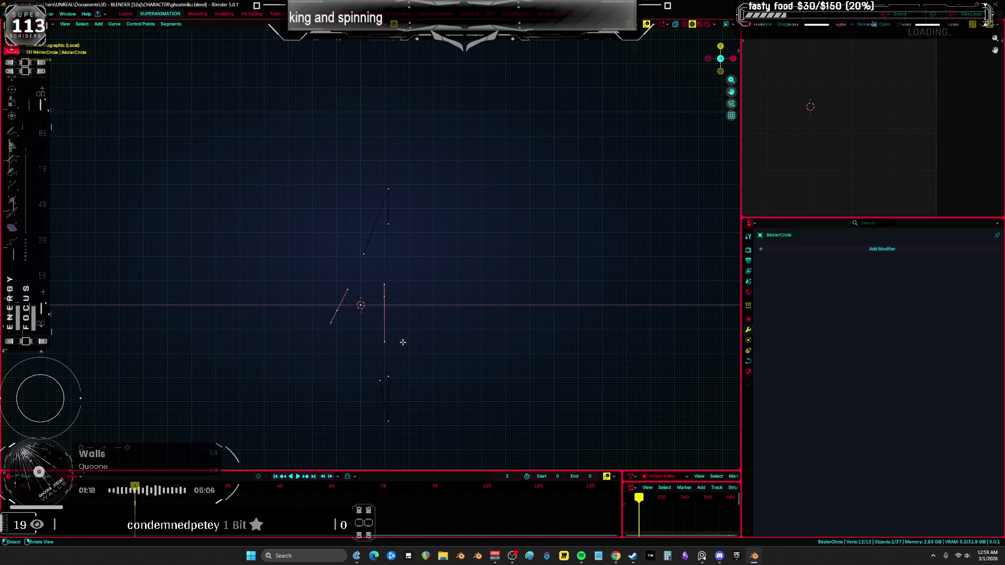
click(384, 341)
key(g)
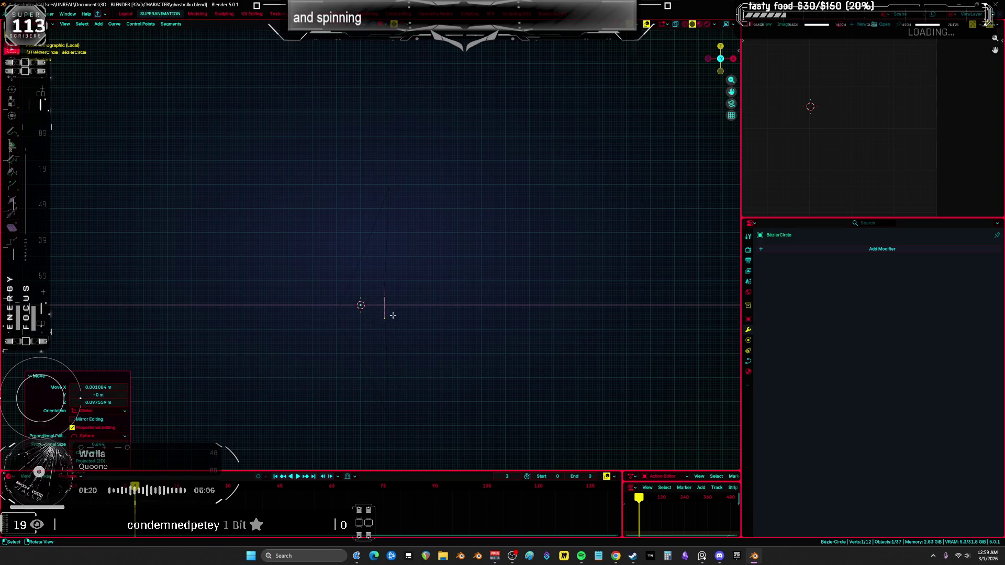
click(374, 262)
key(a)
Move the bottom vertex to sharpen the lower tip
mouse_move(435, 284)
middle_down()
mouse_move(415, 312)
mouse_move(447, 300)
mouse_move(400, 289)
mouse_move(389, 362)
middle_up()
drag(388, 371, 362, 416)
key(g)
click(354, 414)
key(KP_3)
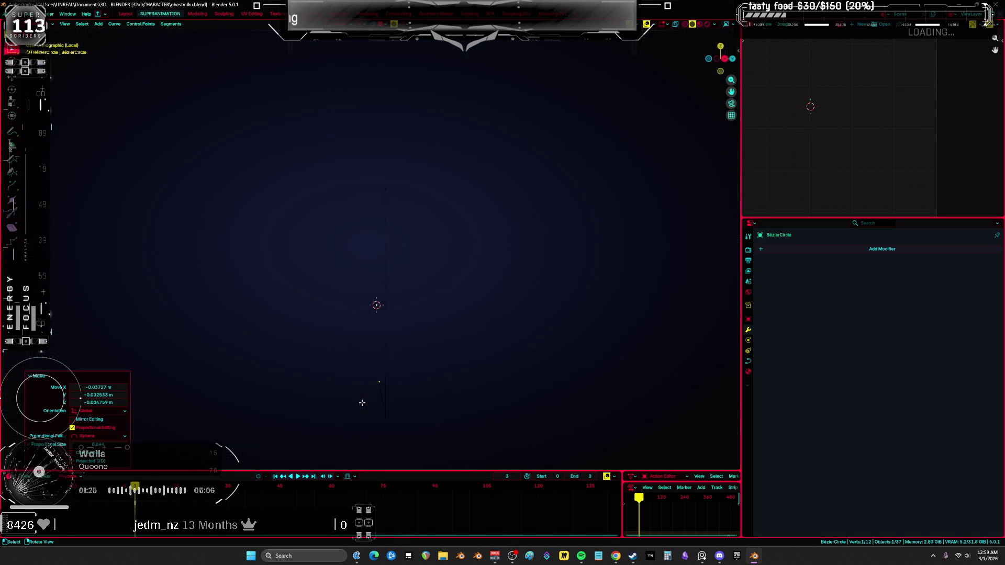
key(KP_1)
key(a)
Move a vertex with proportional editing to narrow the blade
scroll(350, 321, up, 4)
drag(342, 341, 342, 340)
key(g)
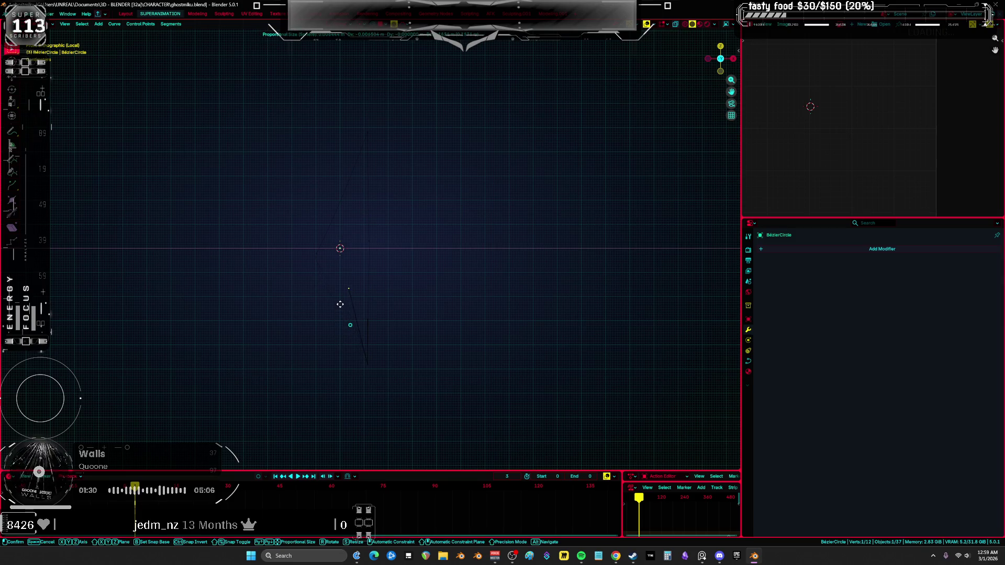
click(321, 275)
key(a)
Isolate the left curve segment, rotate it and adjust it with a proportional move
scroll(334, 305, up, 2)
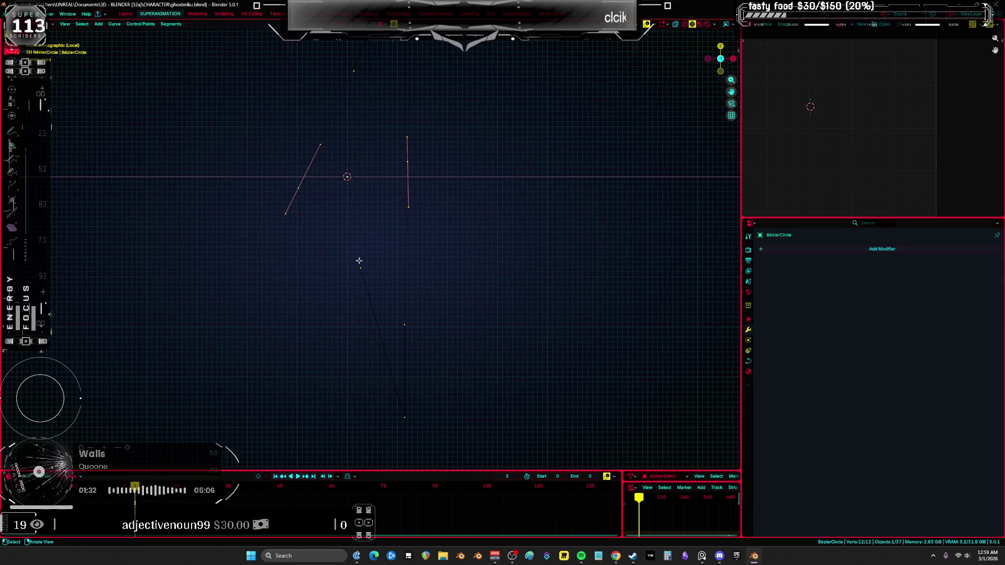
key(shift+h)
key(r)
click(400, 170)
key(g)
click(402, 165)
Unhide all points and proportionally move a vertex to finish the blade outline
key(alt+h)
scroll(387, 268, down, 2)
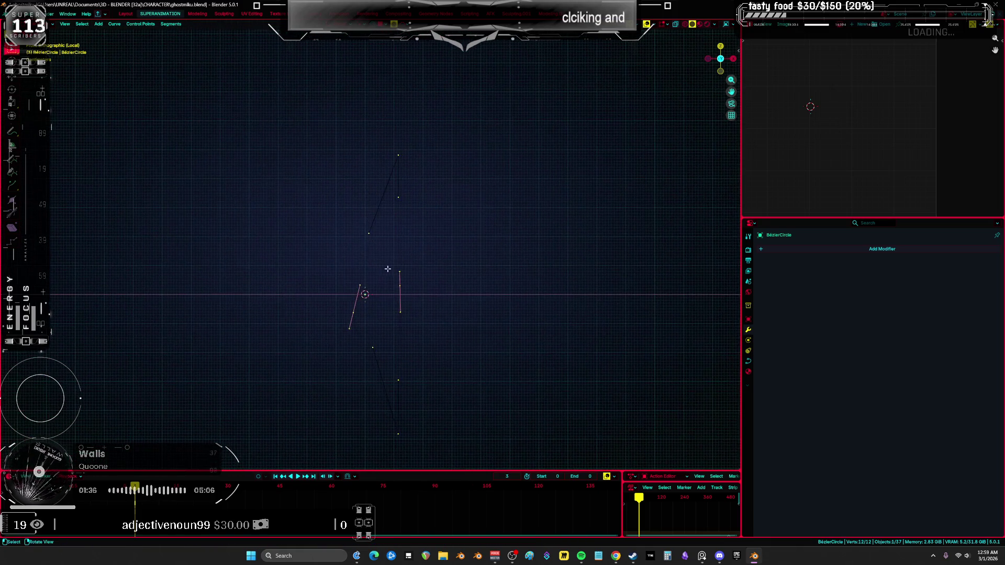
key(g)
scroll(379, 212, up, 5)
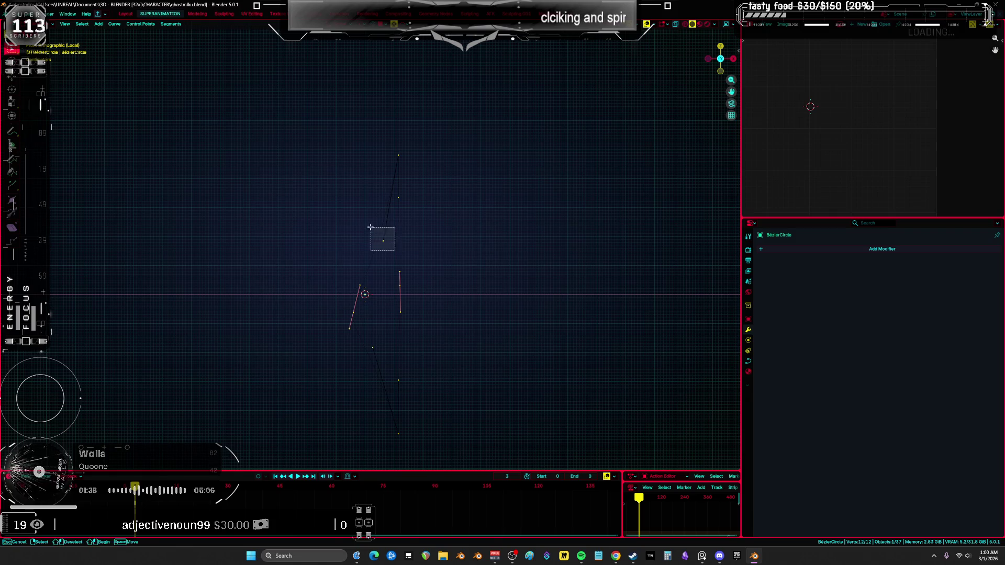
click(373, 208)
key(a)
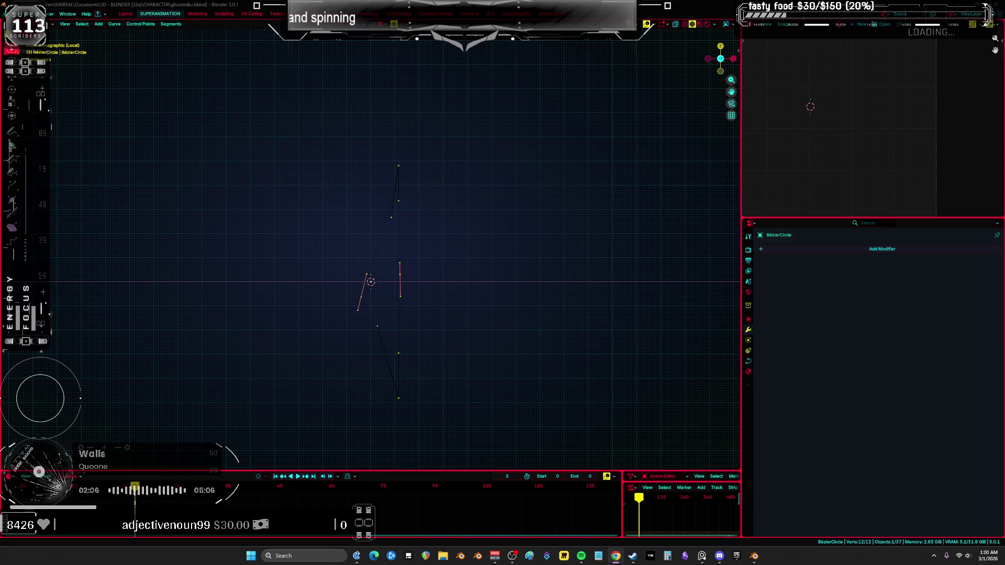
Move the left segment's three points, then shift the whole curve slightly
scroll(354, 294, up, 2)
drag(392, 319, 315, 217)
key(g)
click(316, 221)
key(alt+h)
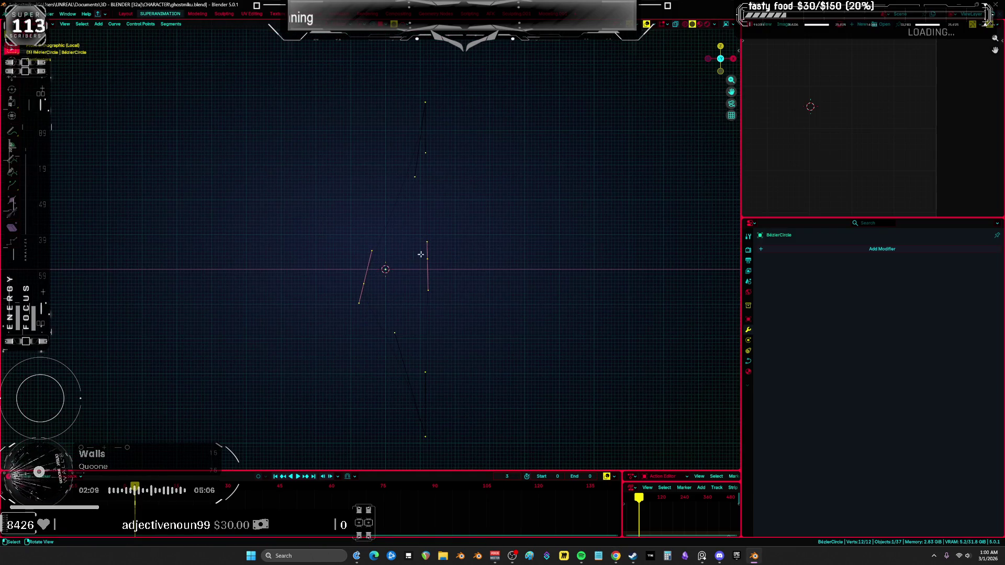
key(g)
click(417, 290)
Rotate one control point's handles by 9.63°, move it, and reposition another vertex
click(364, 284)
key(r)
click(525, 244)
key(g)
click(538, 269)
click(394, 332)
key(g)
click(397, 362)
Isolate one segment by hiding the others, cancel its move, and unhide everything
key(a)
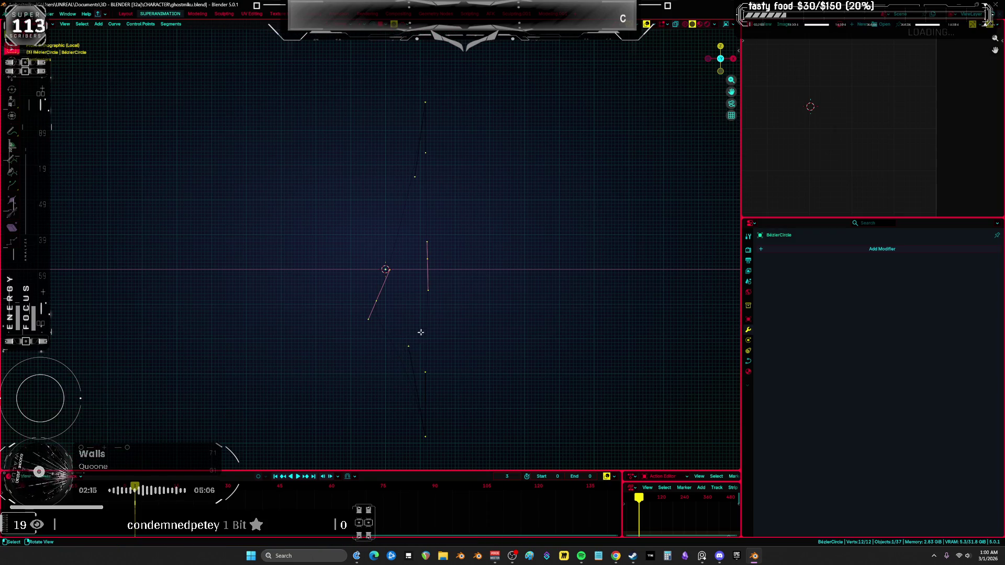
click(376, 301)
key(shift+h)
key(g)
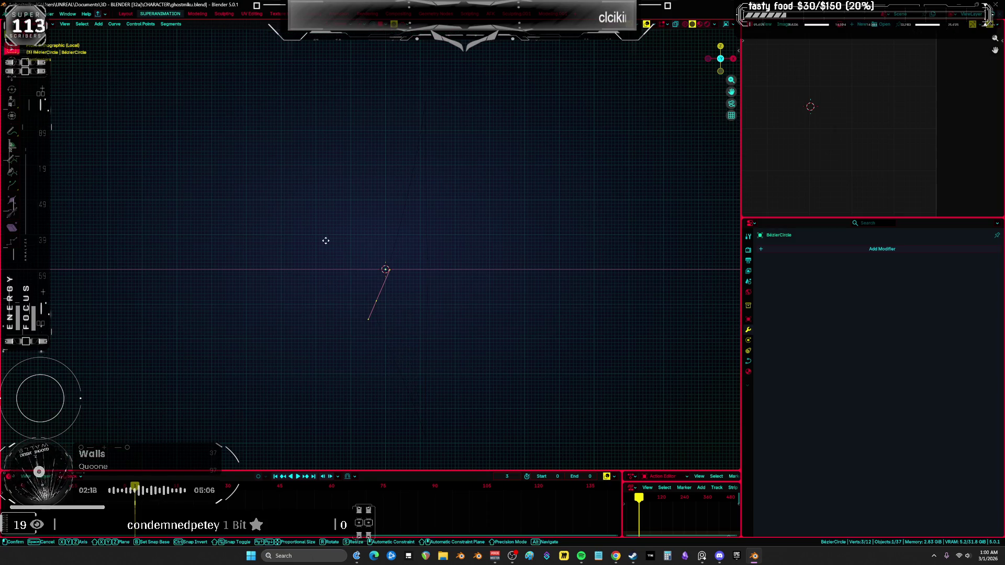
right_click(332, 234)
key(alt+h)
Move the upper curve segment lower, then adjust it once more
shift+middle_drag(441, 247, 426, 278)
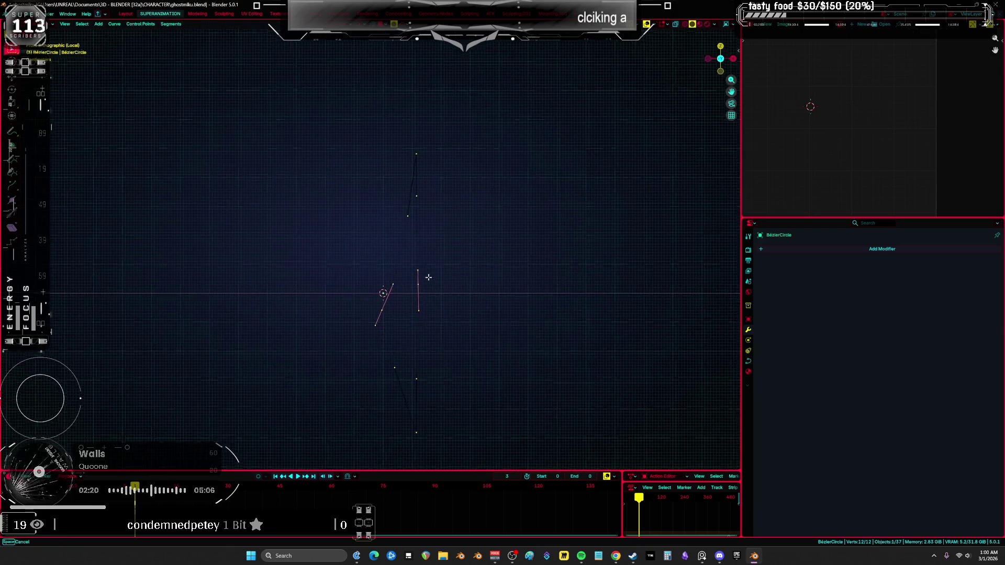
drag(435, 116, 363, 231)
key(g)
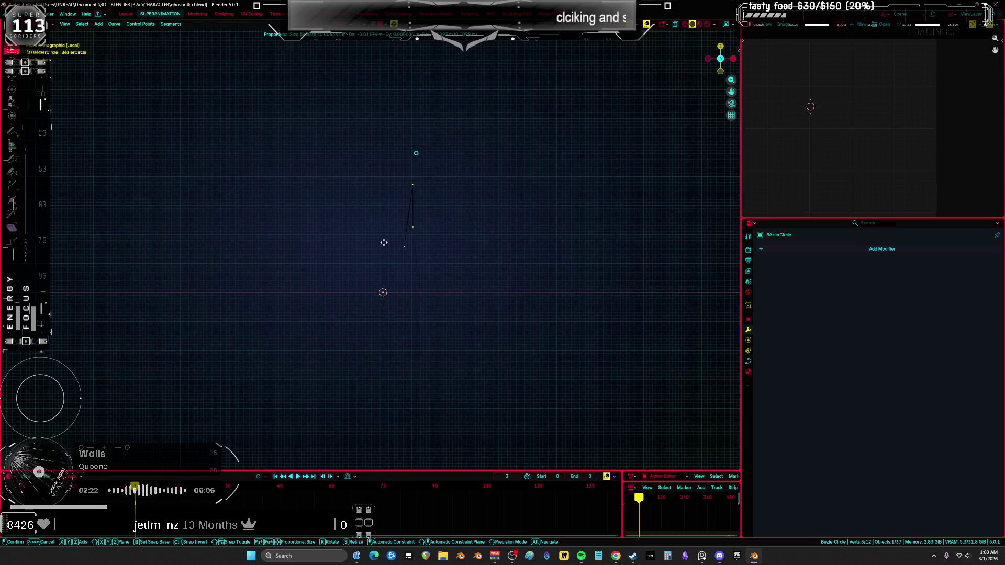
click(386, 242)
shift+middle_drag(443, 273, 419, 226)
key(g)
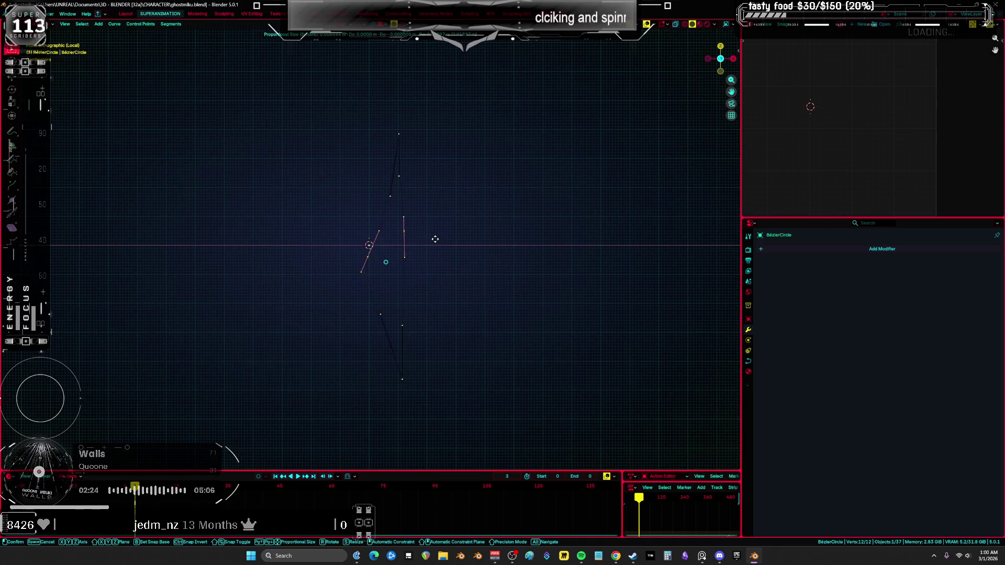
click(404, 222)
Reposition a tip vertex of the profile in front view
mouse_move(404, 222)
middle_down()
mouse_move(435, 240)
mouse_move(465, 232)
mouse_move(399, 231)
mouse_move(388, 244)
middle_up()
click(344, 306)
key(KP_1)
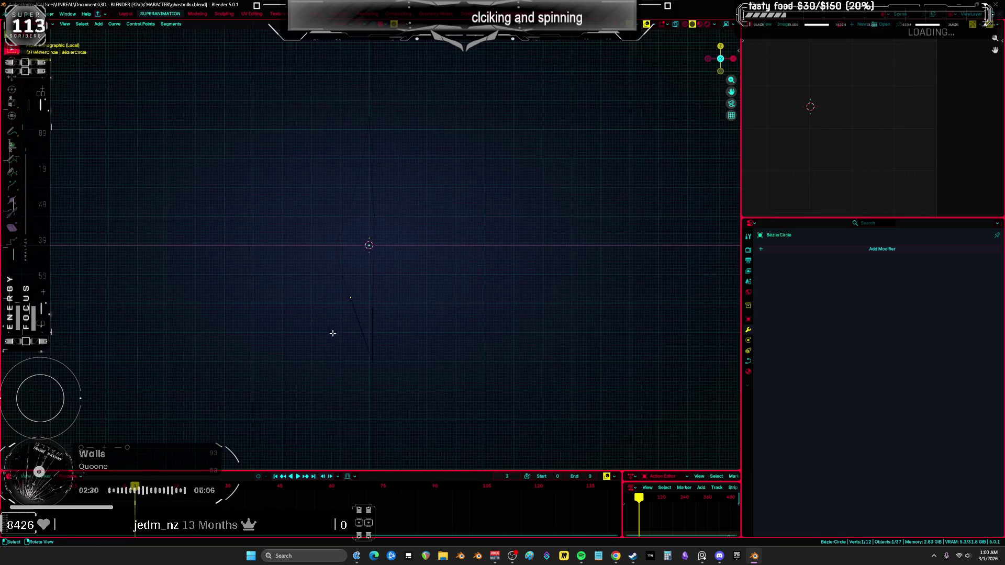
key(g)
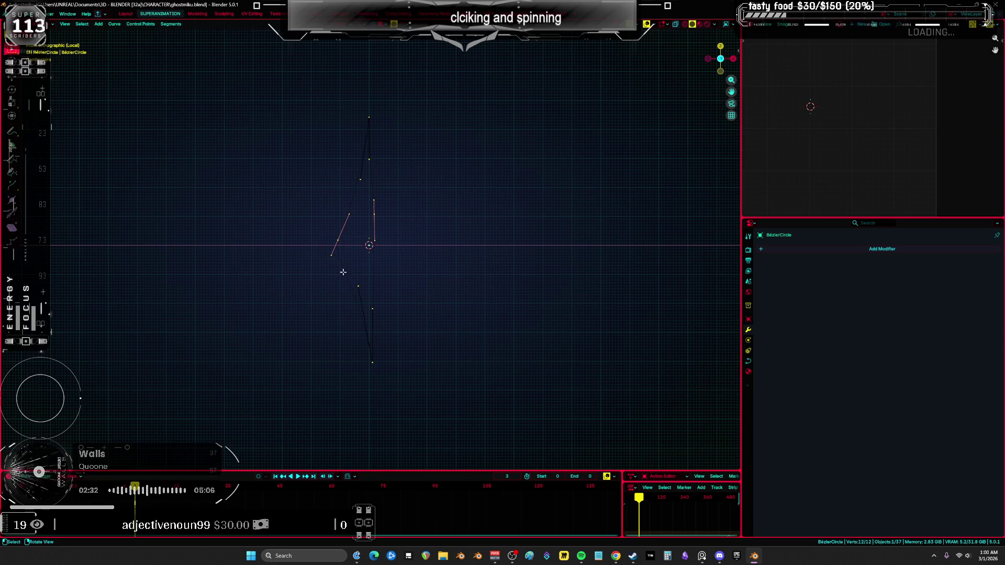
click(329, 254)
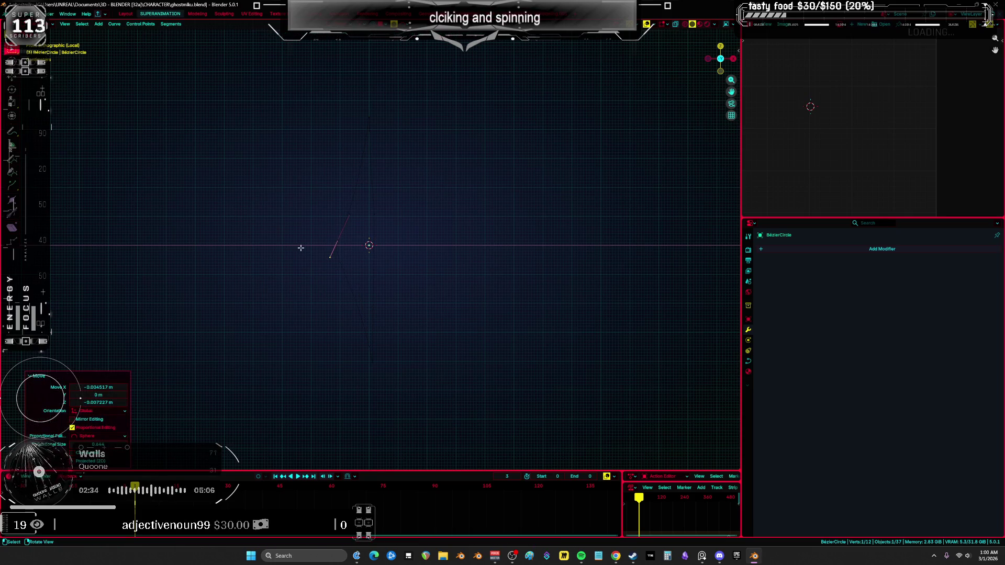
Set the selected point's handles to Free and move the adjacent vertex
key(v)
click(291, 255)
key(v)
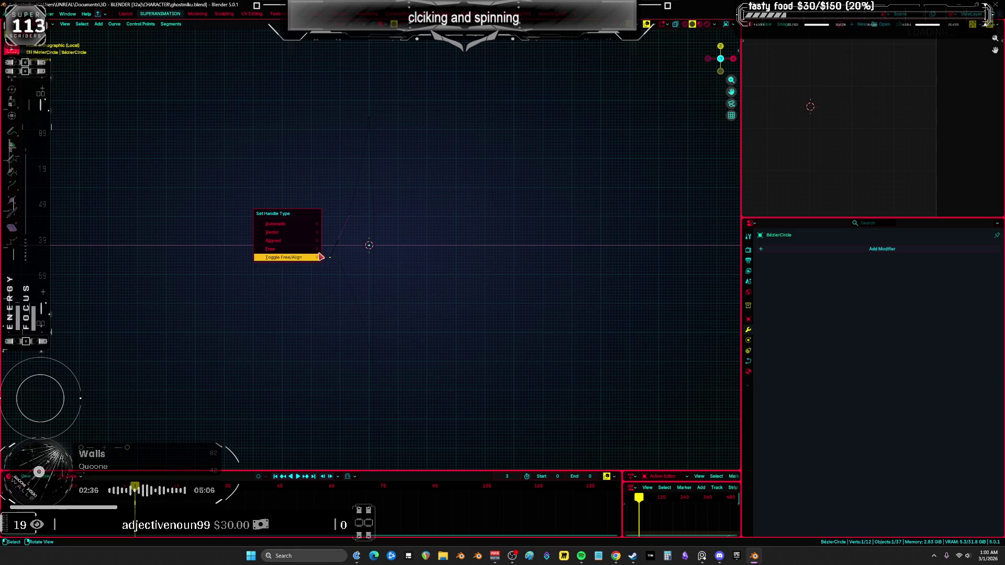
click(291, 256)
drag(337, 273, 304, 248)
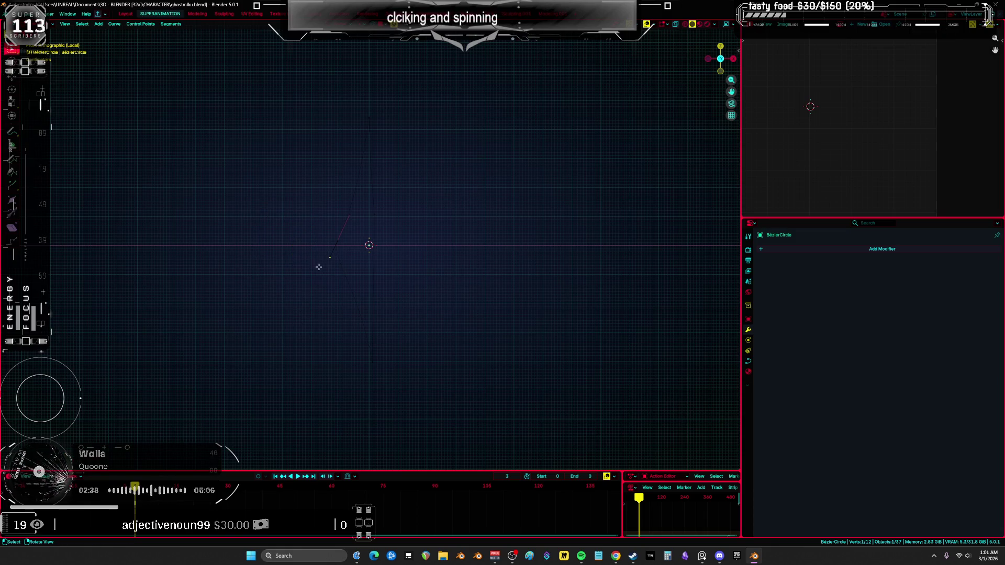
key(g)
click(335, 269)
Try moving another vertex, cancel it, and clear the selection
key(a)
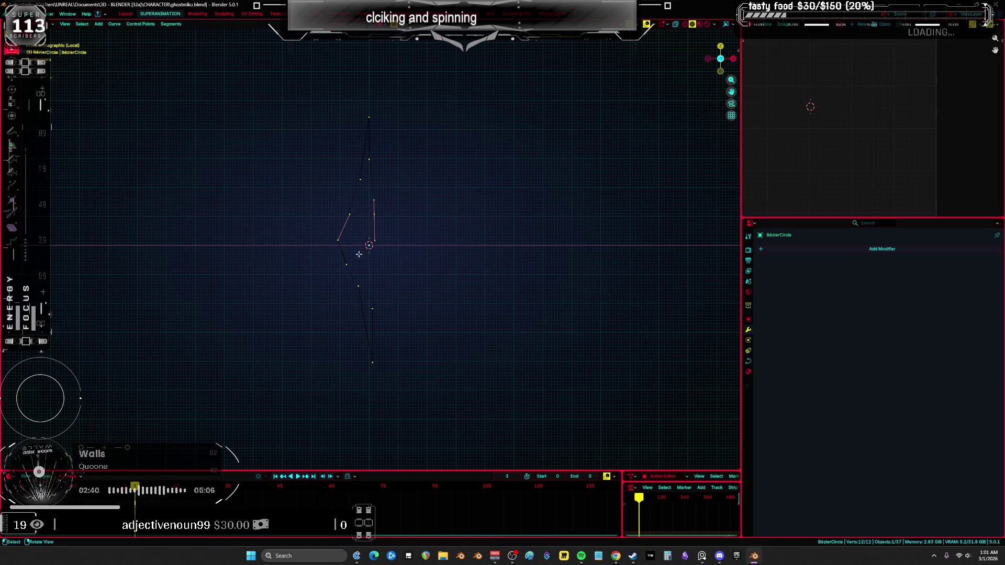
click(347, 264)
key(g)
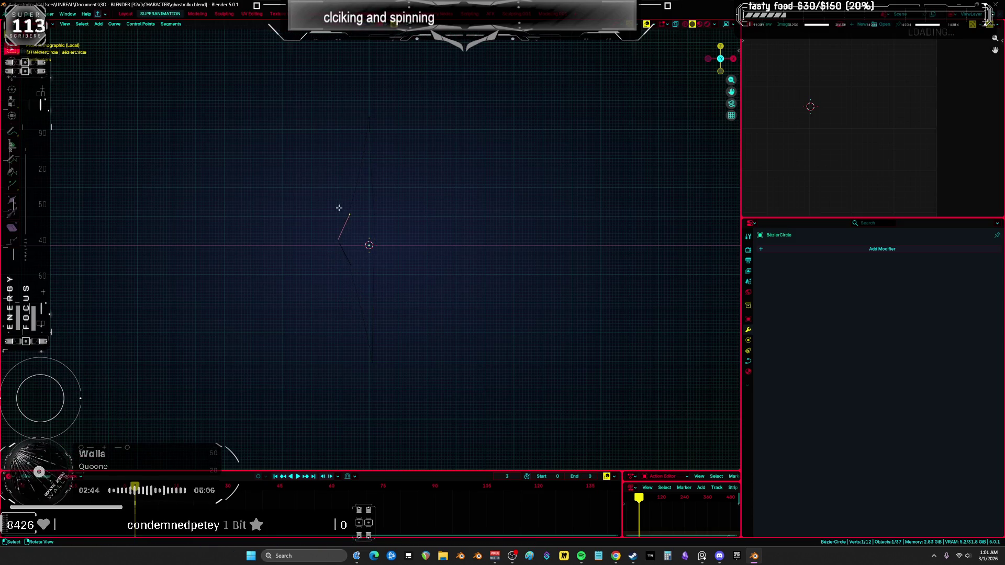
right_click(336, 214)
shift+middle_drag(337, 209, 377, 236)
key(alt+a)
key(b)
key(Escape)
Nudge the vertex near the top of the blade and review the whole profile
click(348, 202)
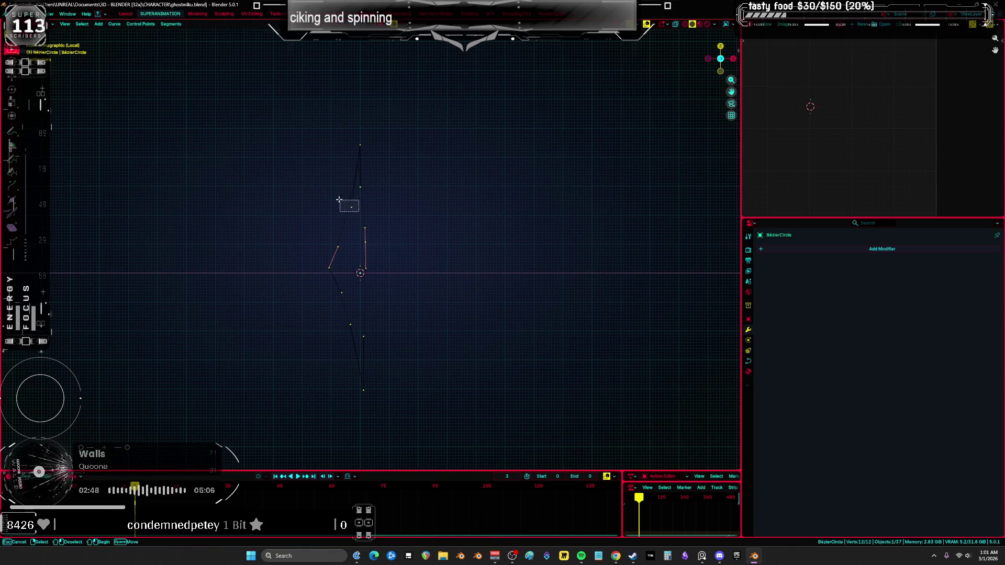
key(g)
click(334, 188)
key(a)
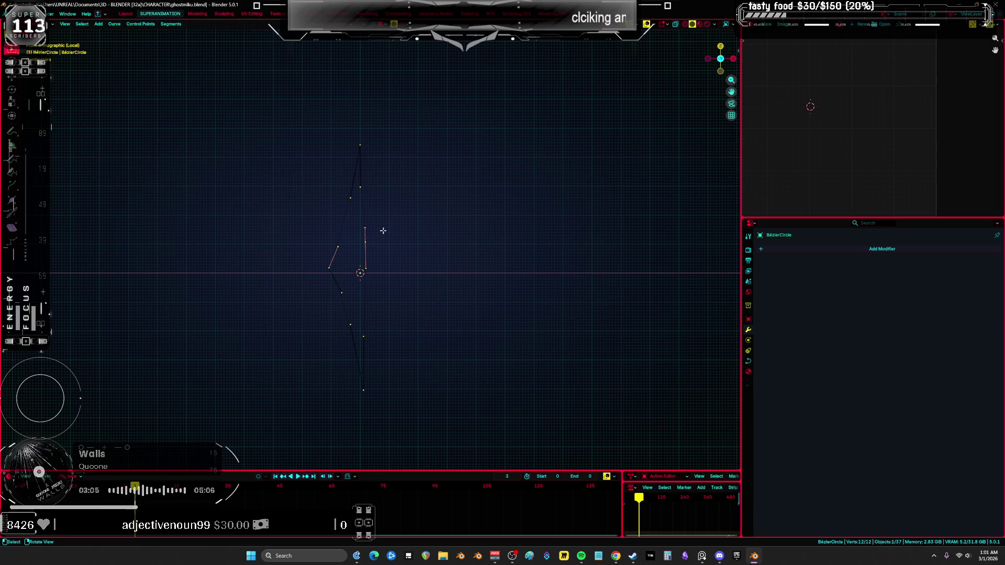
middle_drag(358, 237, 424, 271)
Rename the blade profile object to 'aaaaaaaaaaaaaaaaaaa'
key(ctrl+Tab)
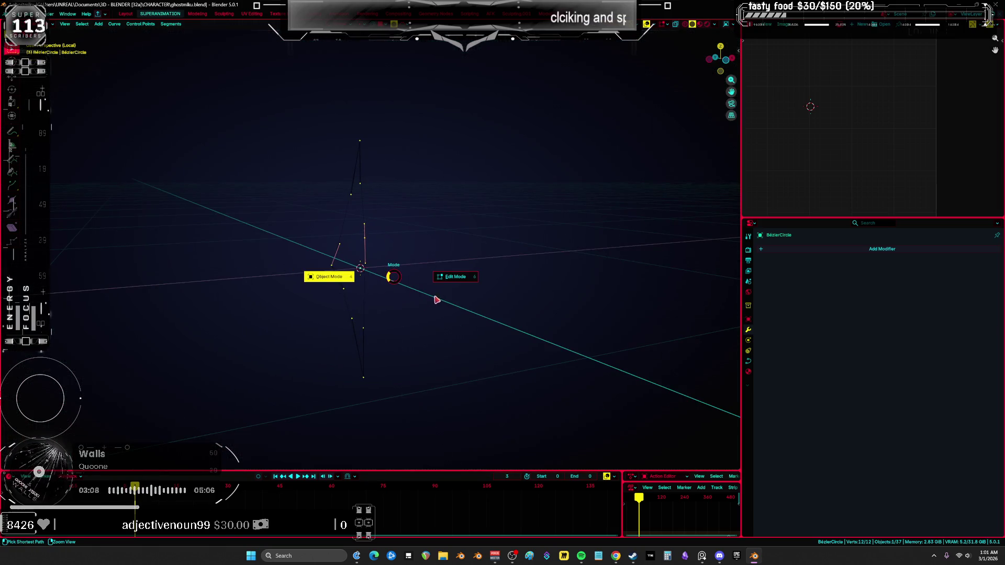
key(F2)
key(BackSpace)
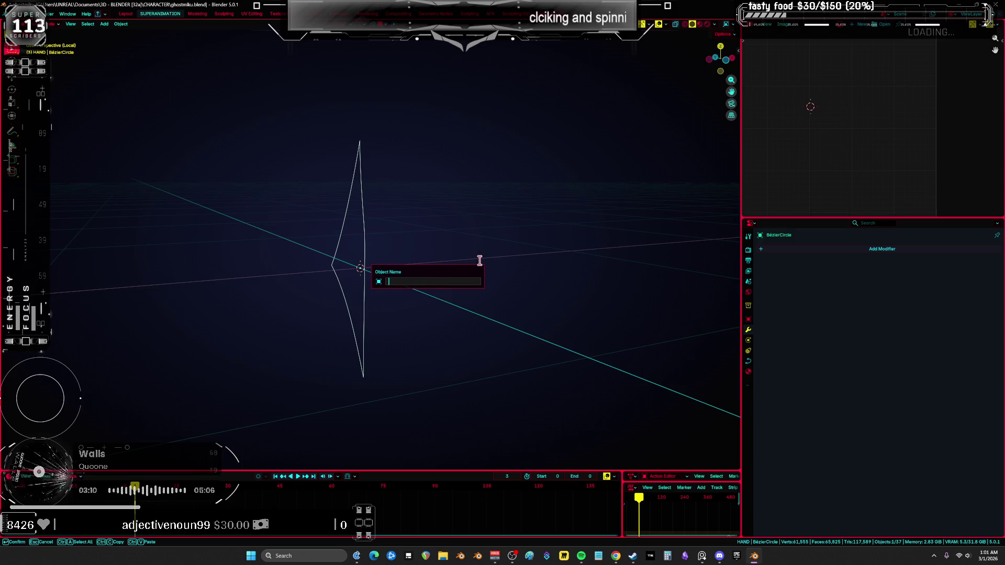
text(aaaaaaaaaaaaaaaaaaa)
key(Return)
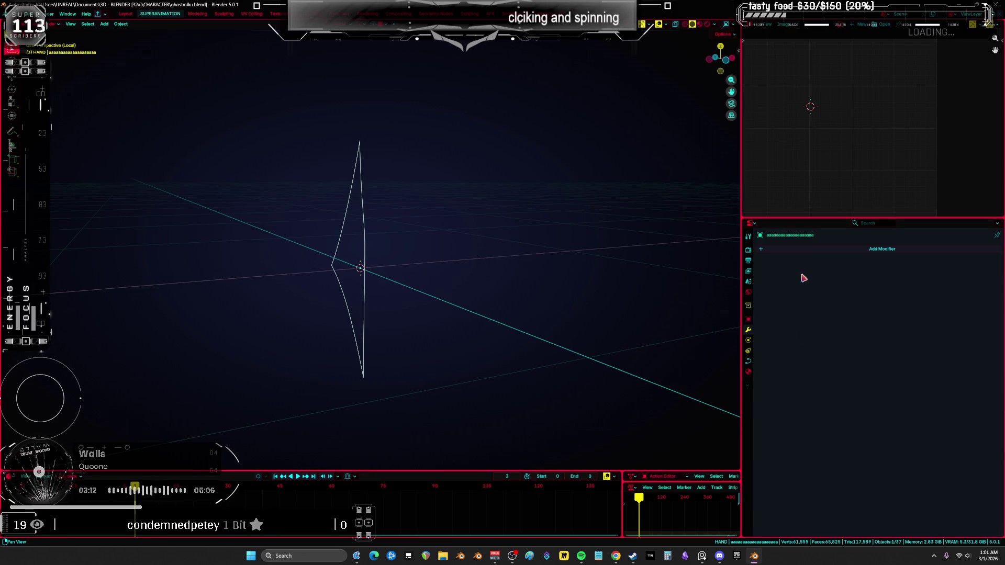
Show the Object properties, return to front view, and bring up the Add menu
click(749, 319)
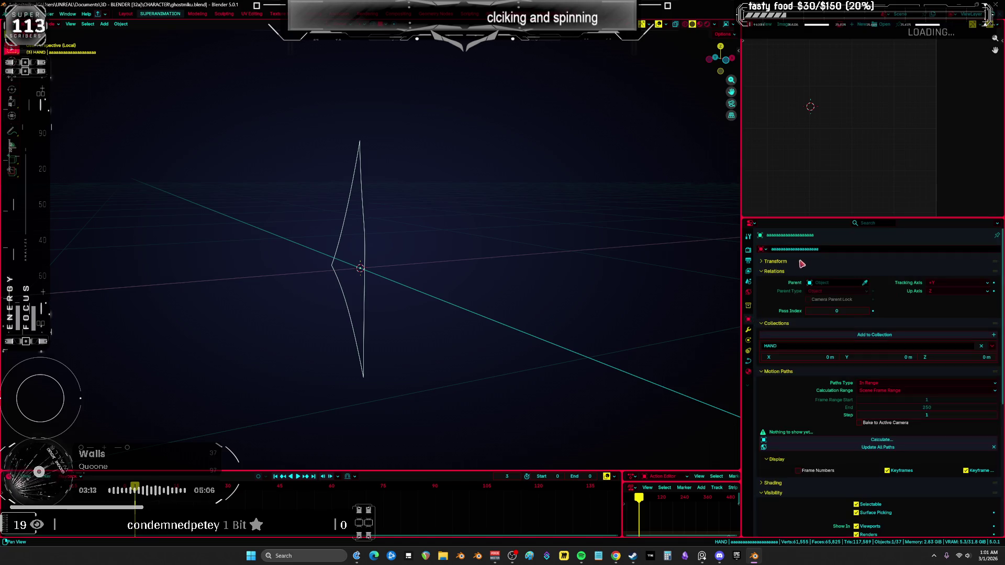
mouse_move(423, 312)
middle_down()
mouse_move(446, 303)
mouse_move(436, 273)
middle_up()
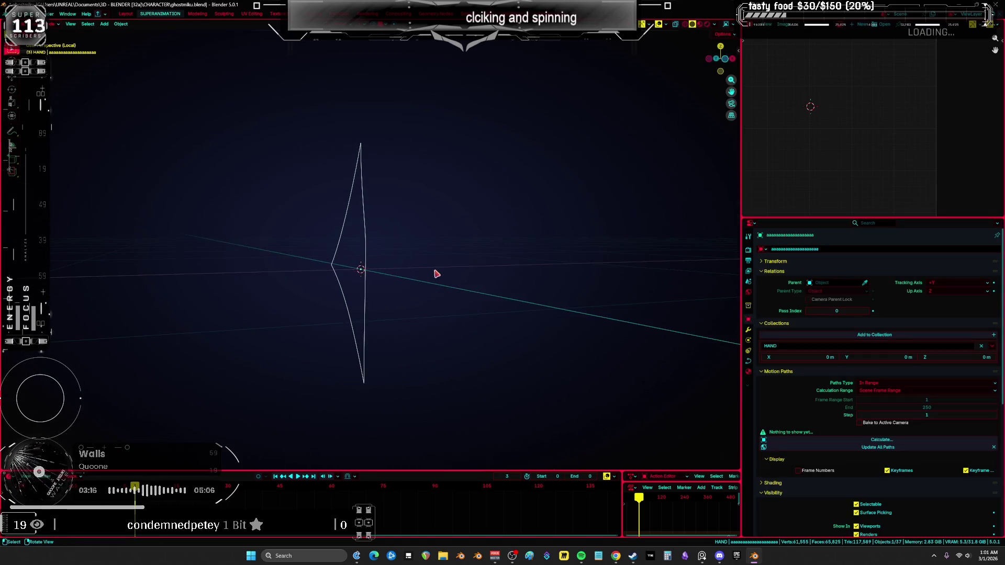
key(KP_1)
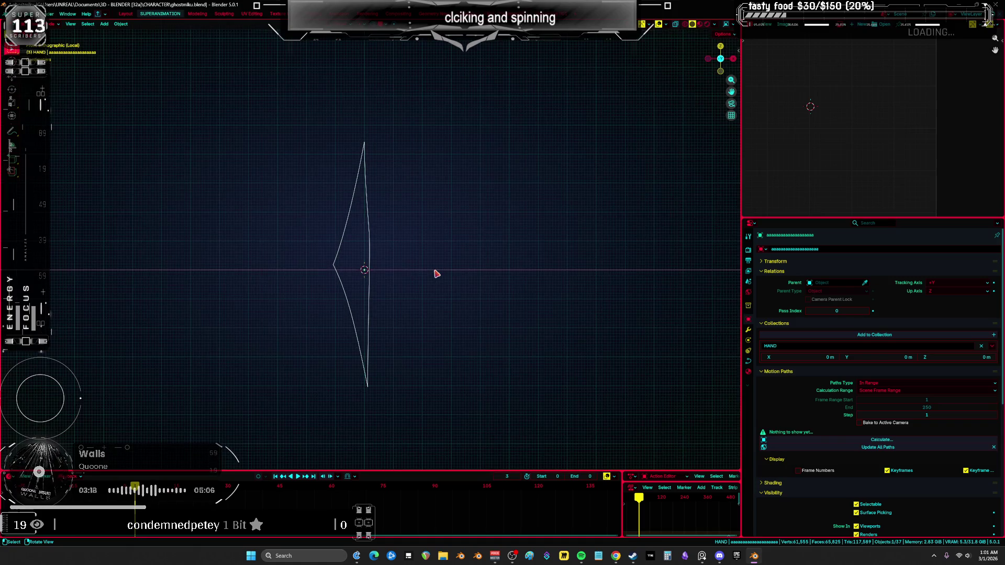
key(shift+a)
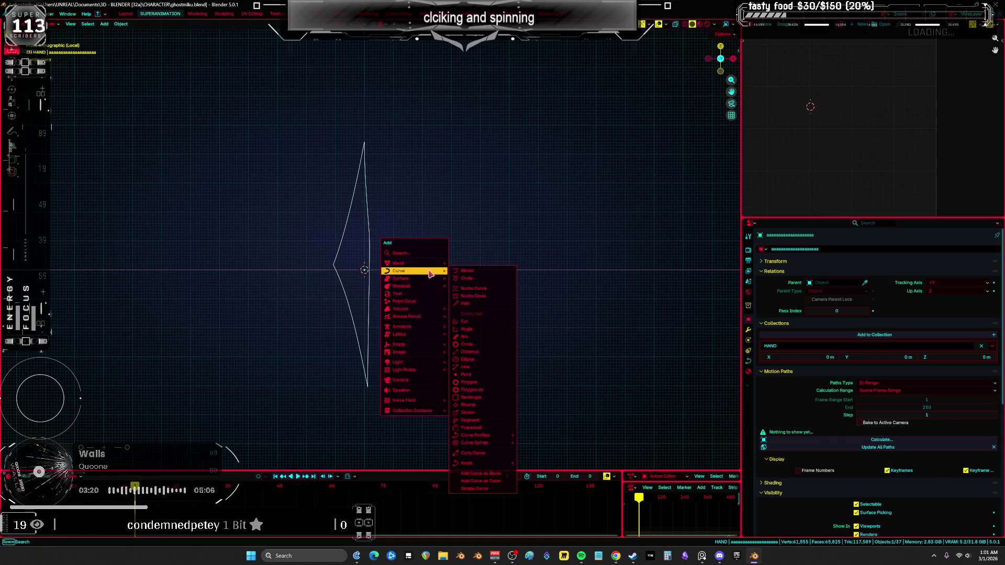
Add a Bézier curve, move its handle along X, and snap the selection to the 3D cursor
click(486, 271)
mouse_move(480, 281)
middle_down()
mouse_move(473, 303)
mouse_move(394, 299)
middle_up()
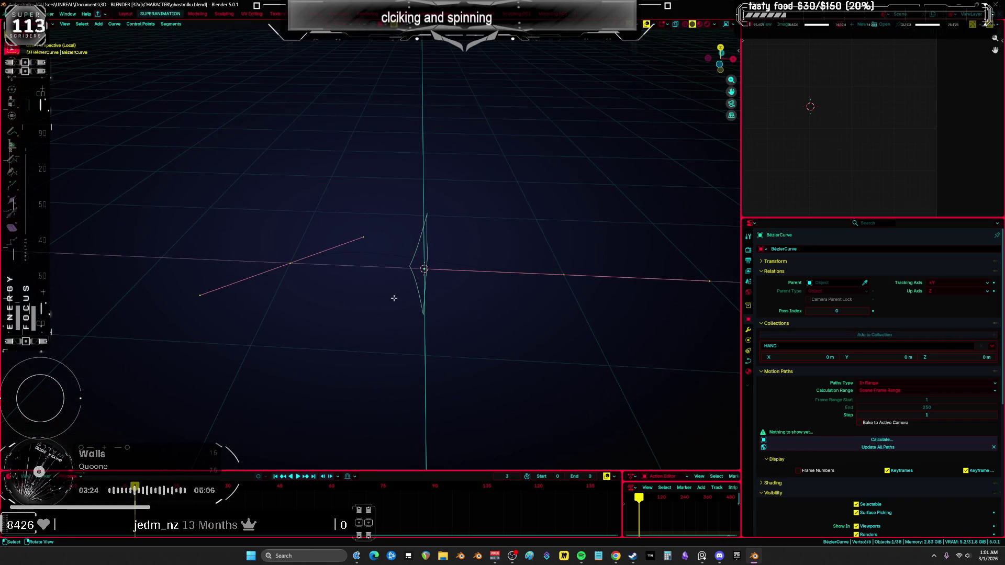
key(g)
key(x)
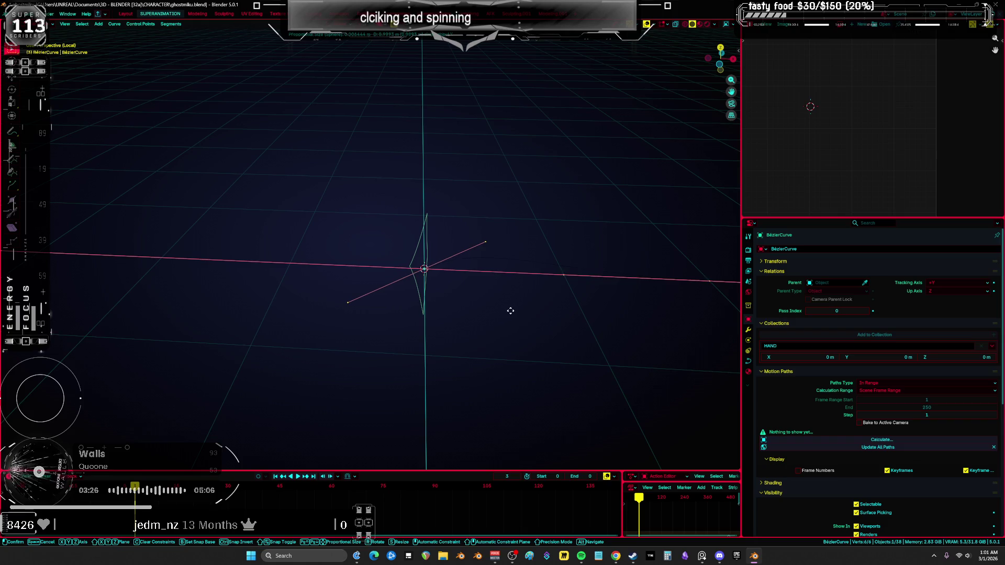
click(512, 311)
mouse_move(511, 310)
middle_down()
mouse_move(439, 295)
mouse_move(486, 294)
middle_up()
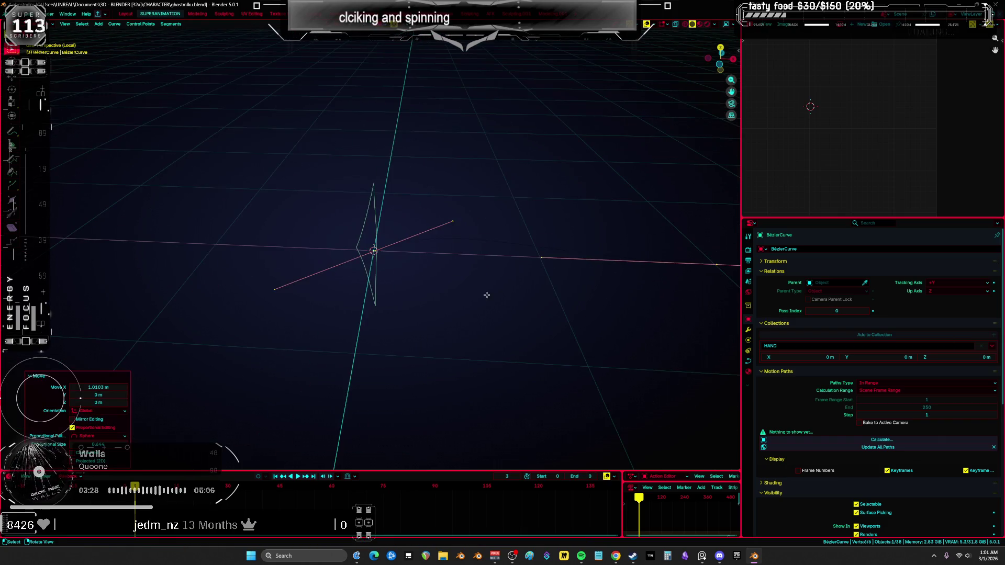
key(shift+s)
click(463, 179)
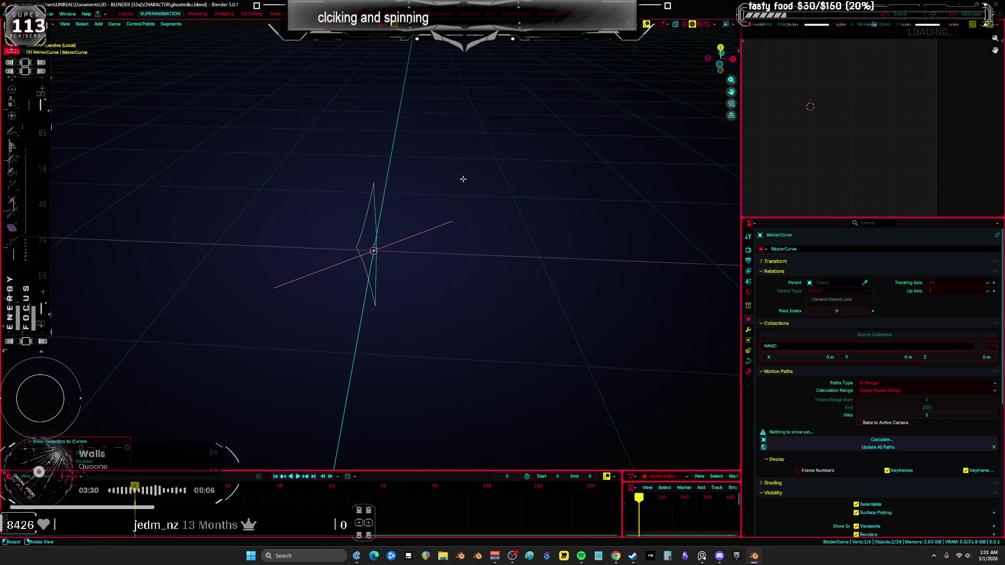
Rotate the whole curve 45° in top view and scale it to 0 on Z
key(KP_1)
scroll(367, 196, up, 4)
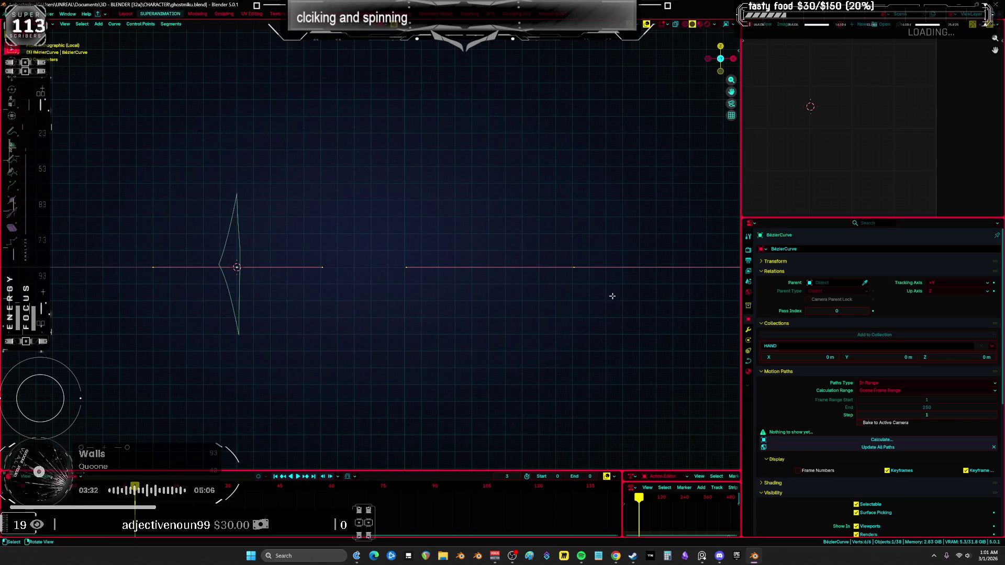
key(a)
key(KP_7)
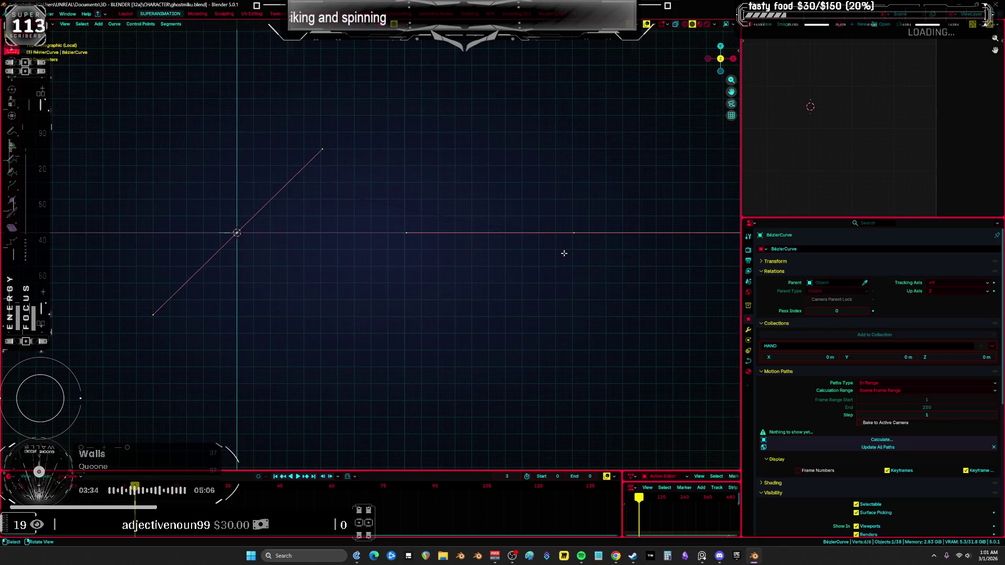
key(r)
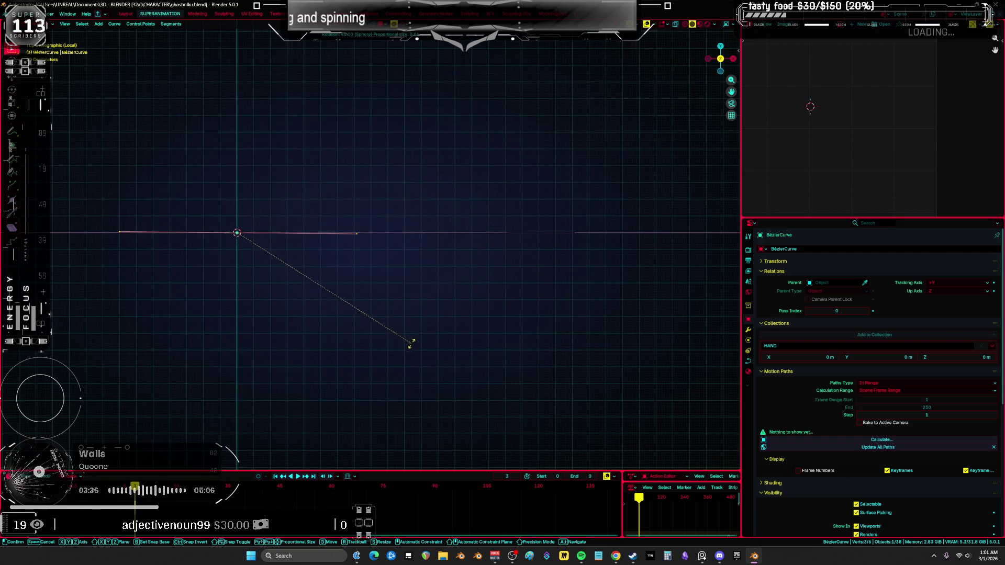
click(417, 340)
key(KP_1)
key(s)
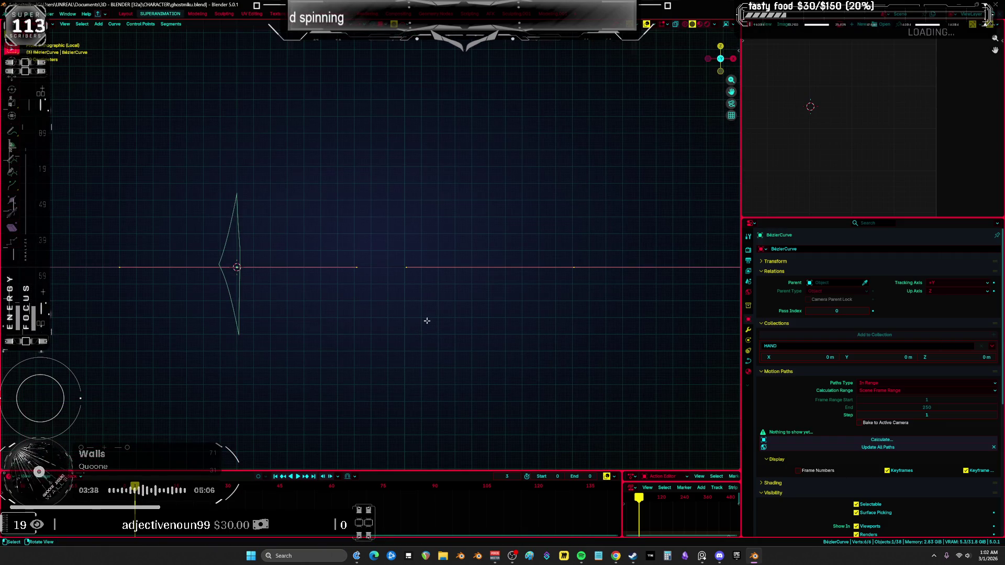
key(z)
key(0)
key(Return)
Rescale the curve on Z, move it vertically into place, and return to object mode
key(s)
key(z)
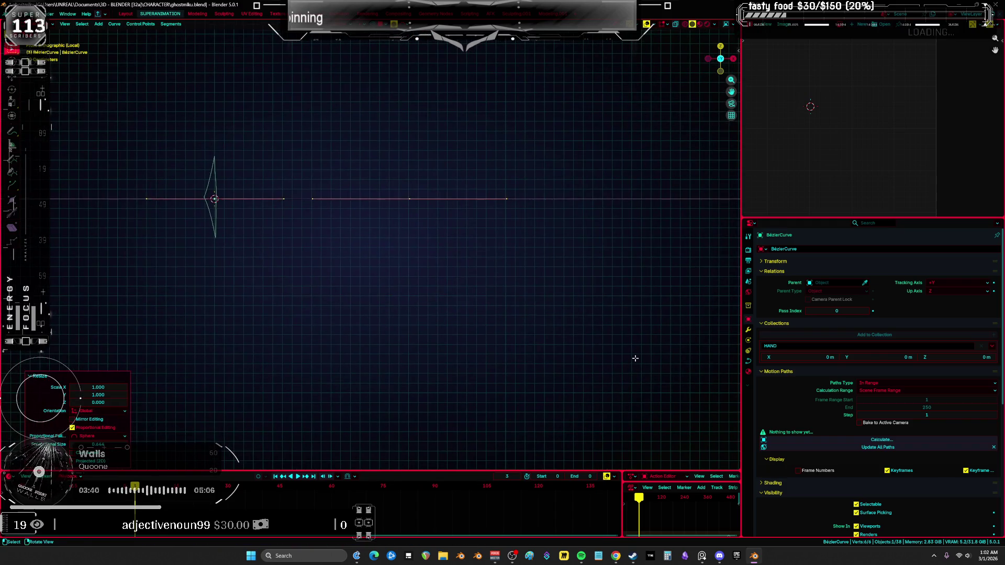
key(Return)
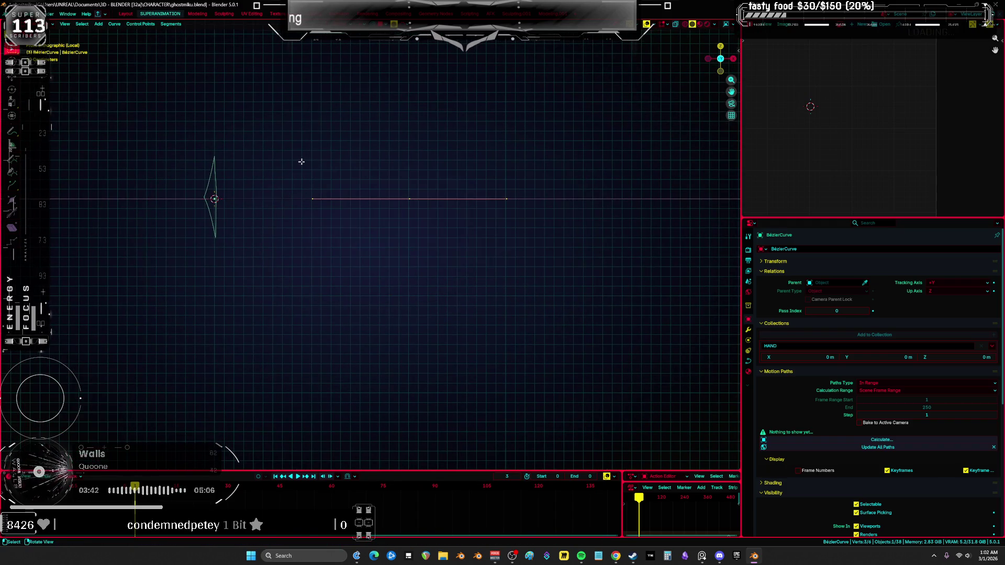
key(g)
key(z)
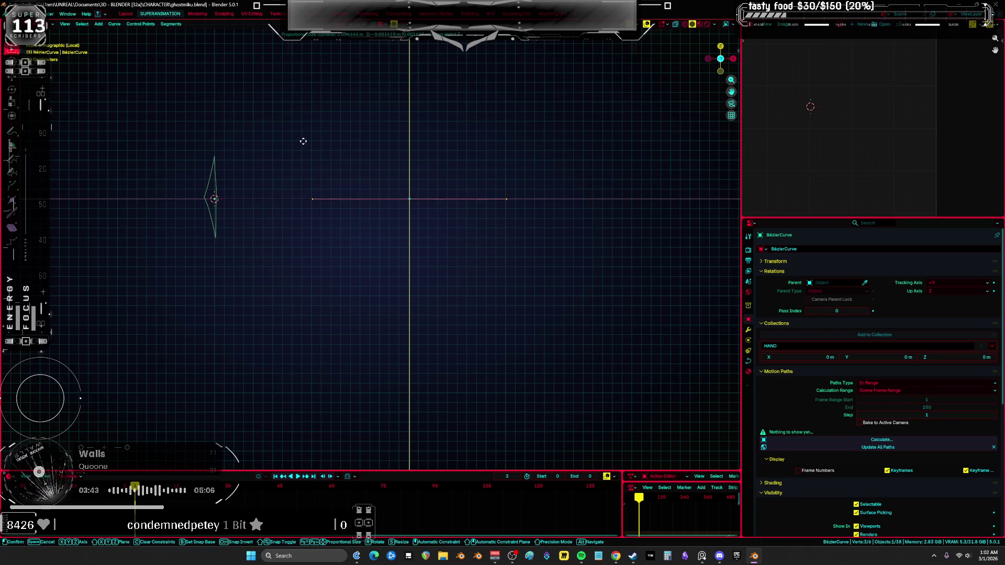
key(Return)
scroll(328, 230, up, 2)
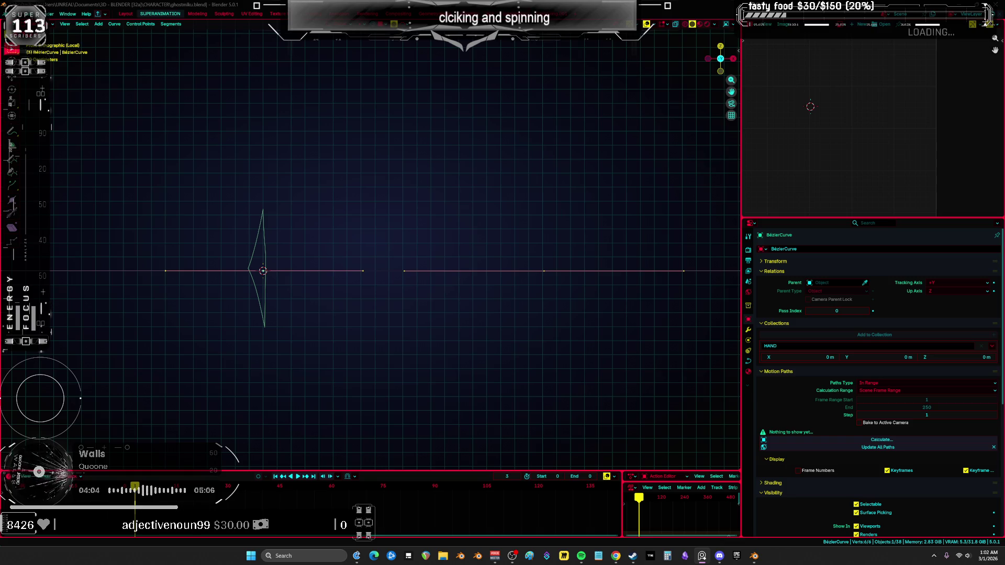
key(Tab)
mouse_move(332, 271)
middle_down()
mouse_move(303, 283)
mouse_move(419, 316)
middle_up()
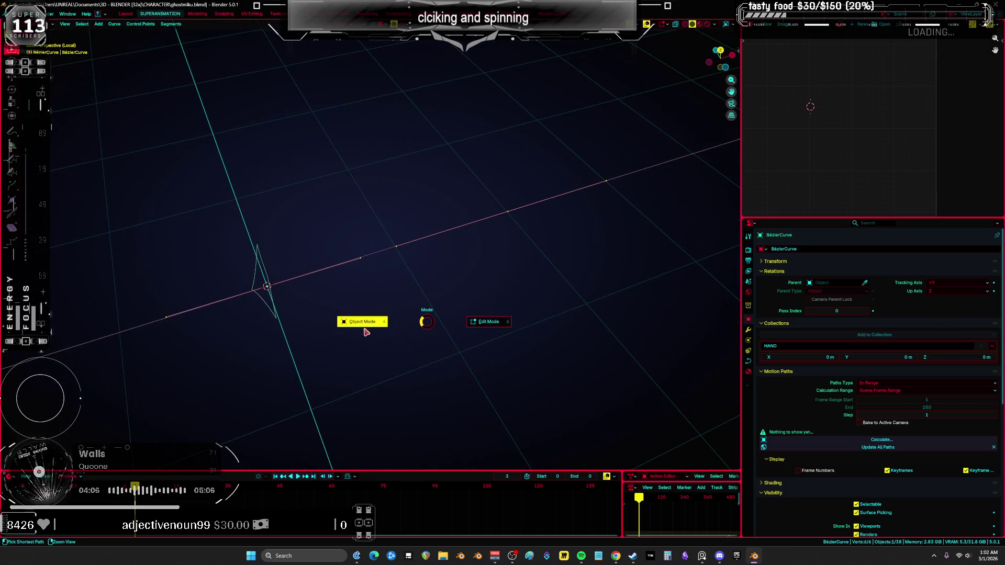
Set the curve's Geometry bevel to Object, using the blade profile curve as the shape
middle_drag(392, 262, 316, 258)
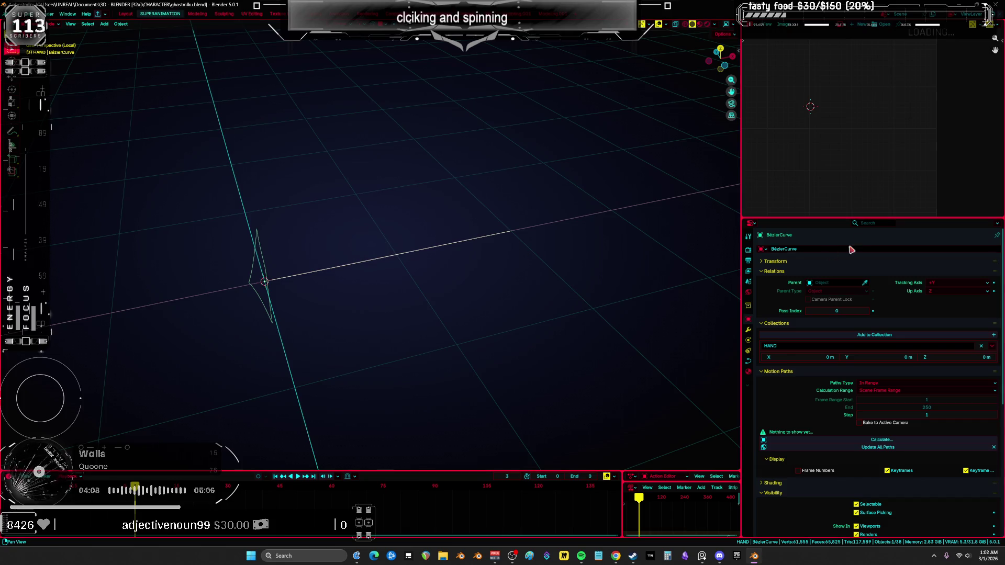
scroll(822, 370, down, 10)
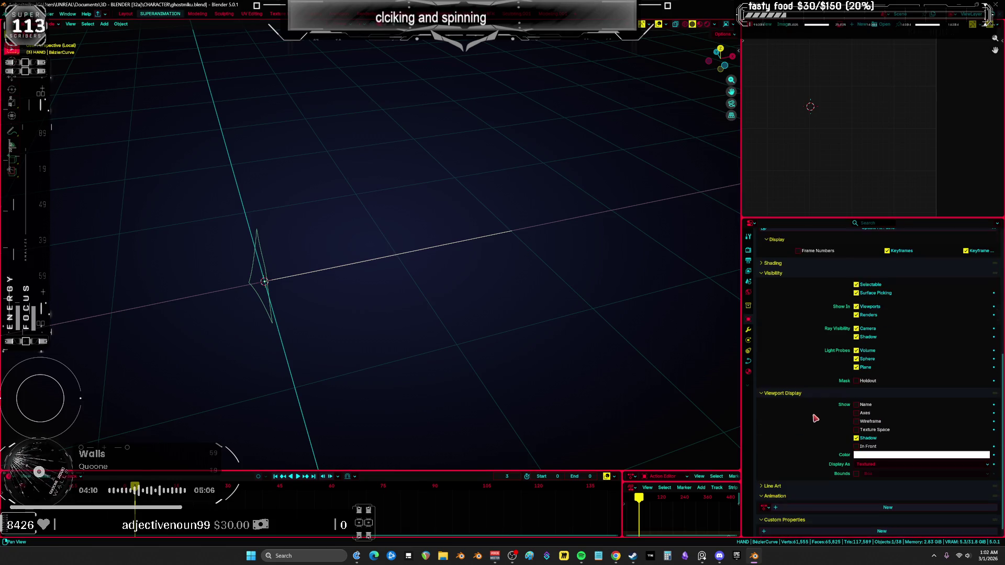
click(747, 361)
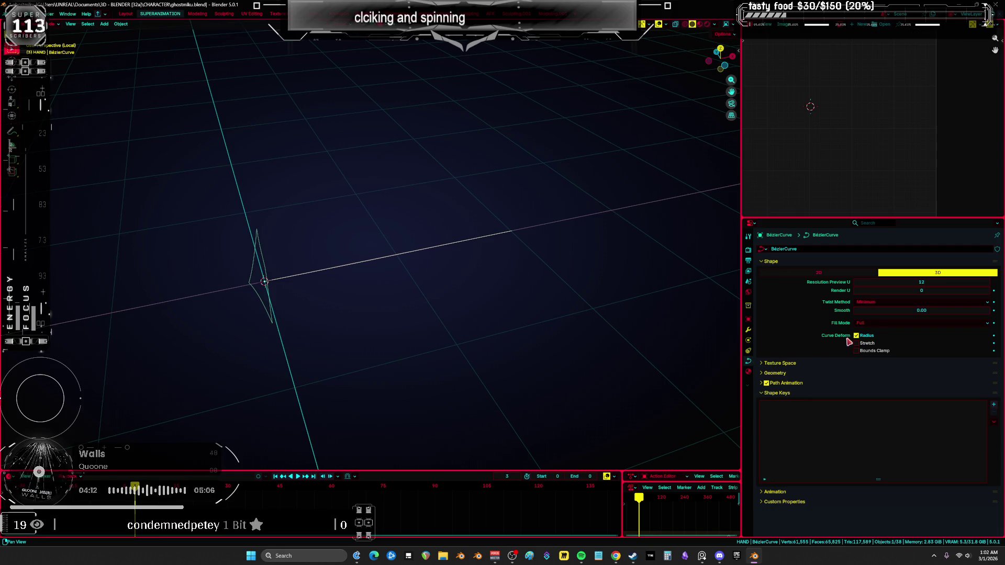
mouse_move(463, 313)
middle_down()
mouse_move(304, 286)
mouse_move(363, 267)
mouse_move(578, 298)
middle_up()
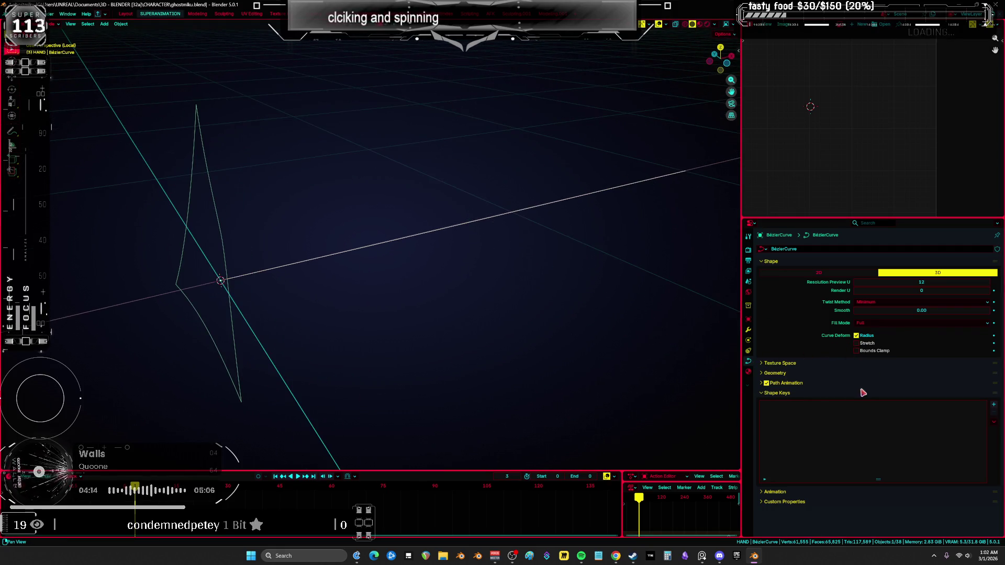
click(762, 375)
click(901, 442)
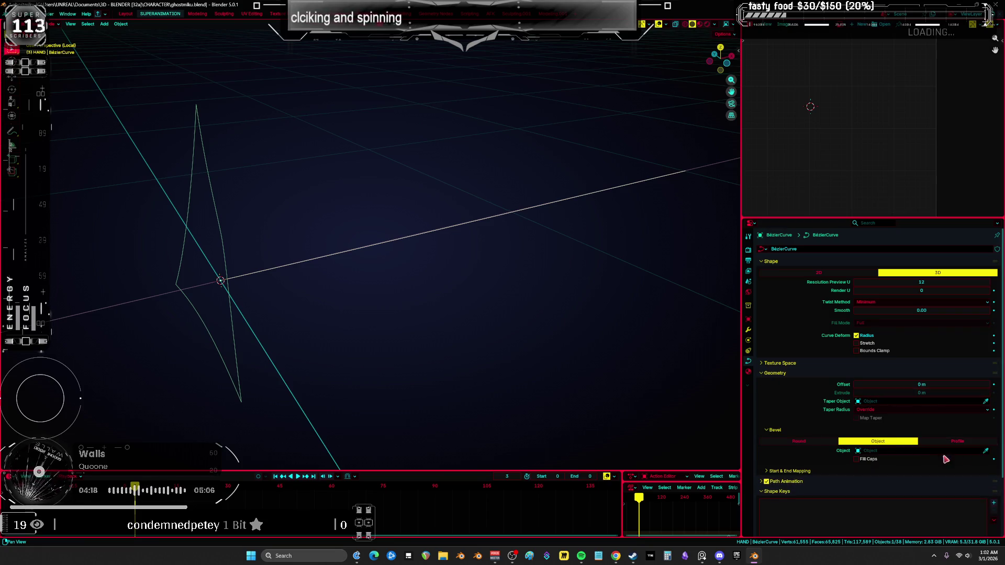
click(224, 250)
mouse_move(224, 251)
middle_down()
mouse_move(451, 285)
mouse_move(476, 278)
mouse_move(279, 223)
middle_up()
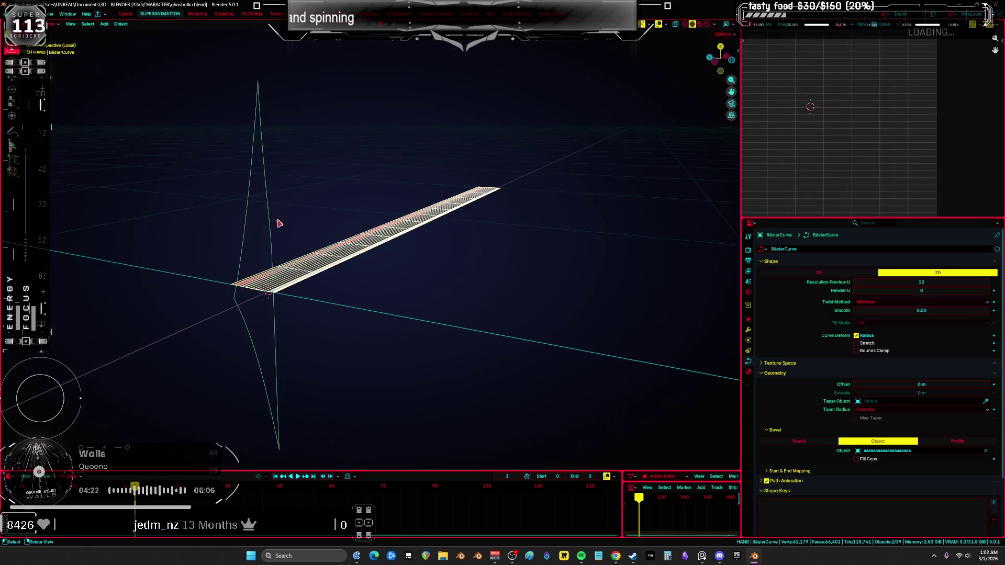
click(273, 250)
key(Tab)
Rotate the blade profile points 90° about X and 180° about Y
key(ctrl+t)
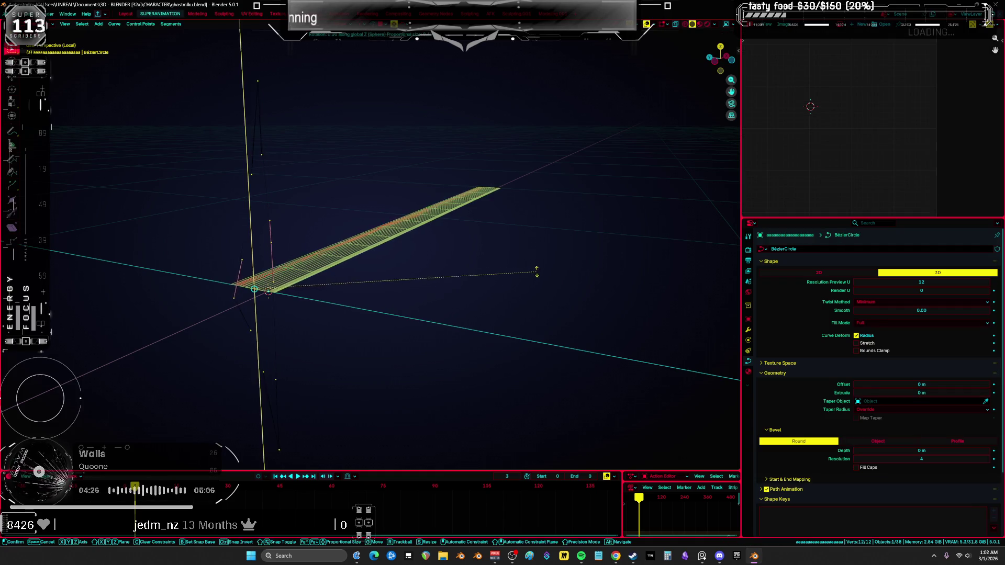
right_click(401, 149)
key(r)
key(x)
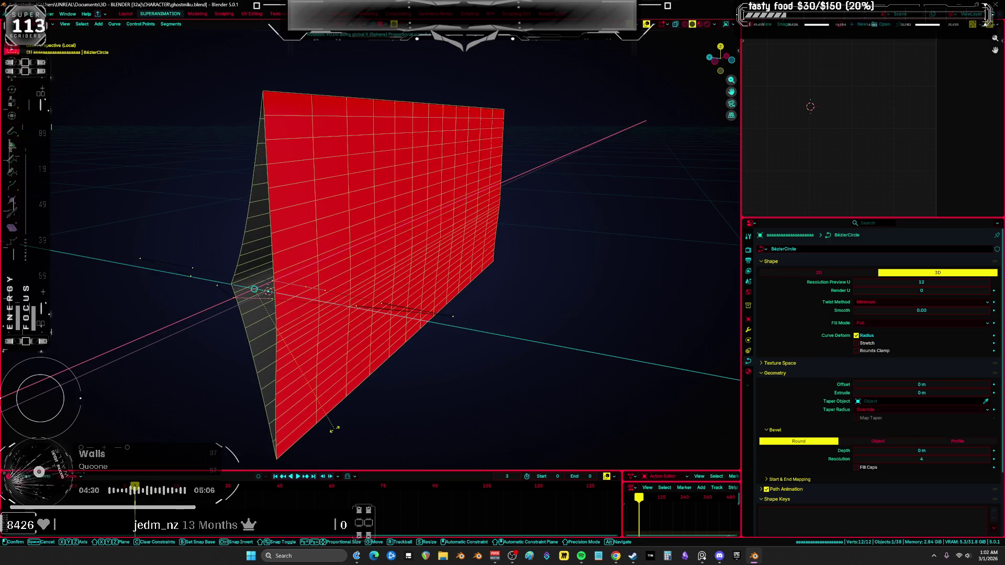
click(337, 428)
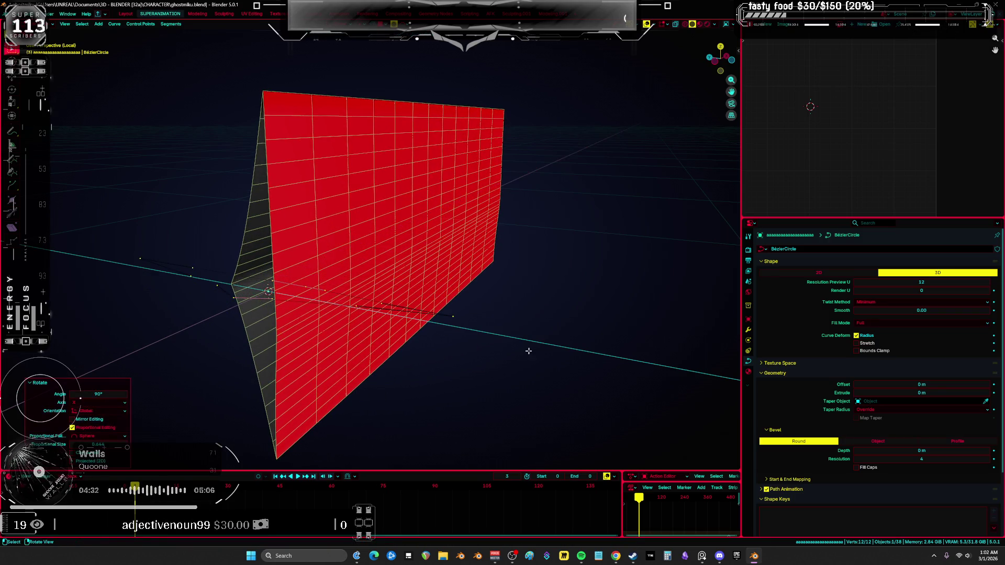
key(r)
key(y)
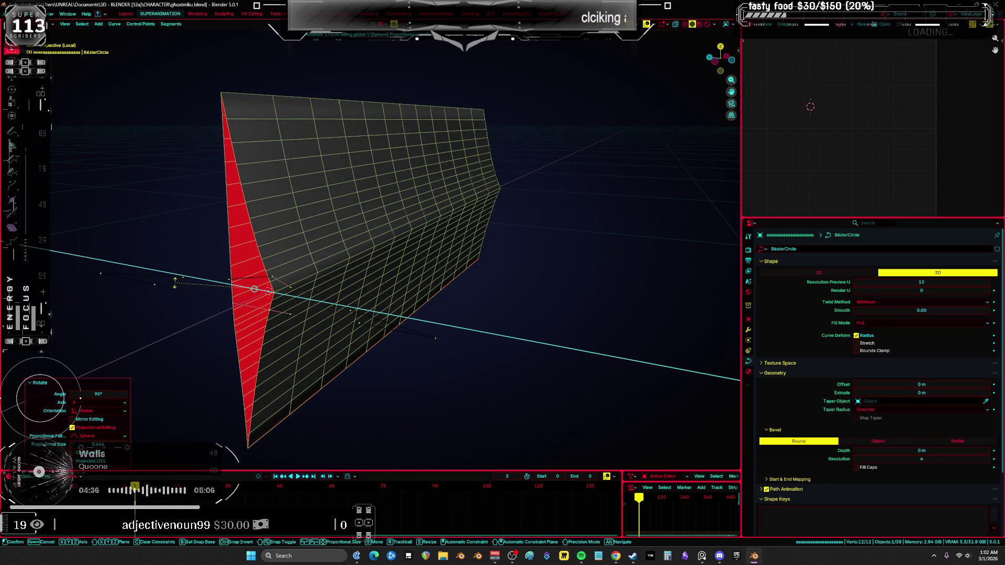
click(180, 271)
mouse_move(355, 243)
middle_down()
mouse_move(426, 225)
mouse_move(406, 219)
middle_up()
key(Tab)
Reselect the blade profile and move its points to reshape the ribbon's cross-section
scroll(451, 243, up, 5)
scroll(451, 243, down, 5)
mouse_move(449, 258)
middle_down()
mouse_move(455, 271)
mouse_move(470, 262)
mouse_move(468, 249)
mouse_move(397, 242)
mouse_move(359, 260)
middle_up()
shift+click(468, 248)
click(346, 237)
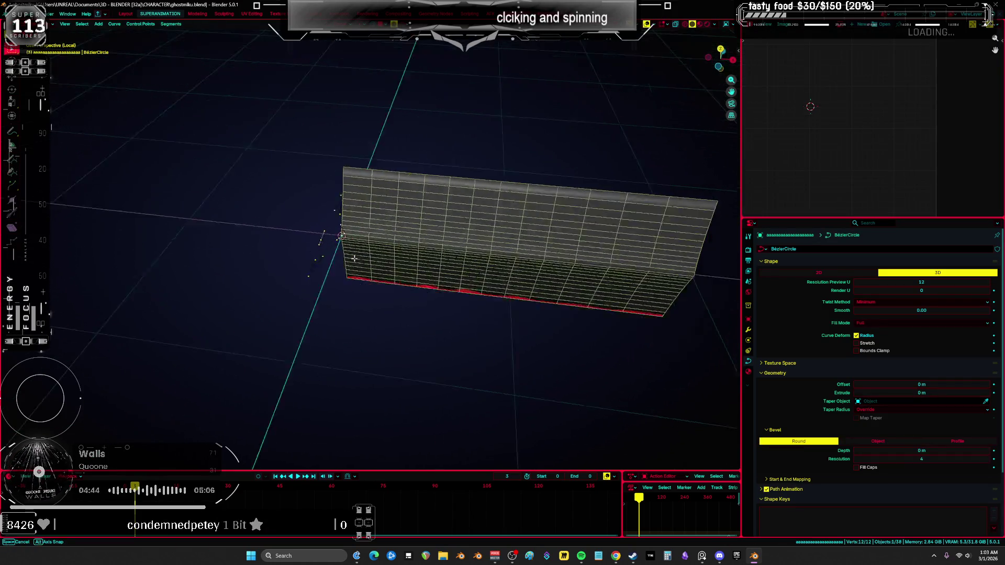
key(Tab)
key(g)
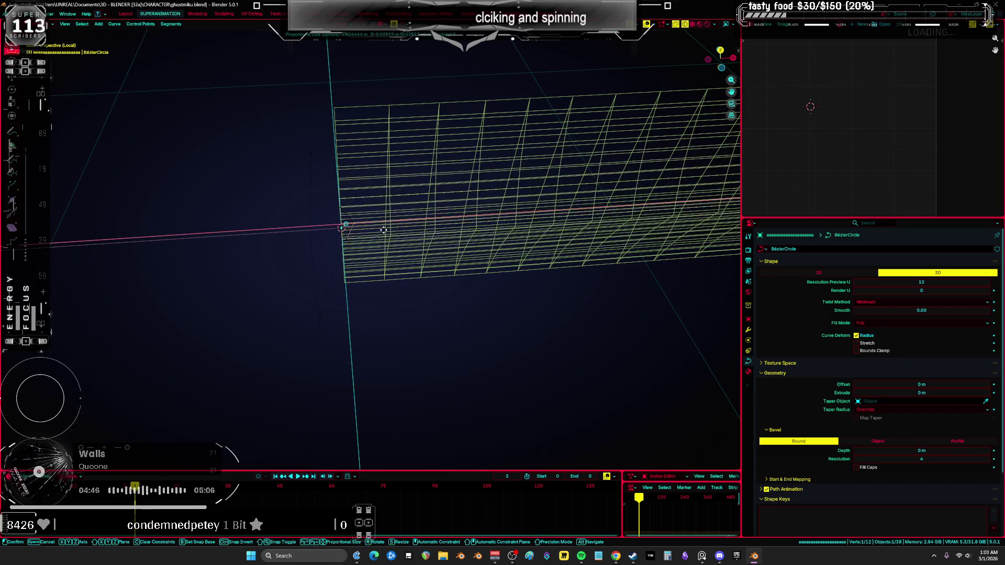
click(380, 228)
Leave the profile and enter edit mode on the BezierCurve ribbon
mouse_move(379, 228)
middle_down()
mouse_move(468, 186)
mouse_move(489, 190)
mouse_move(314, 233)
mouse_move(94, 213)
mouse_move(287, 184)
middle_up()
key(Tab)
shift+click(446, 214)
key(Tab)
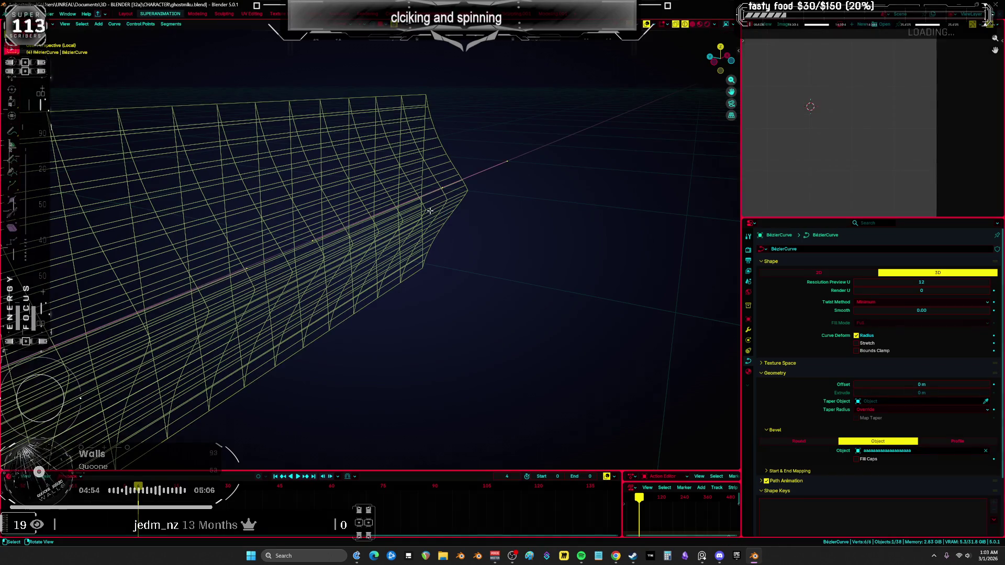
Reposition the bevelled curve in the front orthographic view
scroll(446, 214, down, 5)
key(KP_1)
scroll(403, 218, down, 5)
key(g)
click(441, 168)
key(g)
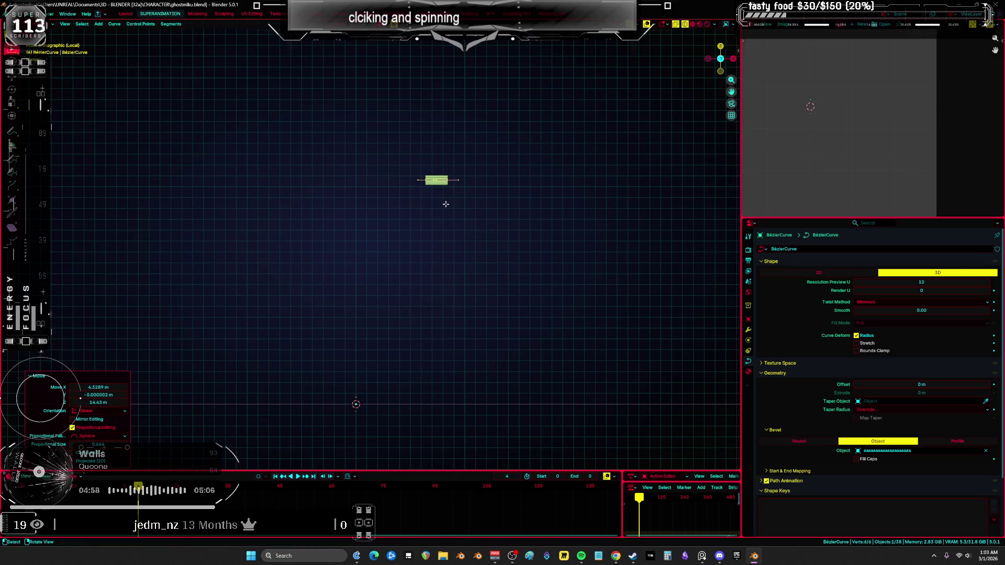
click(442, 205)
Bring the rig back into view and move the curve next to the character
key(KP_Divide)
key(KP_1)
scroll(445, 204, down, 5)
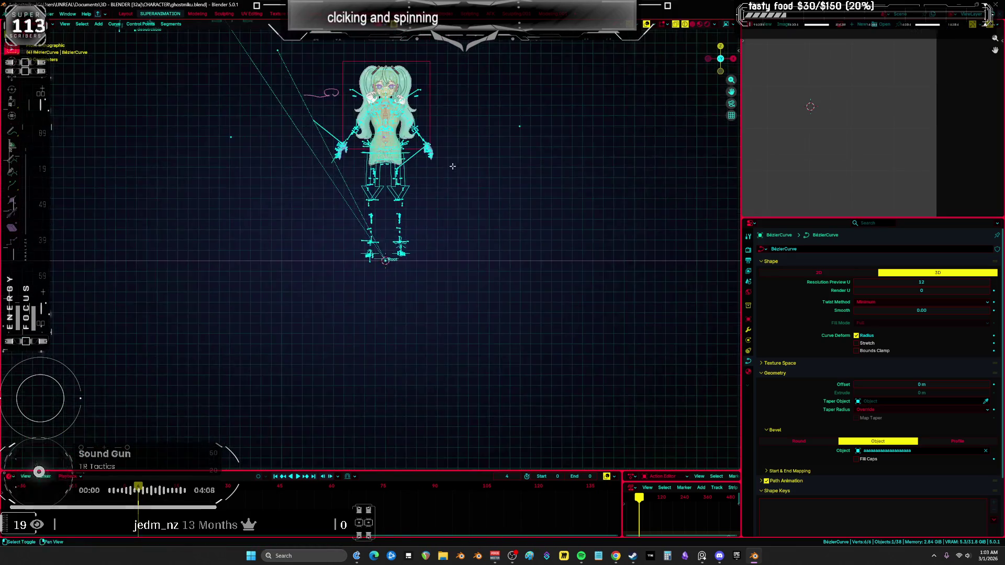
scroll(373, 393, up, 3)
key(g)
click(372, 394)
scroll(373, 393, down, 5)
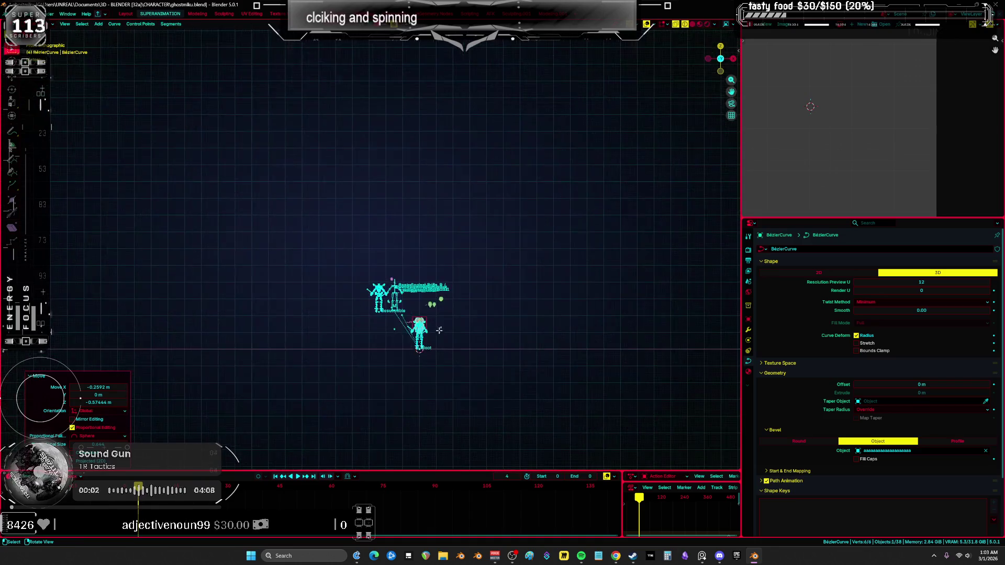
key(KP_Divide)
scroll(423, 306, down, 5)
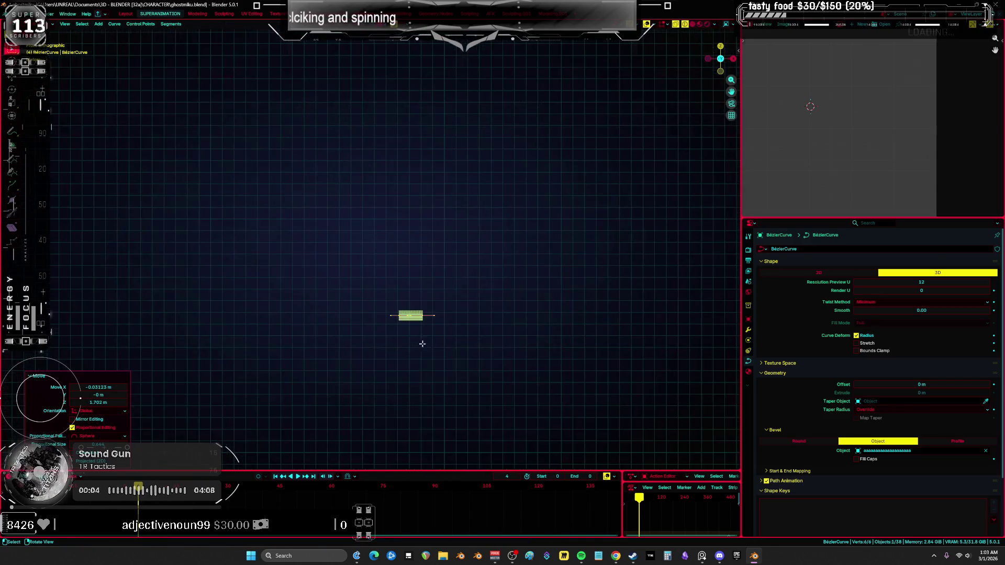
key(KP_Divide)
key(g)
click(474, 301)
scroll(474, 302, up, 3)
scroll(473, 302, up, 4)
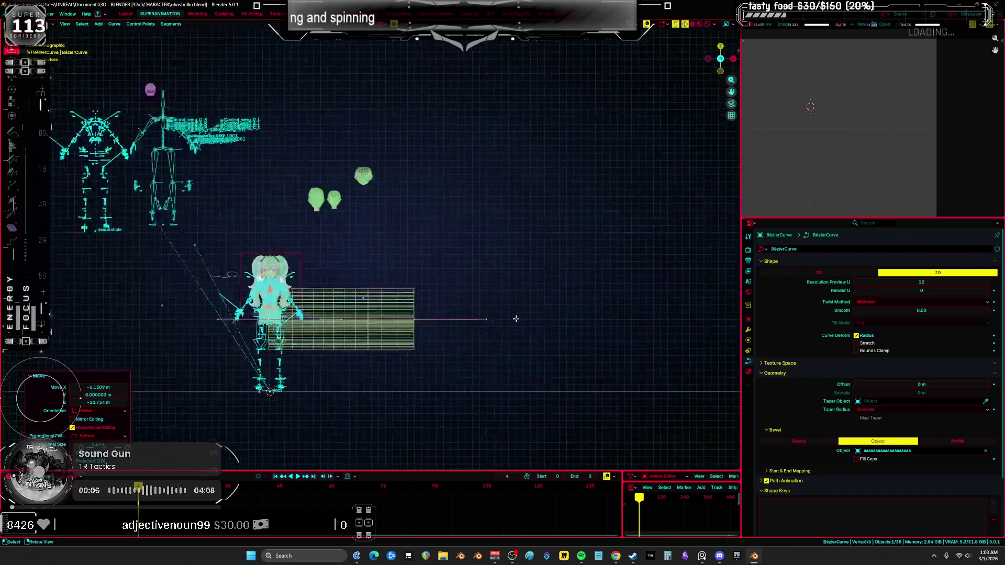
Scale the strip to 0.554 and narrow its width to 0.273 with Alt+S
key(s)
click(628, 336)
key(alt+s)
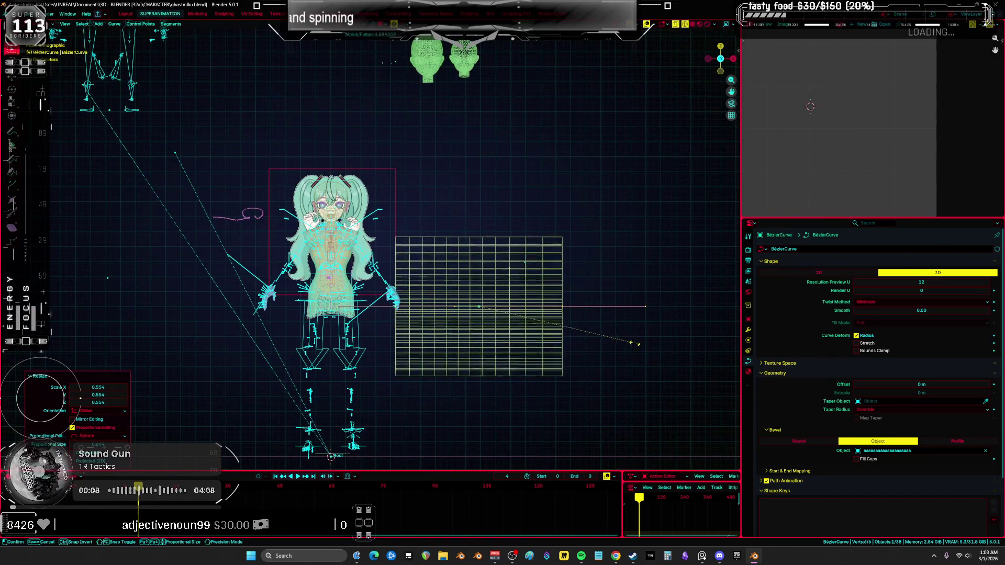
click(513, 319)
key(KP_Decimal)
middle_drag(513, 319, 544, 332)
key(KP_1)
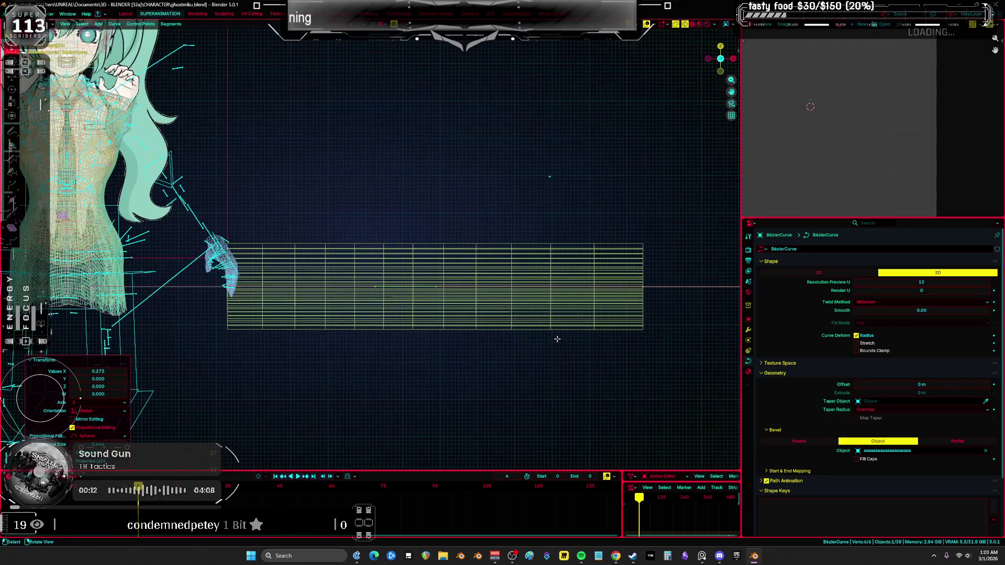
Rotate the strip 90° so it stands upright
key(r)
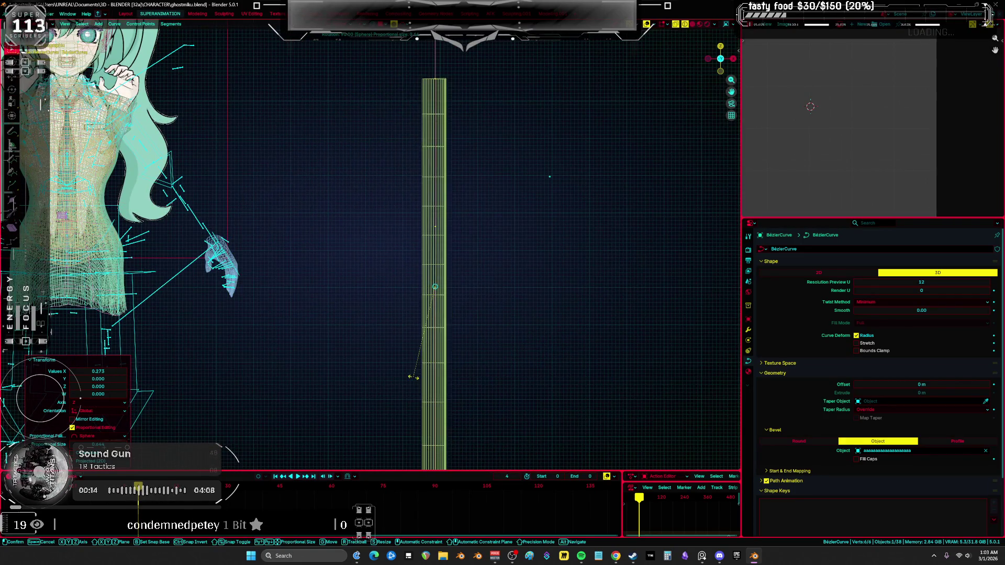
key(Escape)
key(r)
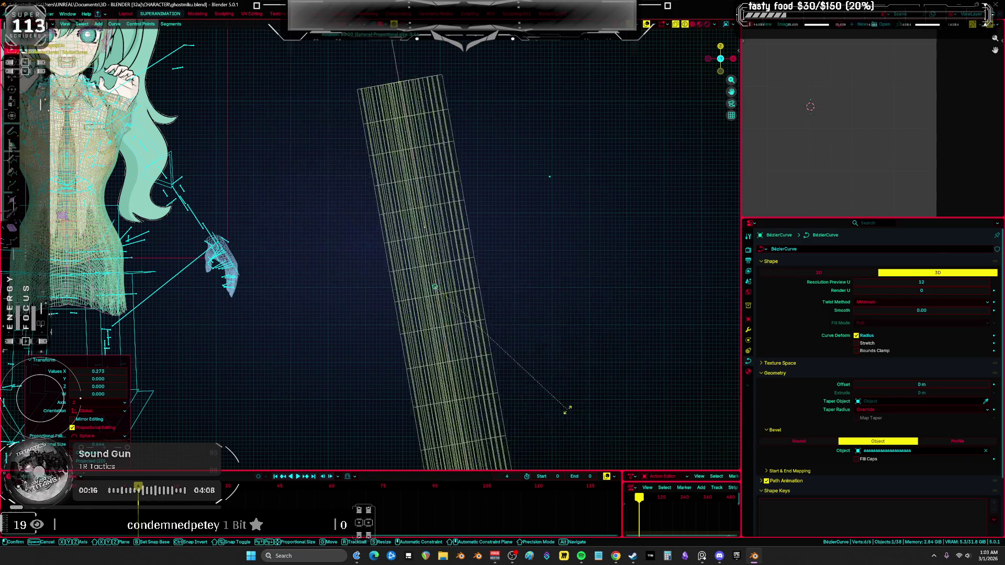
click(541, 429)
middle_drag(544, 366, 591, 359)
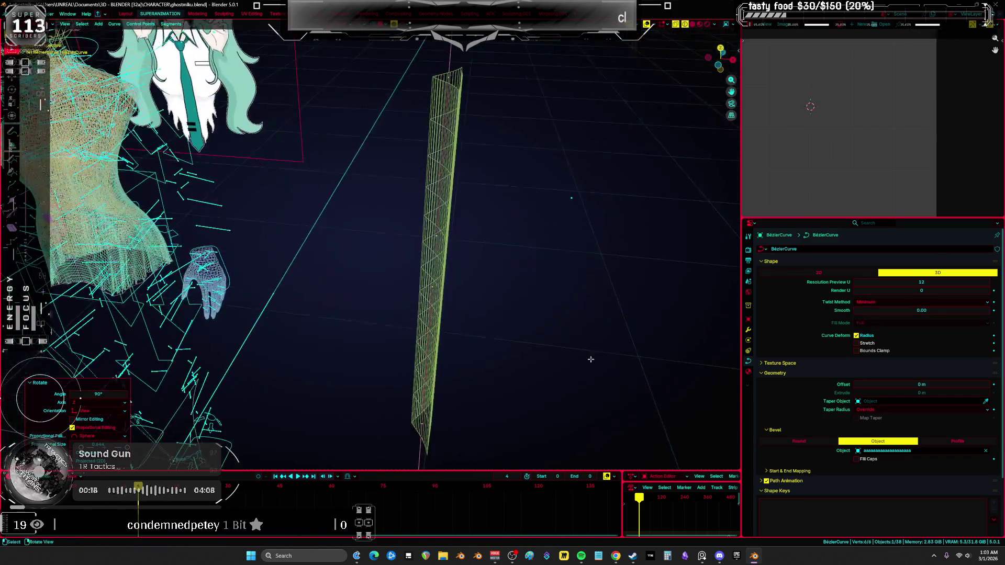
middle_drag(590, 267, 573, 215)
Tilt the curve 180° to twist the upright strip
key(ctrl+t)
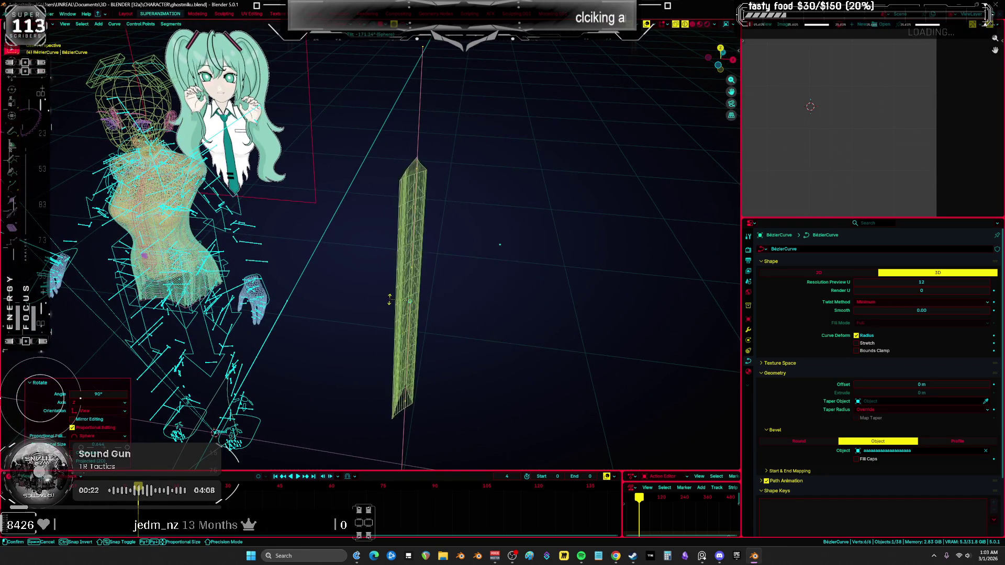
click(362, 299)
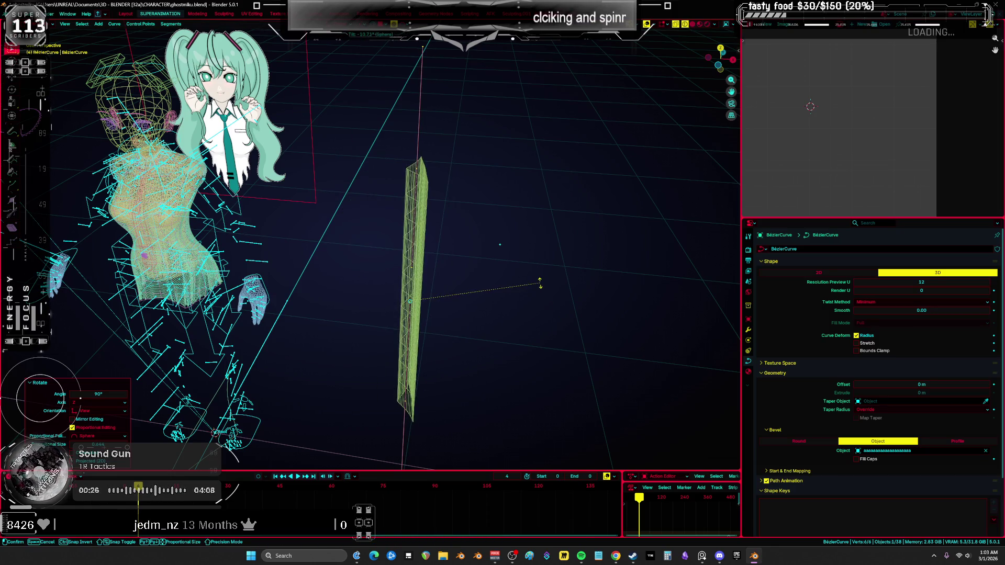
text(180)
key(Return)
key(KP_1)
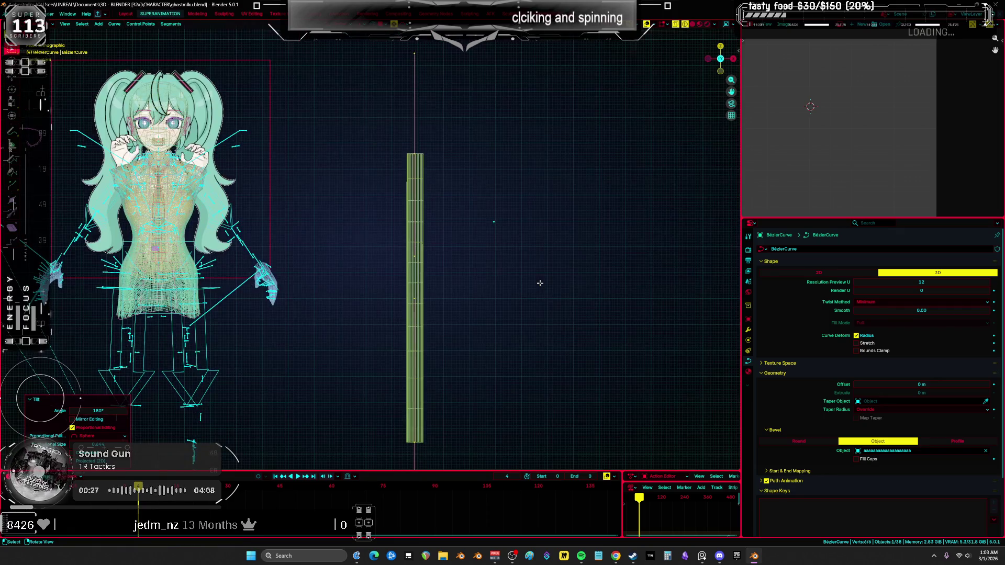
Box-select the whole strip and scale it down to 0.475
mouse_move(451, 155)
middle_down()
mouse_move(429, 150)
mouse_move(463, 105)
mouse_move(588, 173)
mouse_move(563, 253)
middle_up()
key(KP_1)
key(KP_1)
scroll(565, 254, down, 4)
key(b)
drag(516, 419, 429, 87)
key(s)
click(520, 243)
Move the strip left so it sits just beside the character's head
key(g)
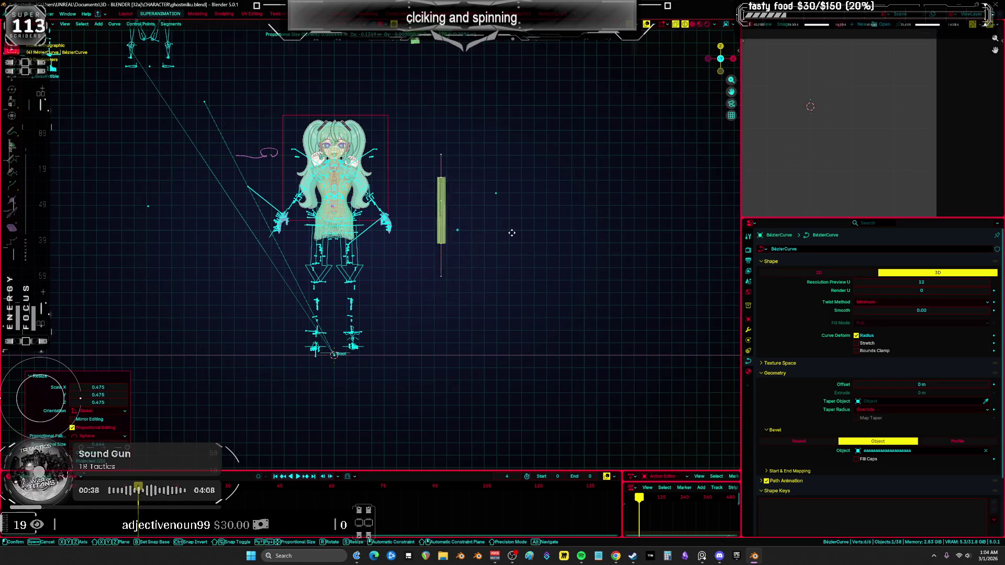
click(512, 232)
scroll(585, 292, up, 7)
mouse_move(585, 292)
middle_down()
mouse_move(486, 299)
mouse_move(517, 283)
middle_up()
key(r)
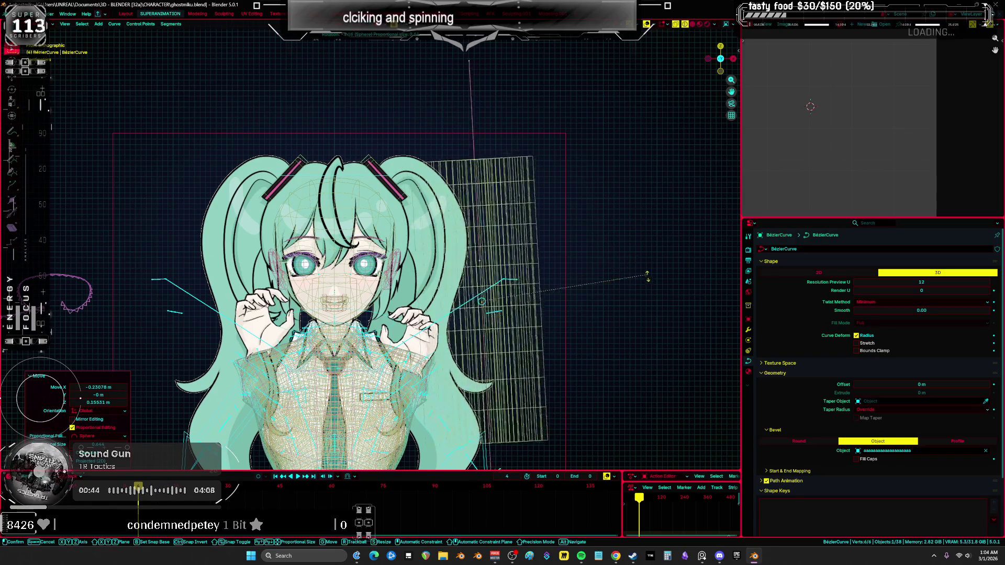
key(Escape)
shift+middle_drag(583, 307, 550, 275)
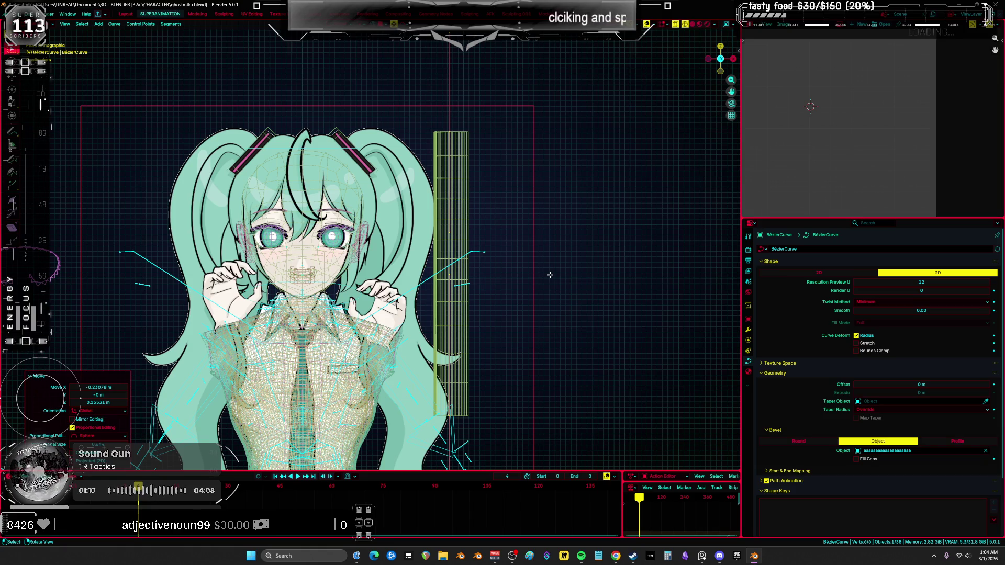
mouse_move(549, 275)
middle_down()
mouse_move(526, 285)
mouse_move(539, 282)
mouse_move(520, 273)
mouse_move(616, 290)
middle_up()
key(alt+s)
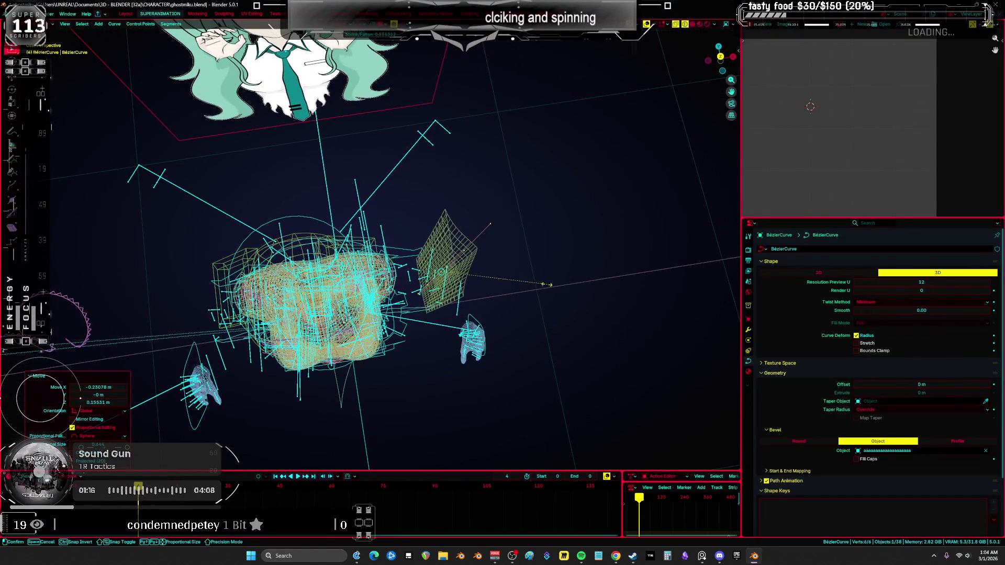
Narrow the strip and rotate its end point about the X axis to bend it down
click(493, 281)
key(KP_1)
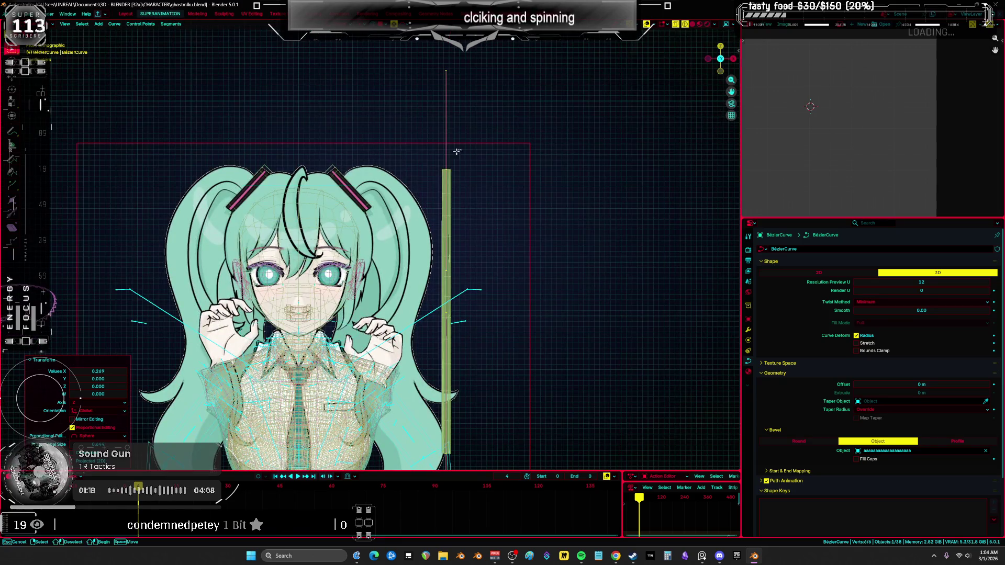
click(446, 168)
key(r)
alt+middle_drag(551, 131, 601, 144)
key(x)
click(613, 149)
Tilt all six curve points 90°
key(a)
key(ctrl+t)
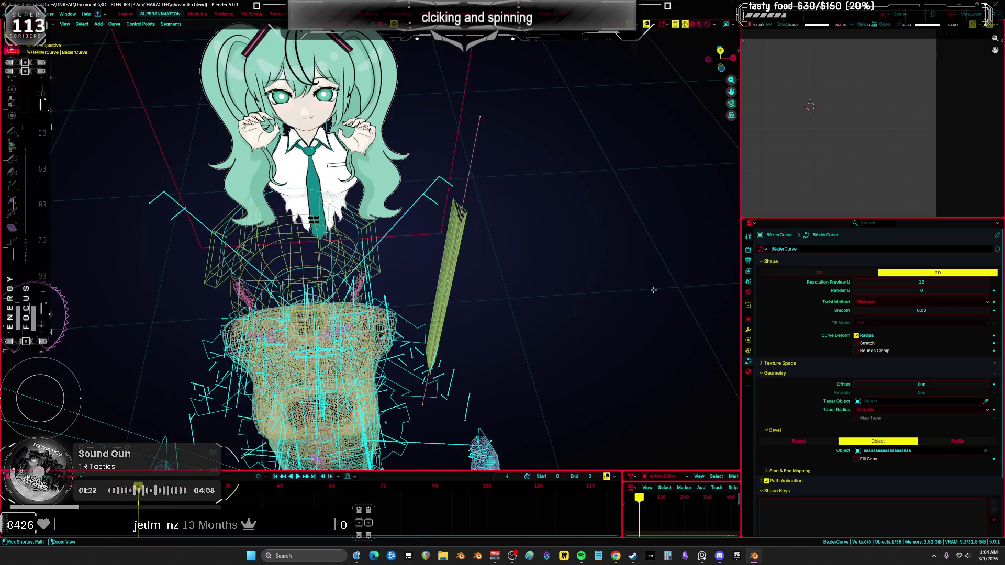
text(90)
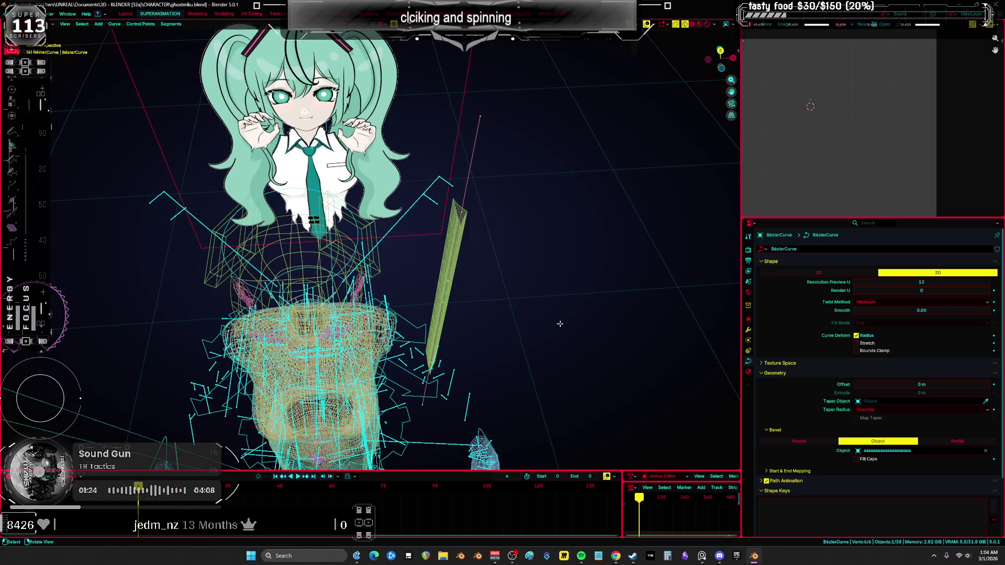
key(Return)
mouse_move(521, 323)
middle_down()
mouse_move(529, 309)
mouse_move(506, 285)
middle_up()
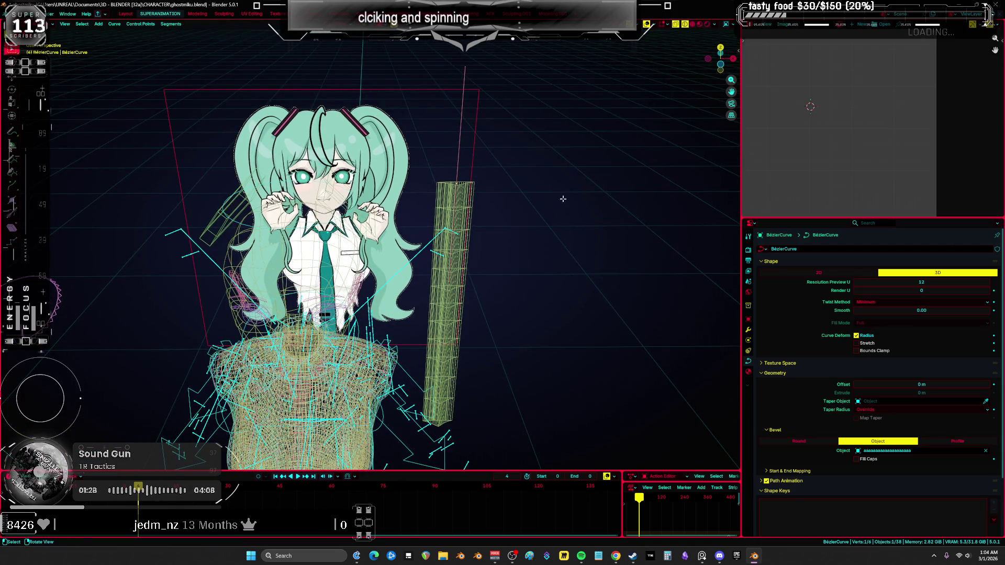
Bend the strip by moving one curve point and tilting it, viewed in solid shading
click(454, 184)
key(g)
click(387, 225)
key(shift+z)
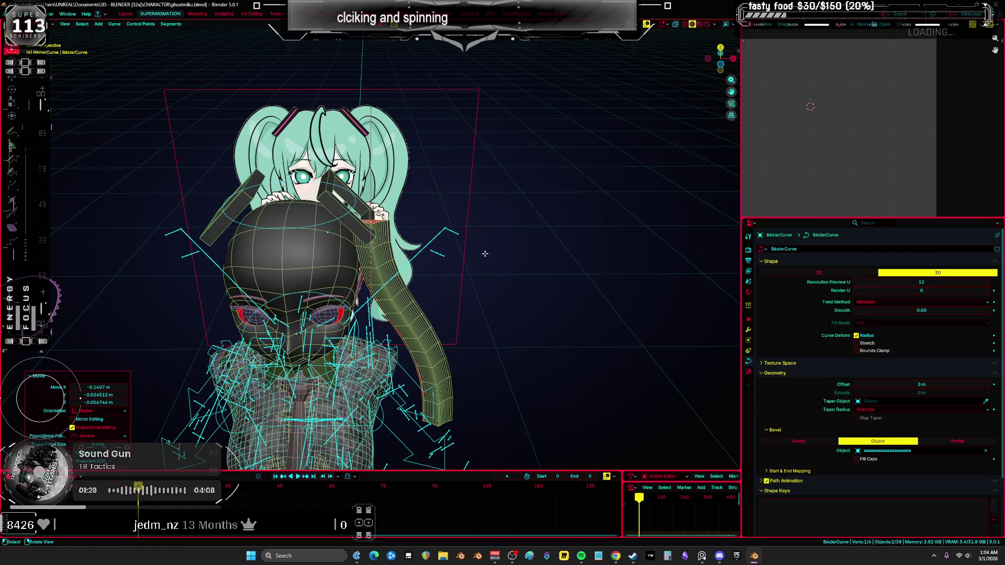
key(ctrl+t)
click(432, 156)
Rotate the point -12.8°, reposition it, and twist the curve -630° into a spiral
key(KP_1)
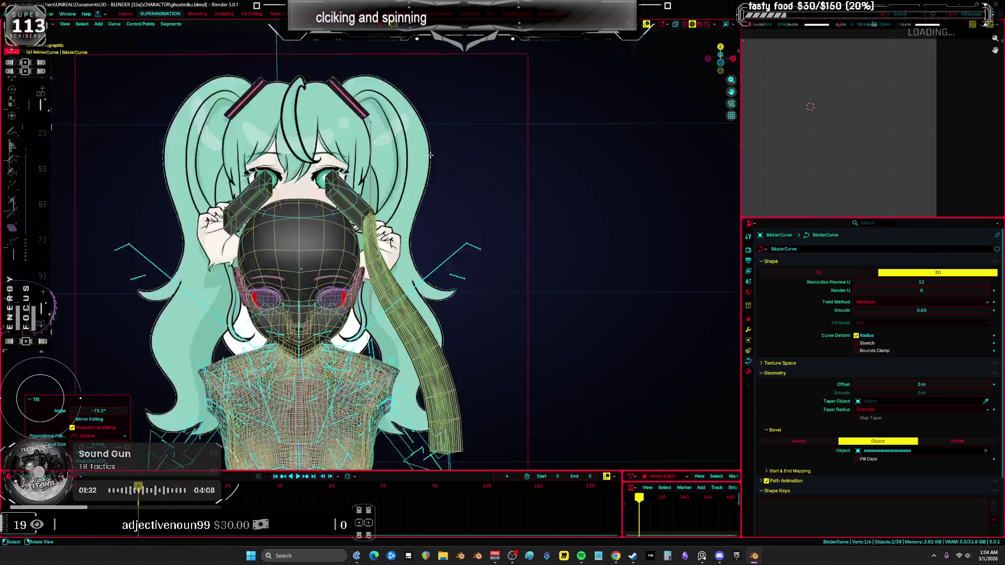
key(r)
click(460, 178)
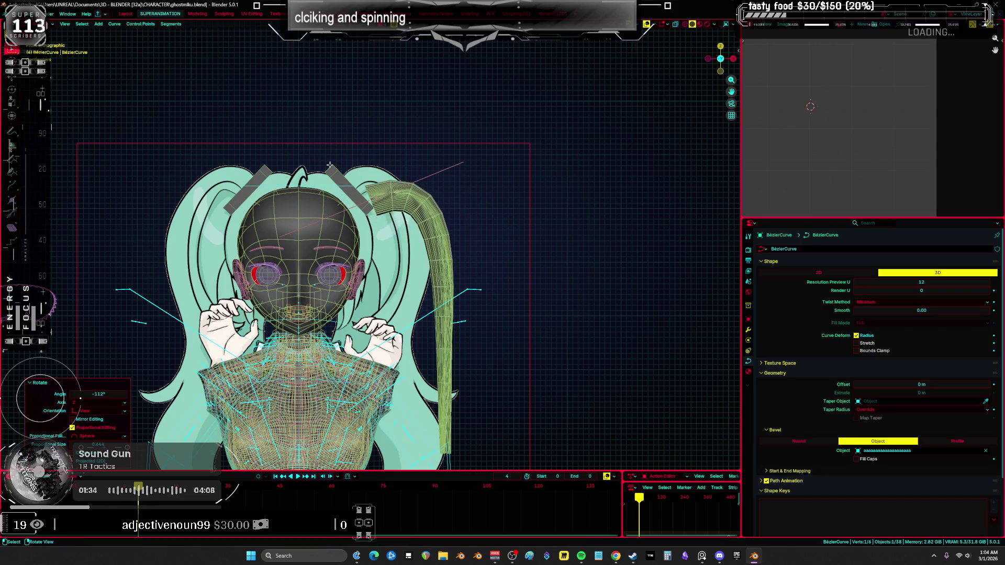
key(g)
click(468, 172)
middle_drag(468, 171, 426, 196)
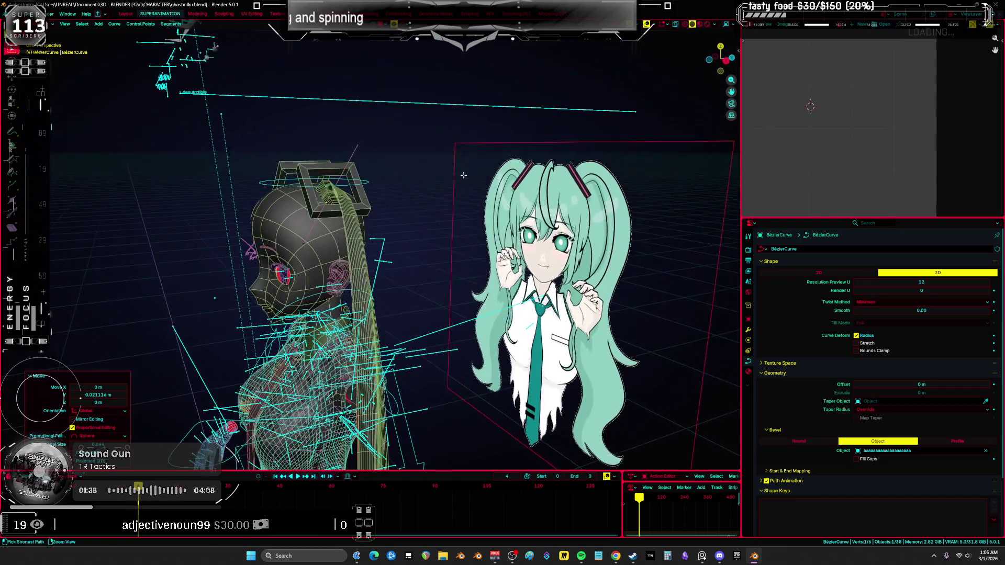
key(ctrl+t)
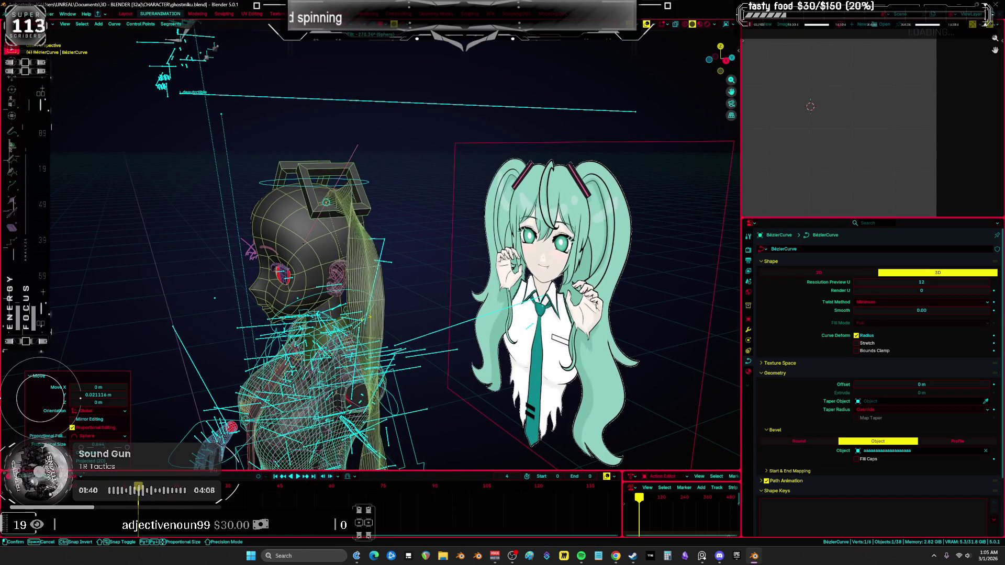
click(467, 258)
mouse_move(466, 258)
middle_down()
mouse_move(462, 188)
mouse_move(486, 222)
mouse_move(441, 266)
mouse_move(471, 233)
mouse_move(602, 287)
middle_up()
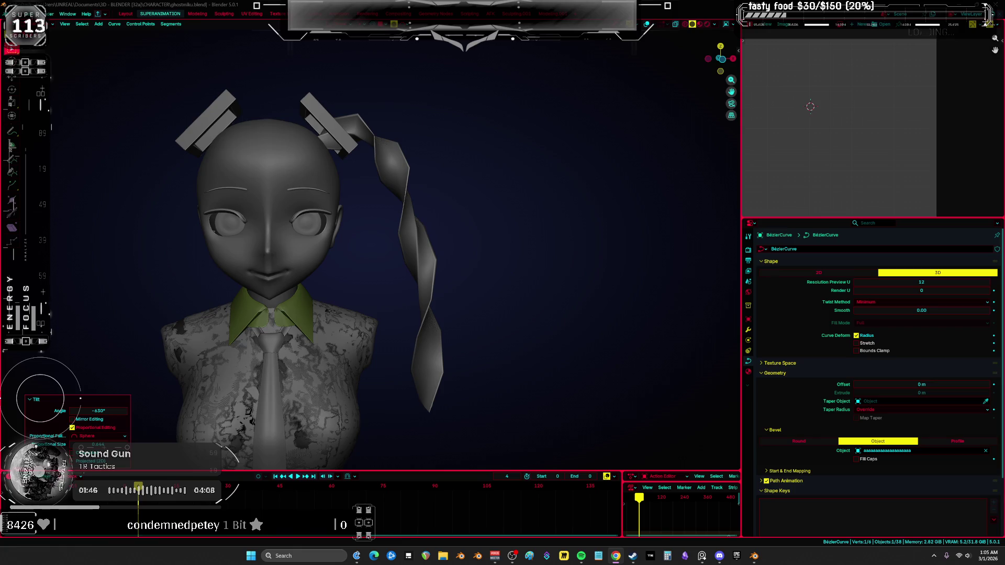
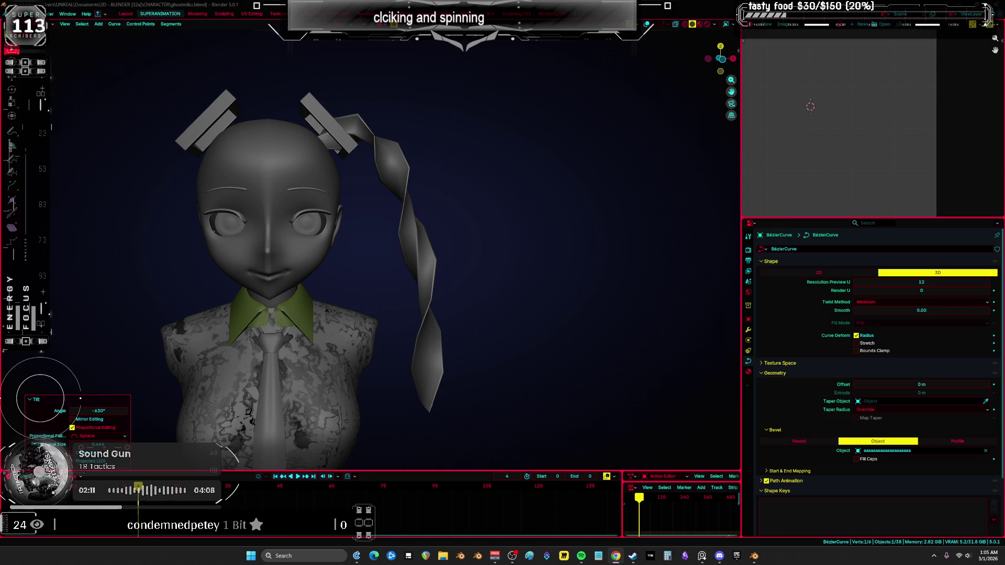
Bring the body and reference back into view and tilt the pigtail curve about -132°
key(KP_Divide)
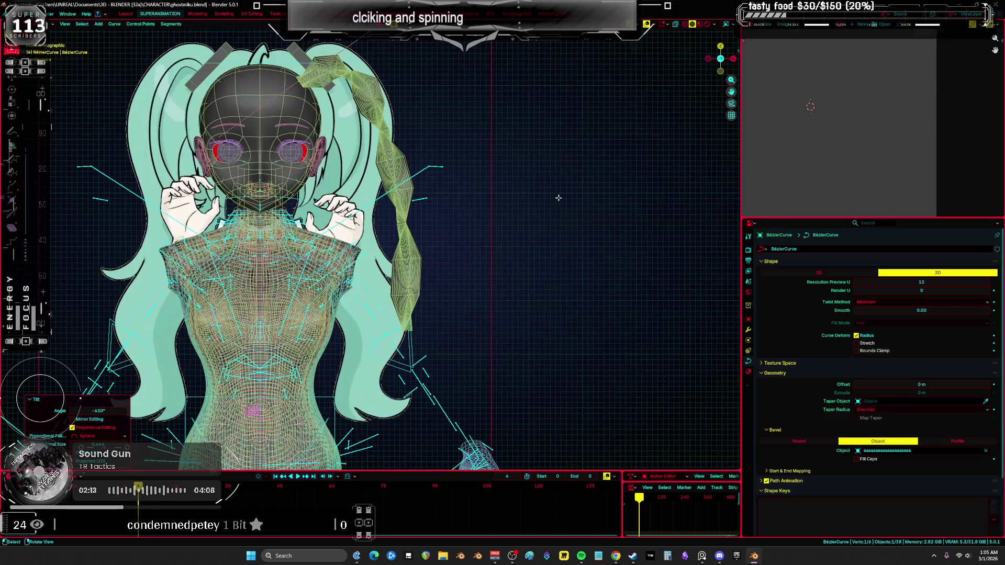
mouse_move(469, 171)
middle_down()
mouse_move(462, 152)
mouse_move(539, 217)
middle_up()
scroll(447, 175, down, 4)
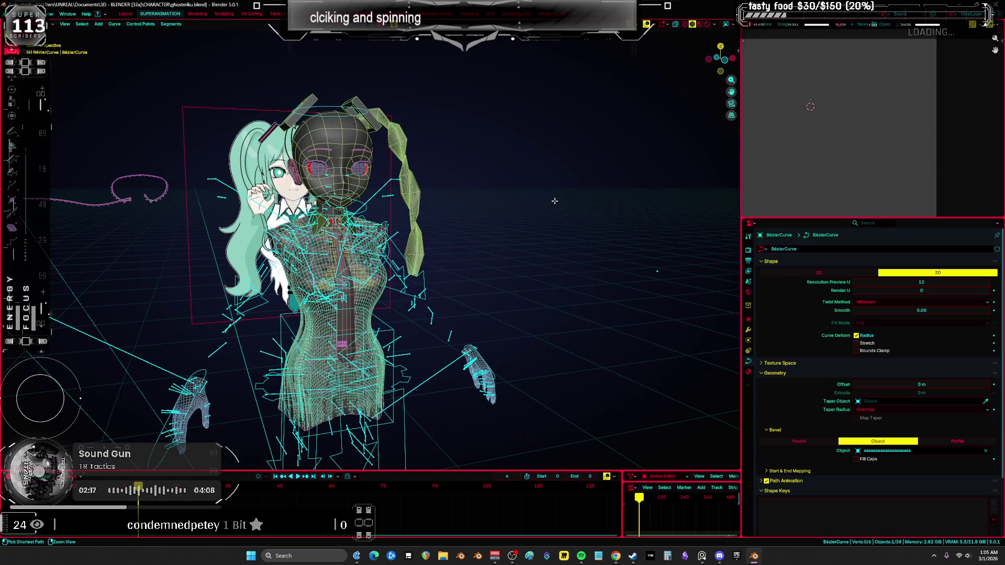
middle_drag(463, 172, 461, 123)
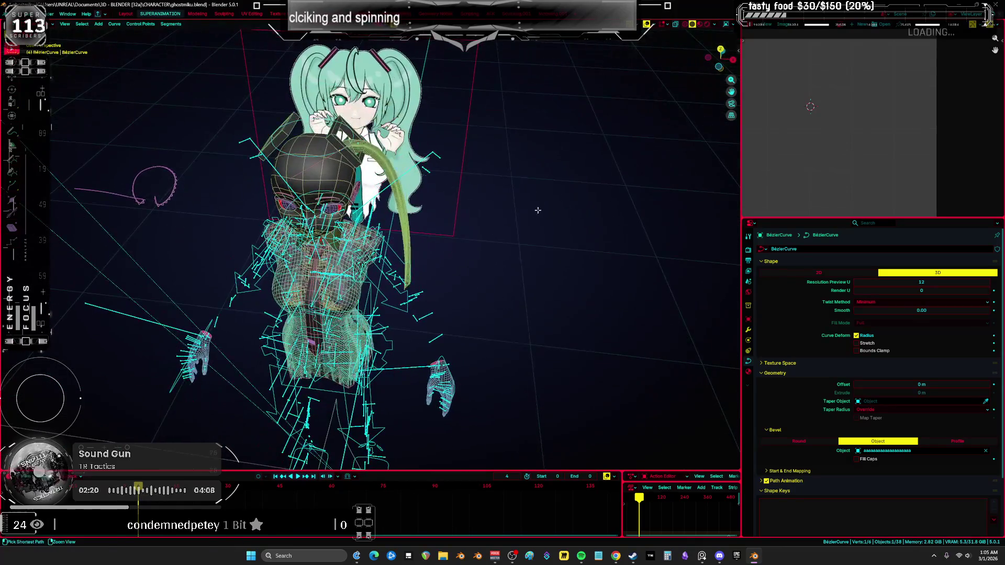
key(ctrl+t)
click(397, 122)
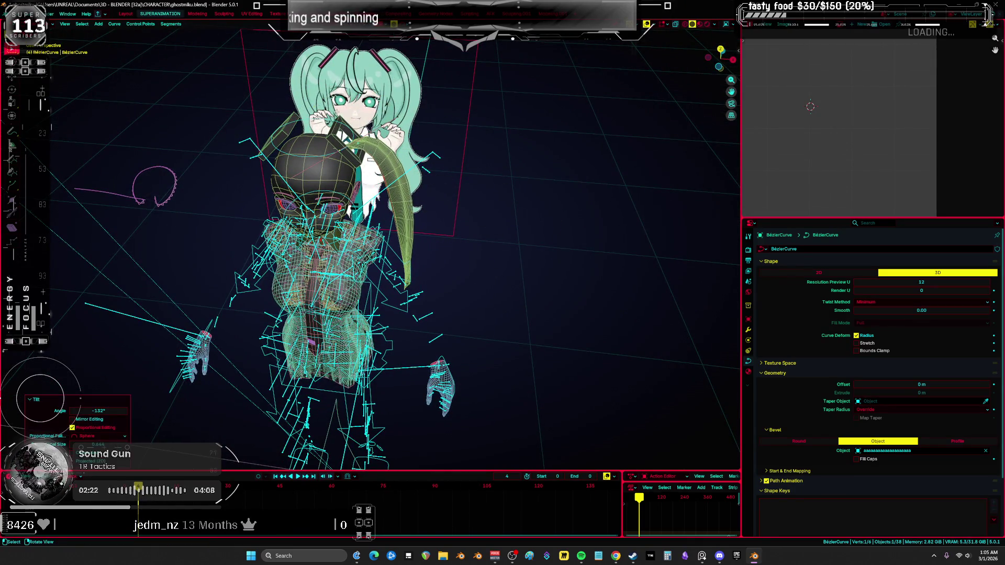
In front view, select a run of pigtail control points and tilt them about -165°
key(KP_1)
key(ctrl+KP_Add)
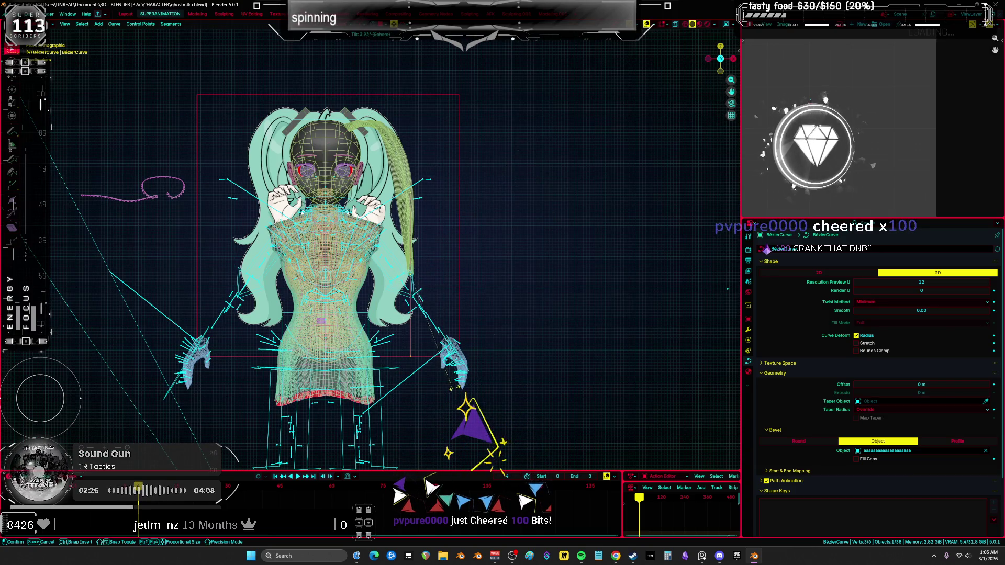
key(ctrl+t)
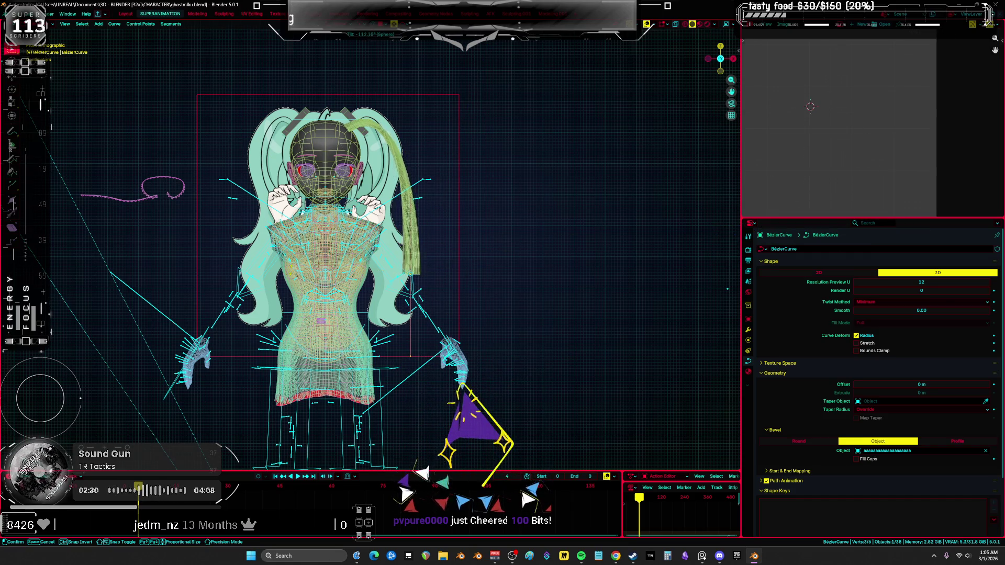
click(545, 283)
Re-tilt the pigtail points to -155° so the strand no longer twists
middle_drag(545, 283, 385, 289)
key(shift+alt+z)
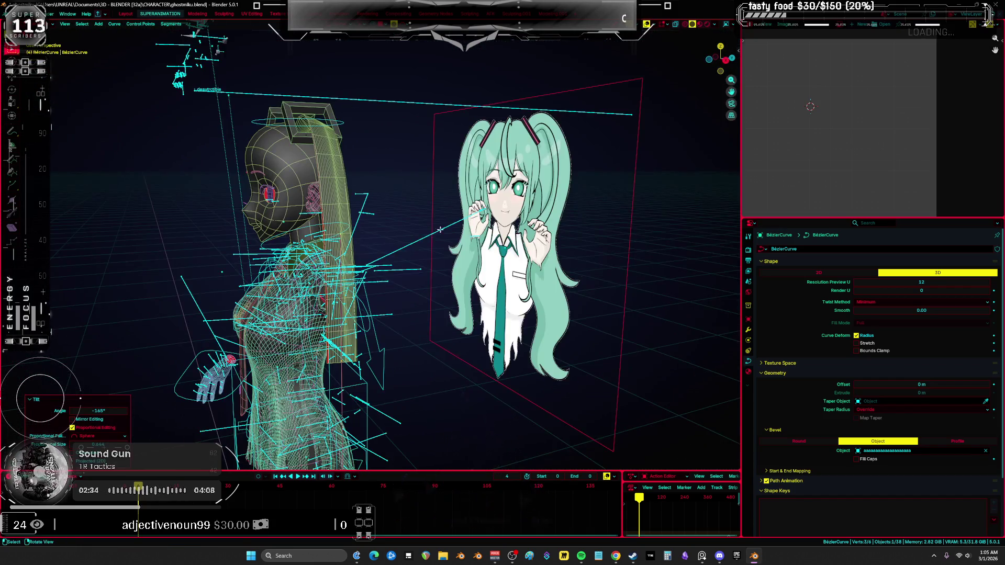
key(ctrl+t)
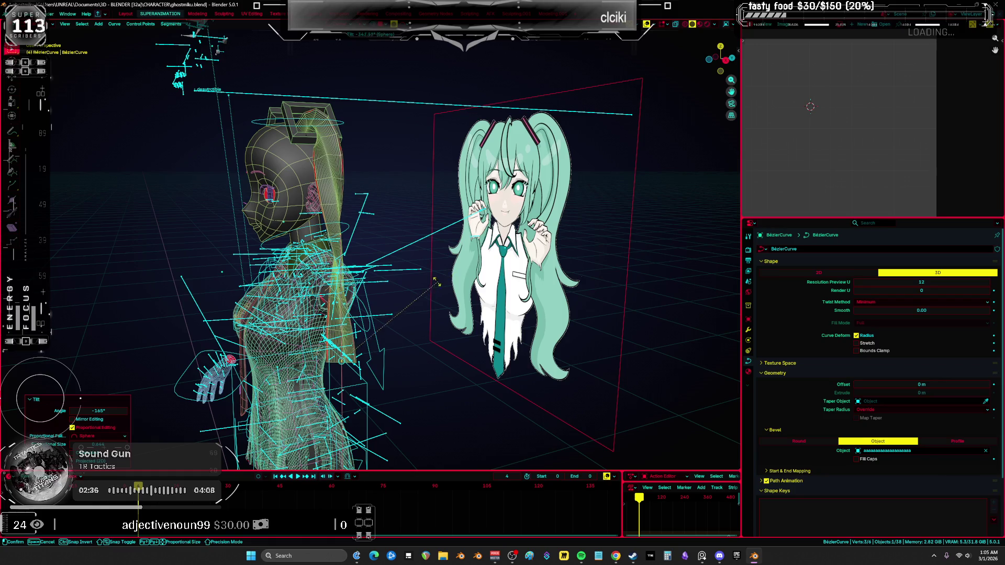
middle_drag(366, 251, 419, 246)
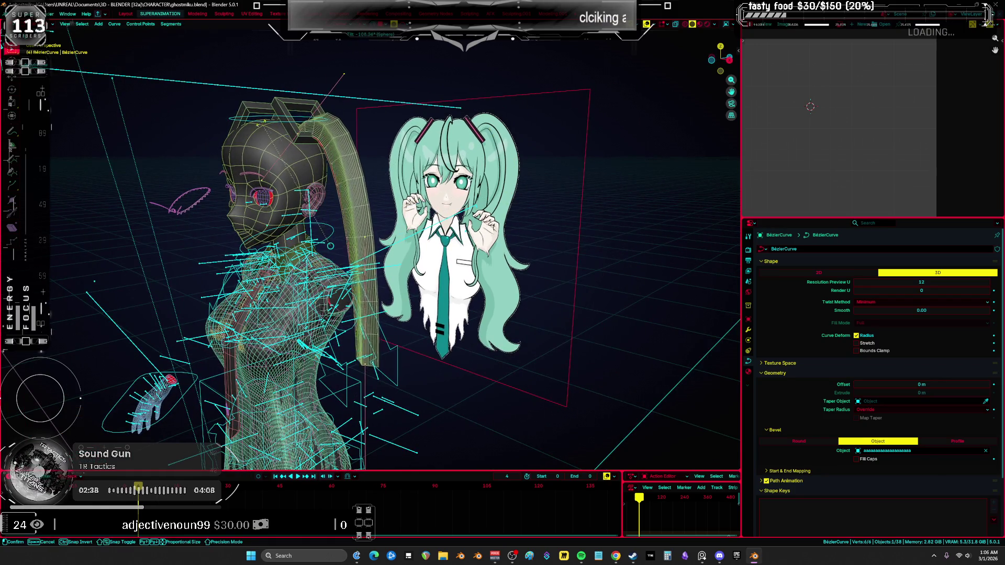
click(235, 226)
middle_drag(235, 226, 272, 223)
key(KP_1)
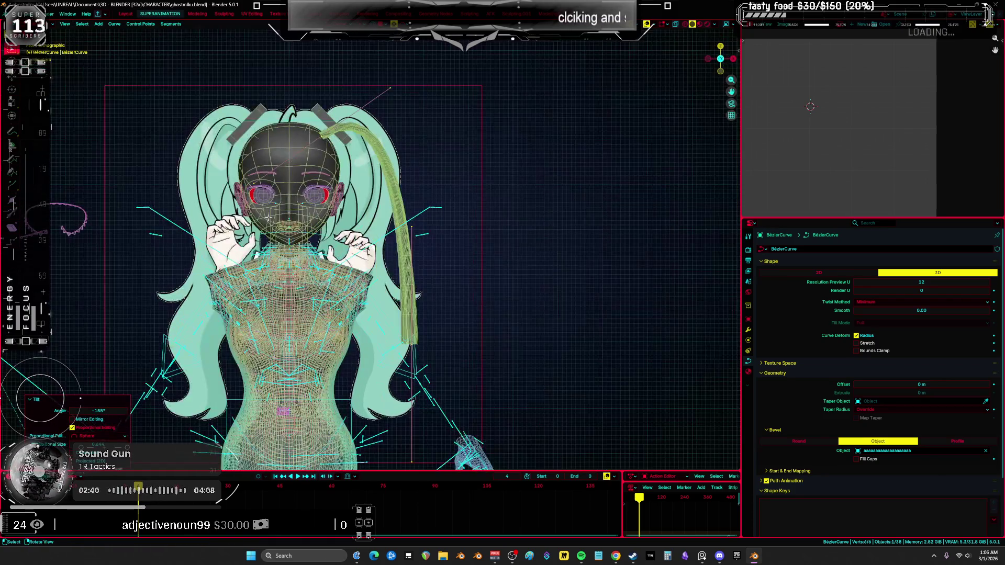
Scale down the three control points at the pigtail tip
scroll(407, 195, up, 3)
drag(167, 72, 461, 264)
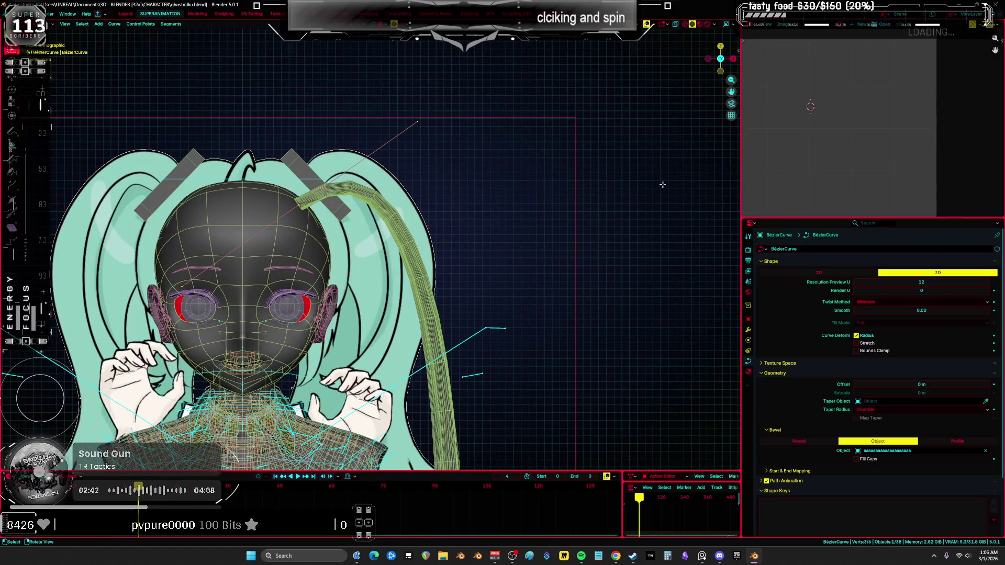
key(s)
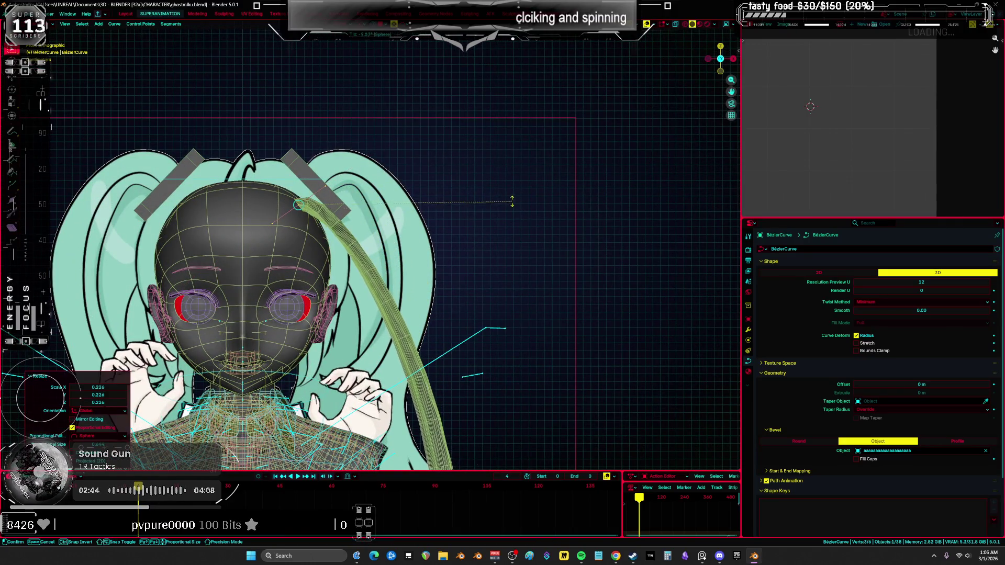
click(546, 226)
Shrink the whole strand into a short curl and make it thicker
scroll(546, 226, down, 3)
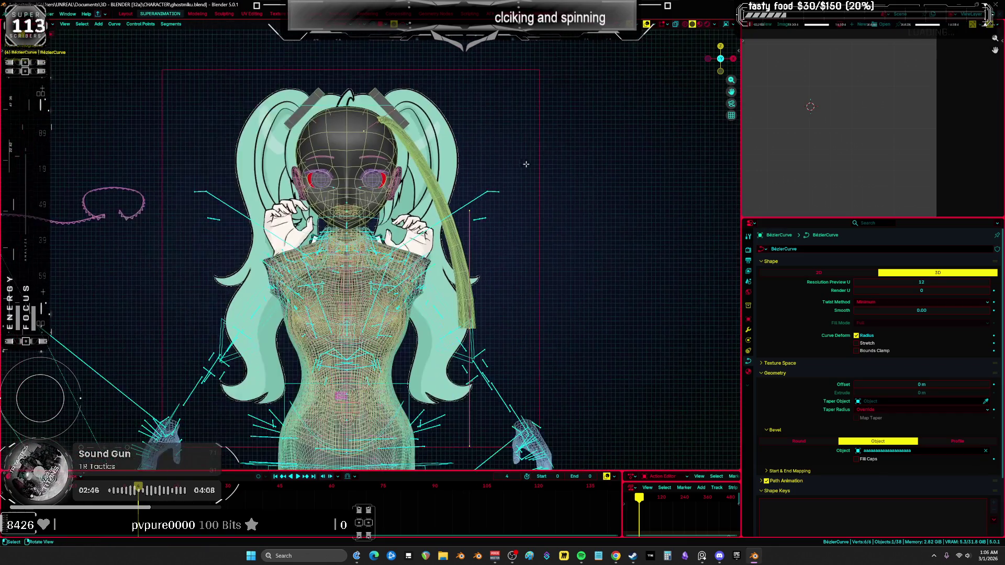
key(a)
key(s)
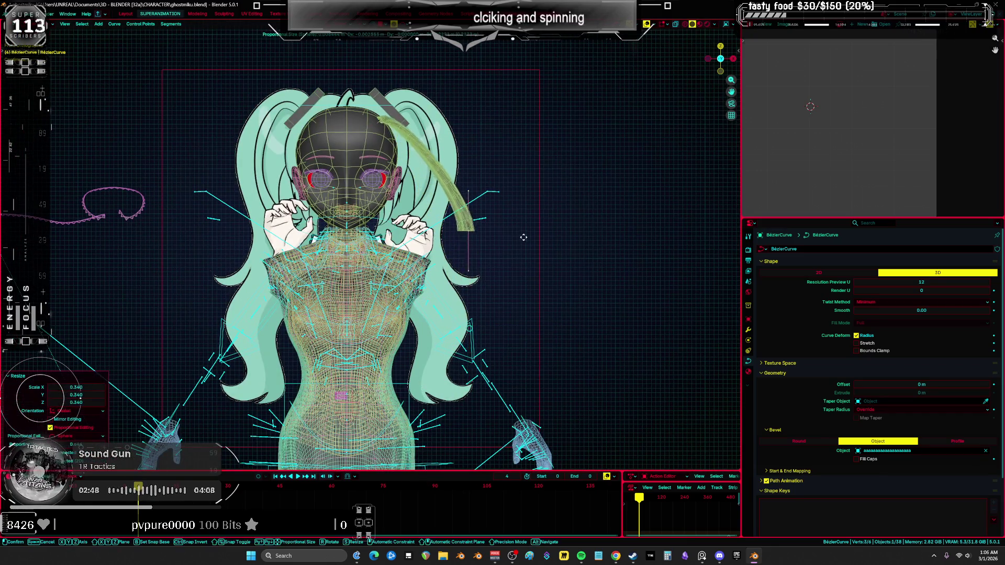
click(485, 143)
key(alt+s)
click(593, 188)
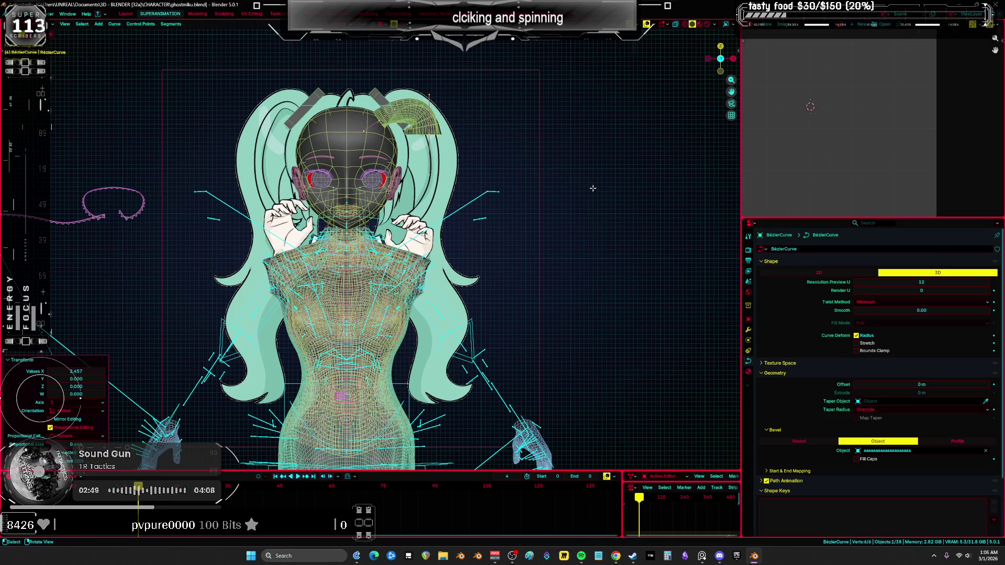
Extrude a new segment hanging down beside the face and reshape the strand's top points
click(428, 98)
key(e)
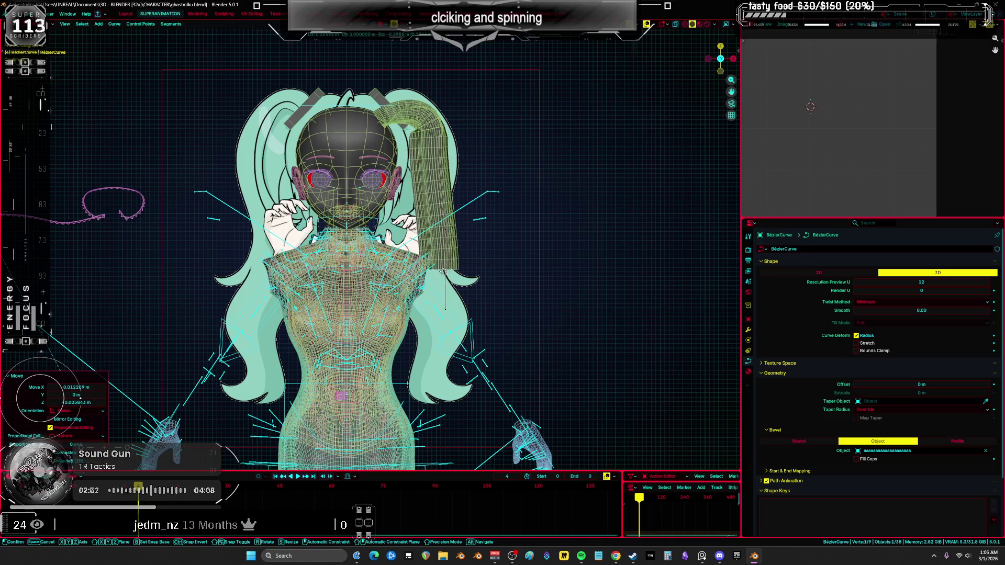
click(442, 345)
key(a)
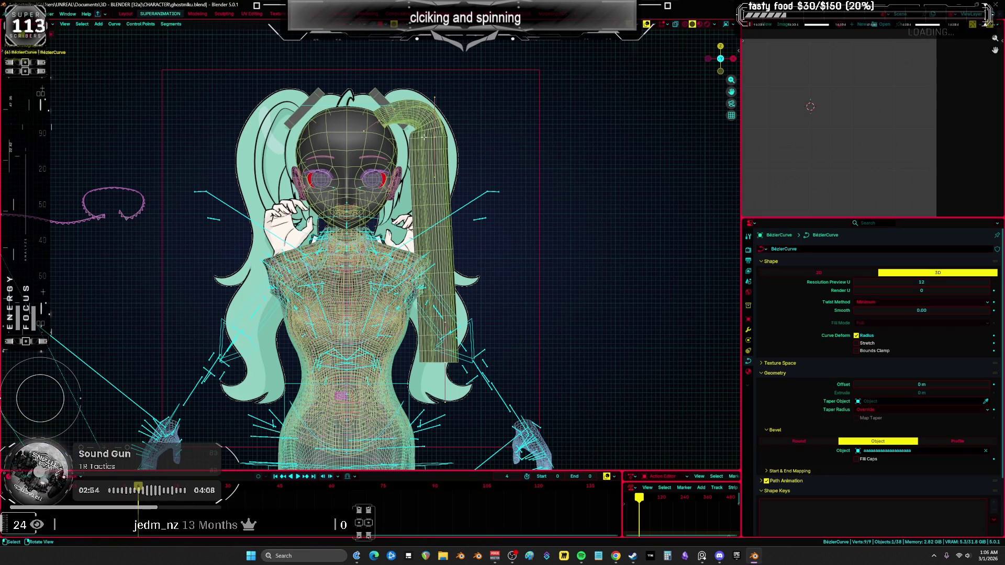
scroll(424, 108, up, 1)
drag(424, 108, 470, 151)
key(r)
key(g)
click(407, 85)
Reposition individual control points to set the top bend of the ponytail
key(a)
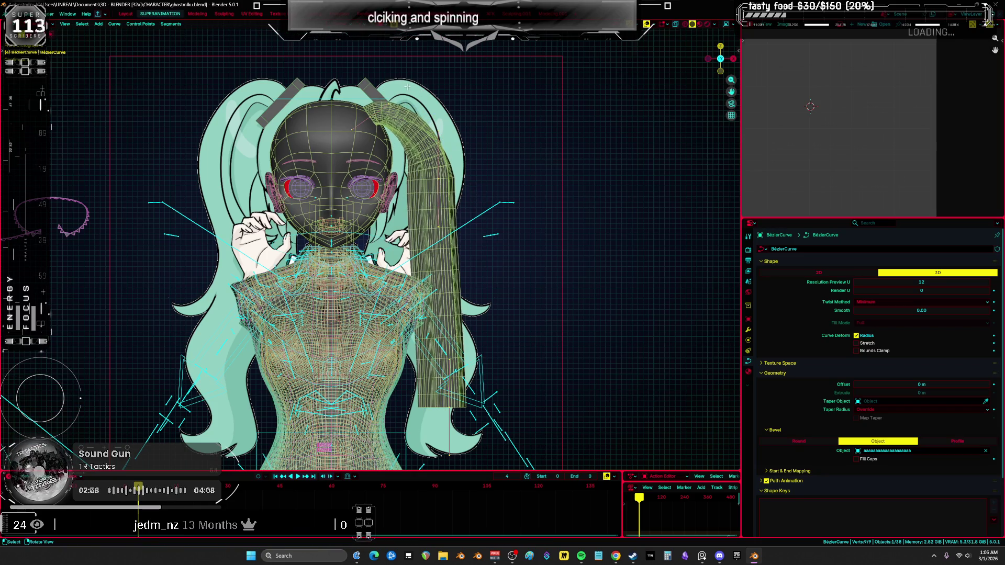
click(426, 135)
key(g)
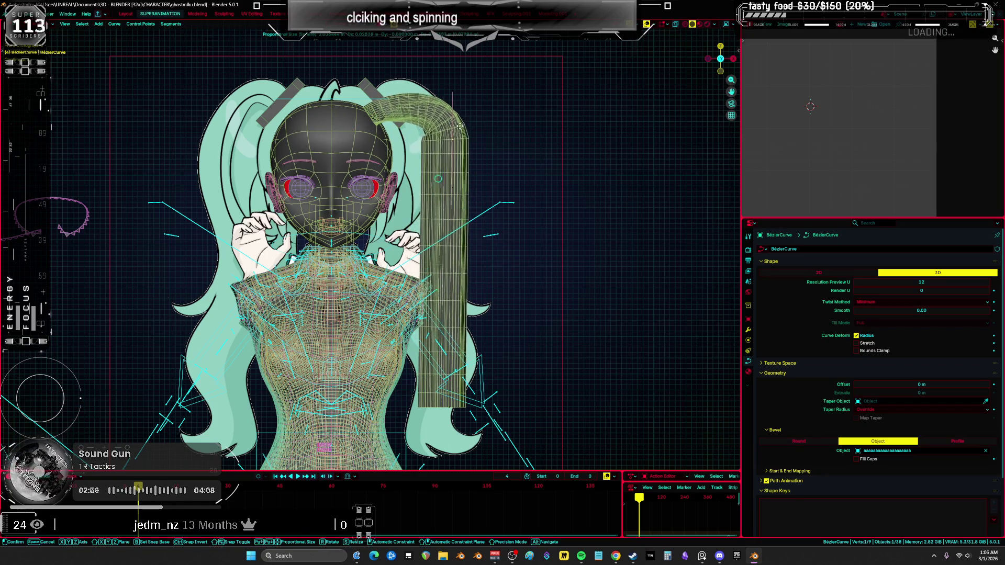
click(458, 157)
key(a)
click(380, 109)
key(g)
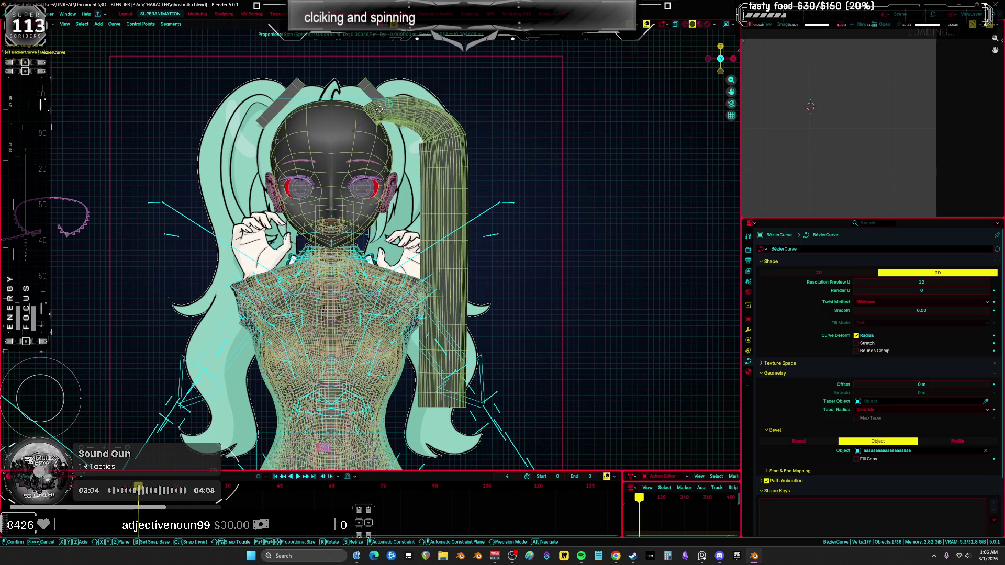
click(403, 108)
Shift a ponytail control point left with soft proportional falloff
key(a)
click(450, 134)
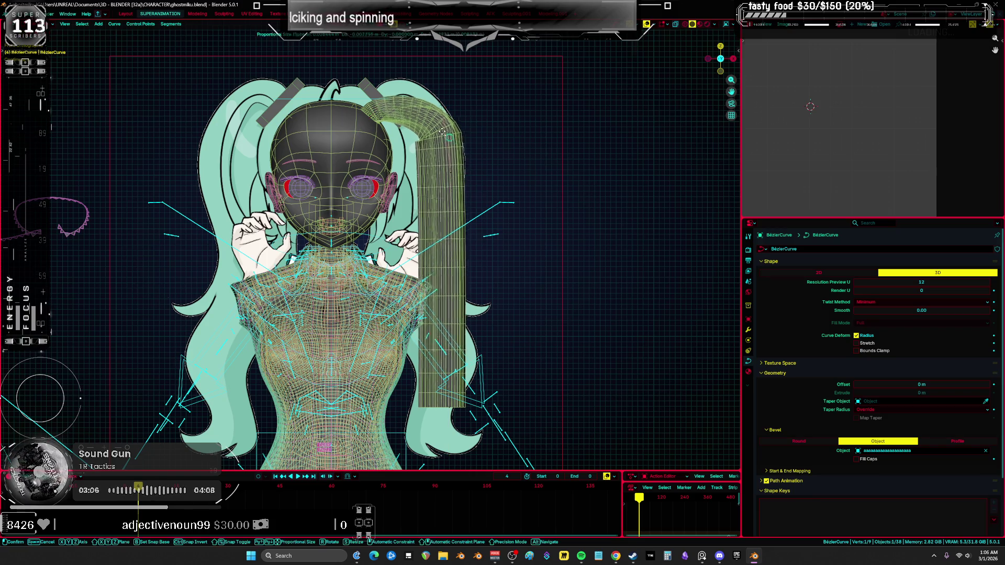
key(g)
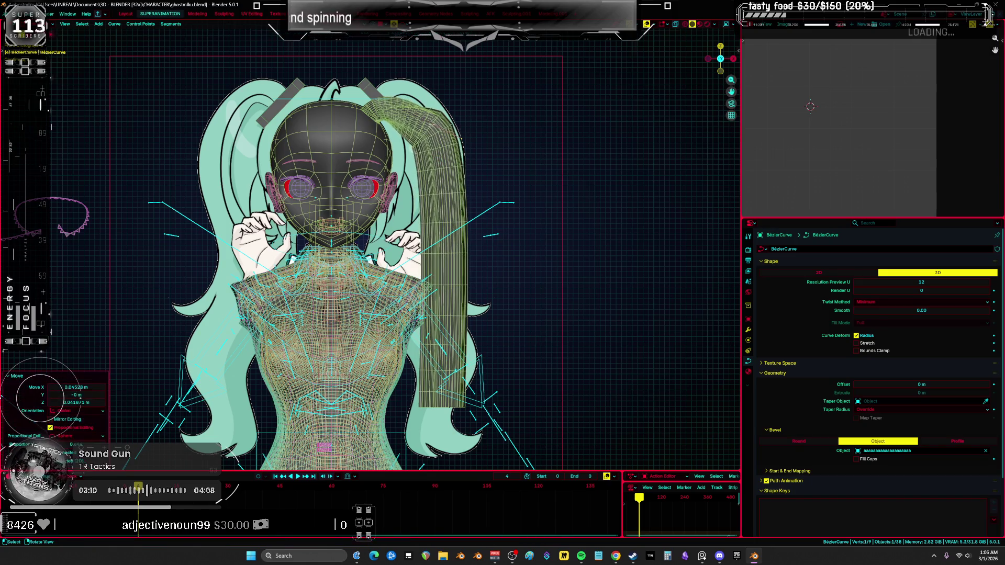
click(421, 98)
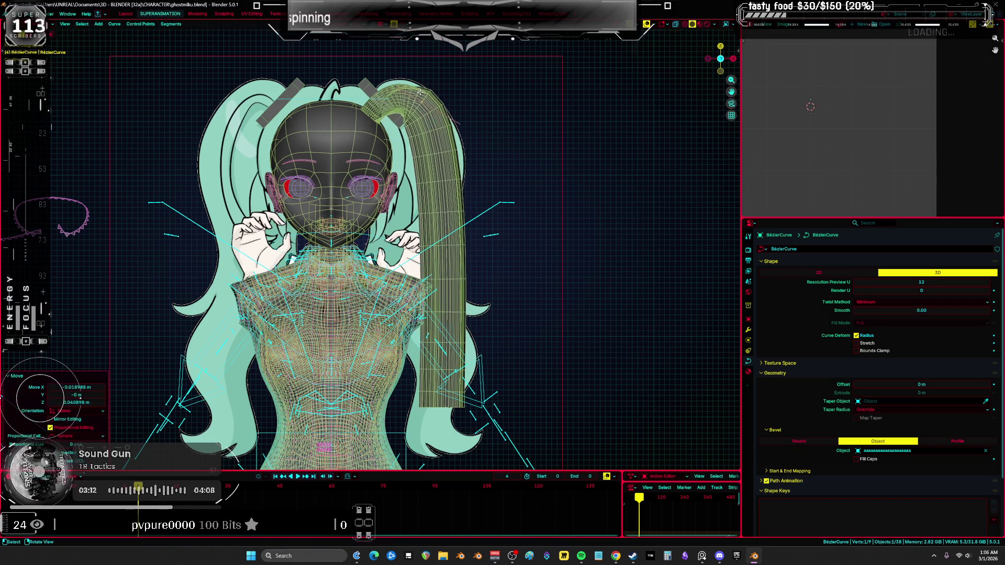
Box-select the three lower pigtail points and move them higher up
shift+scroll(397, 314, down, 5)
key(b)
drag(397, 373, 398, 374)
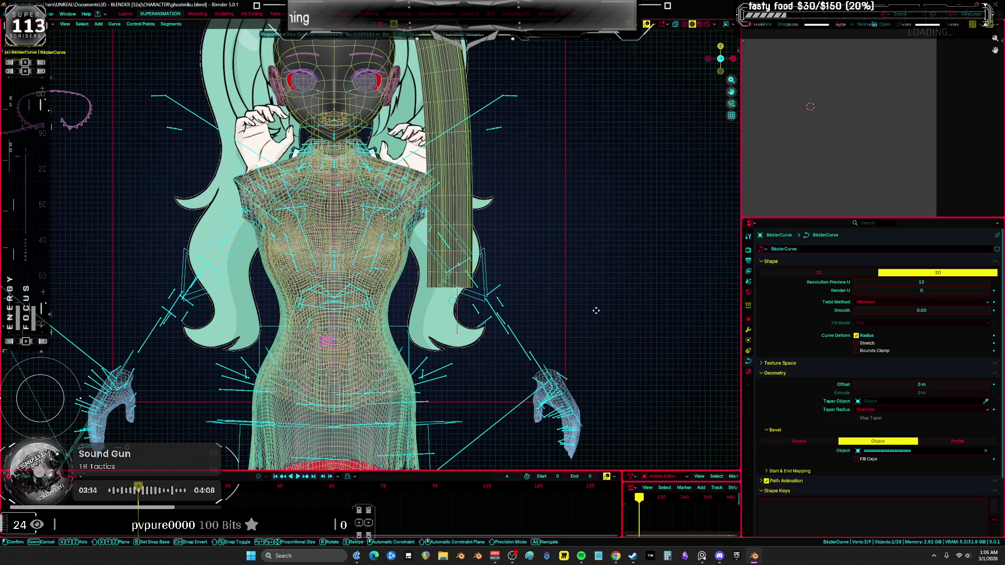
key(g)
shift+scroll(549, 271, up, 3)
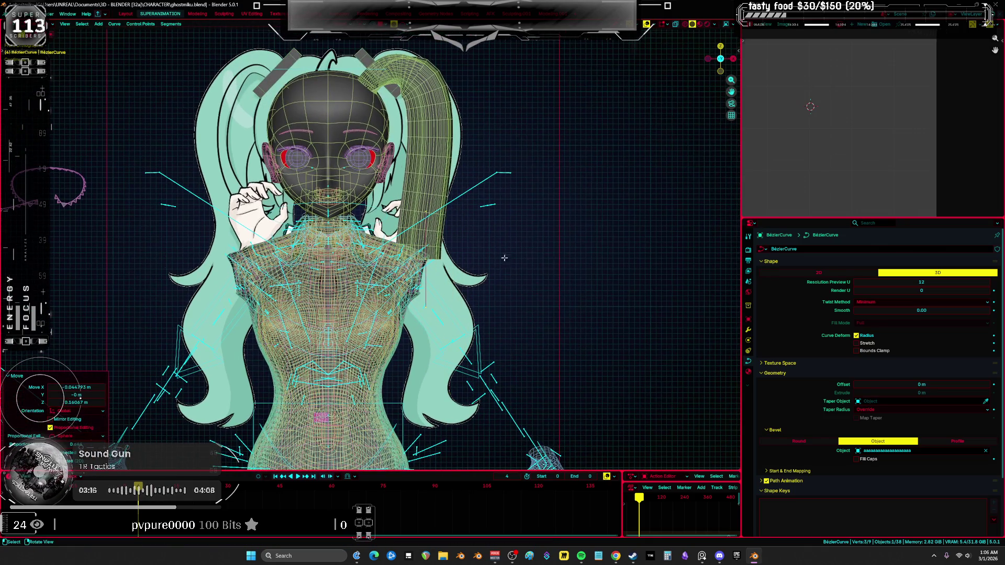
click(518, 261)
mouse_move(518, 262)
middle_down()
mouse_move(438, 239)
mouse_move(436, 218)
middle_up()
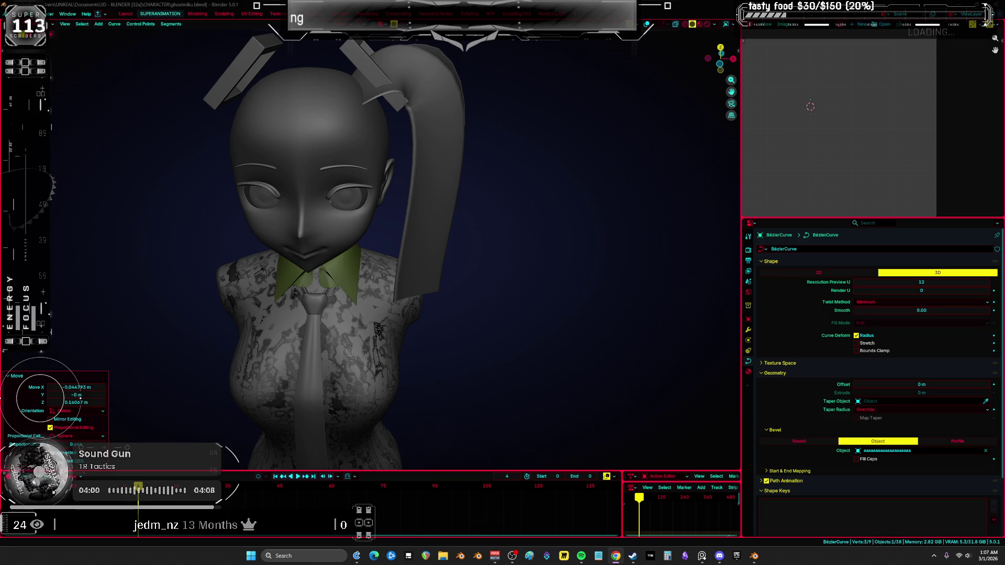
Switch to wireframe with the reference visible and resume editing the pigtail curve
mouse_move(492, 246)
middle_down()
mouse_move(498, 258)
mouse_move(373, 249)
mouse_move(440, 274)
mouse_move(465, 263)
middle_up()
scroll(498, 258, down, 2)
scroll(498, 259, up, 4)
key(shift+alt+z)
scroll(373, 249, up, 3)
key(Tab)
key(Tab)
key(ctrl+Tab)
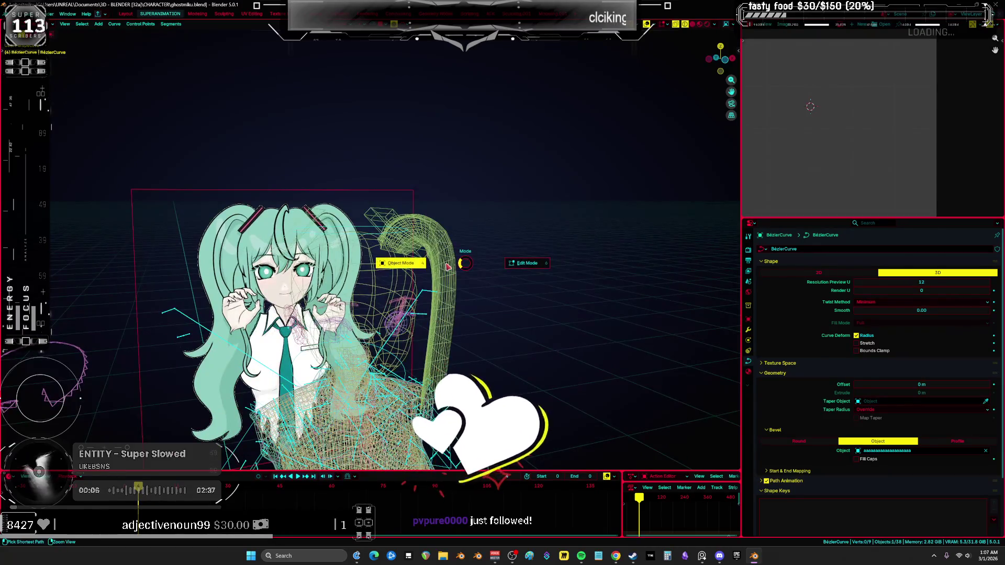
scroll(458, 272, up, 4)
scroll(458, 272, down, 4)
scroll(458, 272, up, 2)
middle_drag(459, 273, 434, 196)
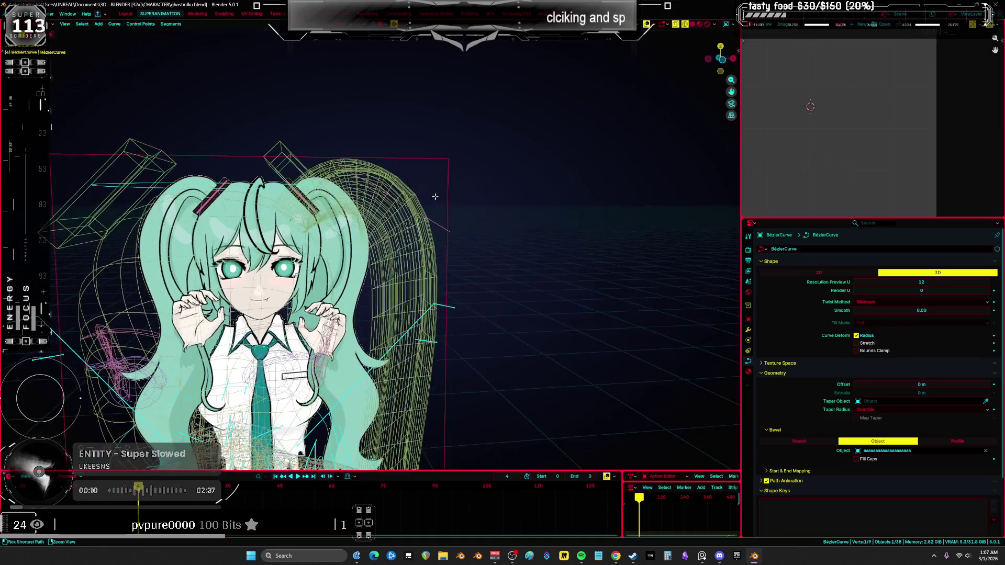
Tilt the pigtail root point by -27.6° and return to front orthographic view
key(ctrl+t)
click(453, 162)
key(KP_1)
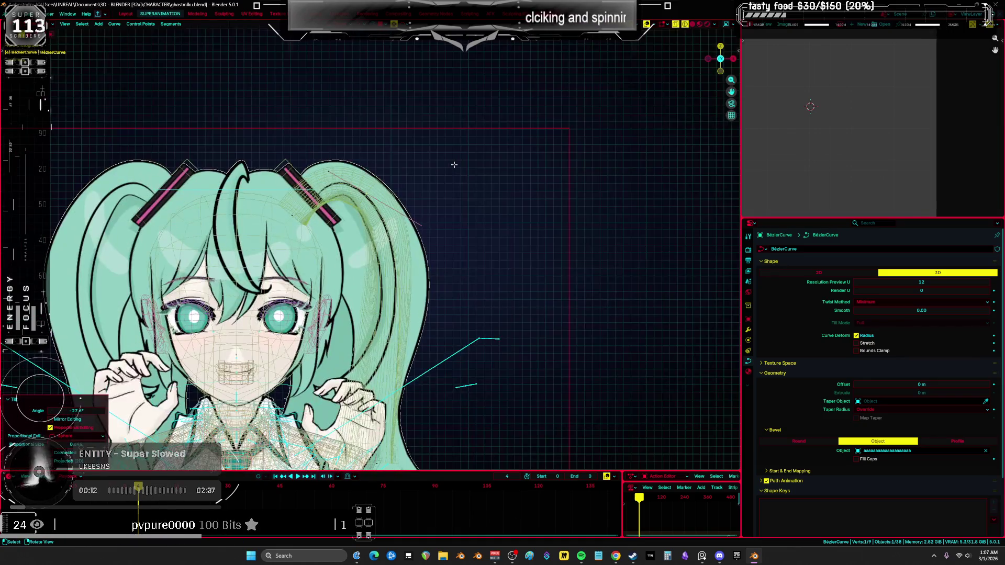
scroll(454, 164, up, 3)
Move the pigtail root point onto the hair tie
key(g)
click(497, 198)
key(s)
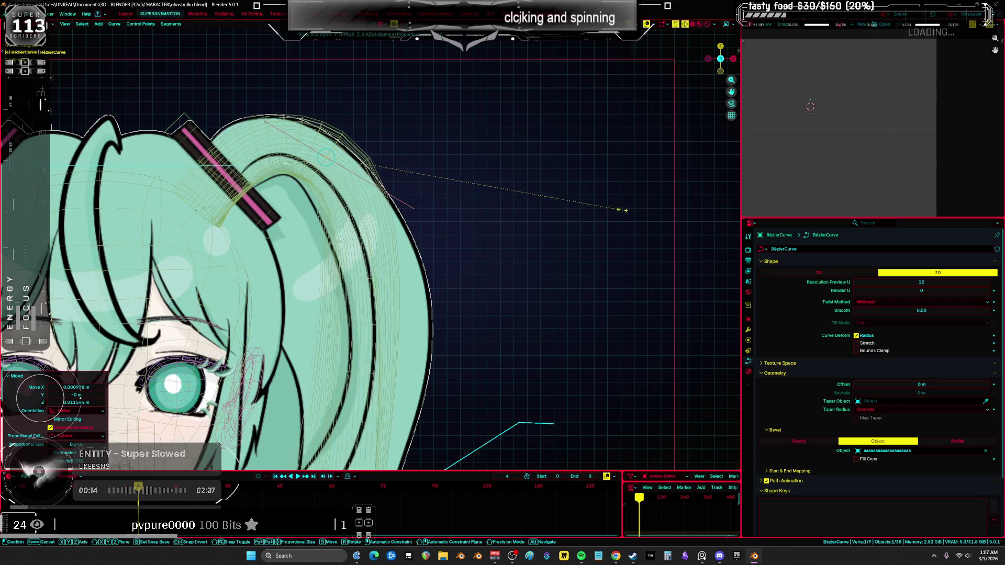
key(Escape)
key(g)
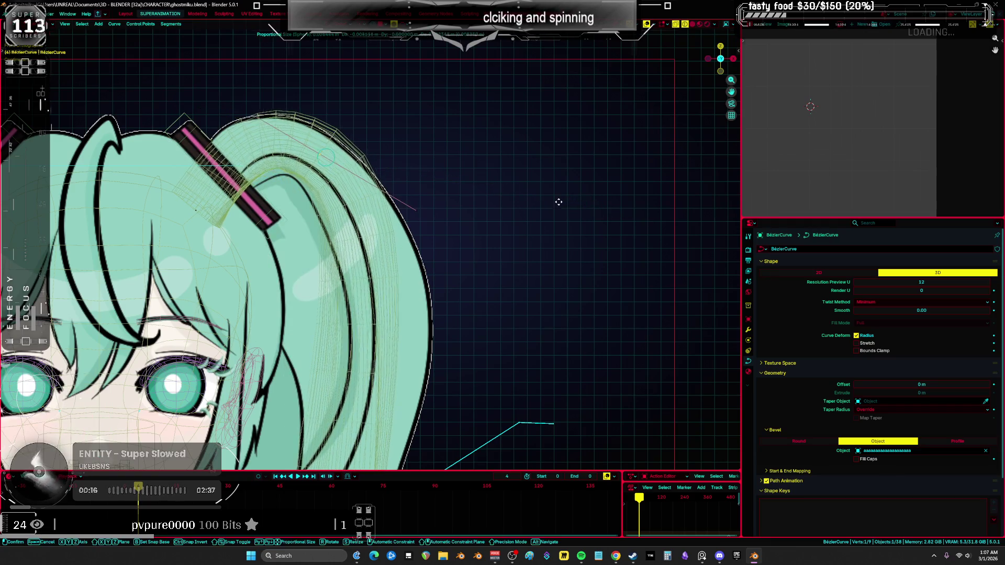
click(559, 202)
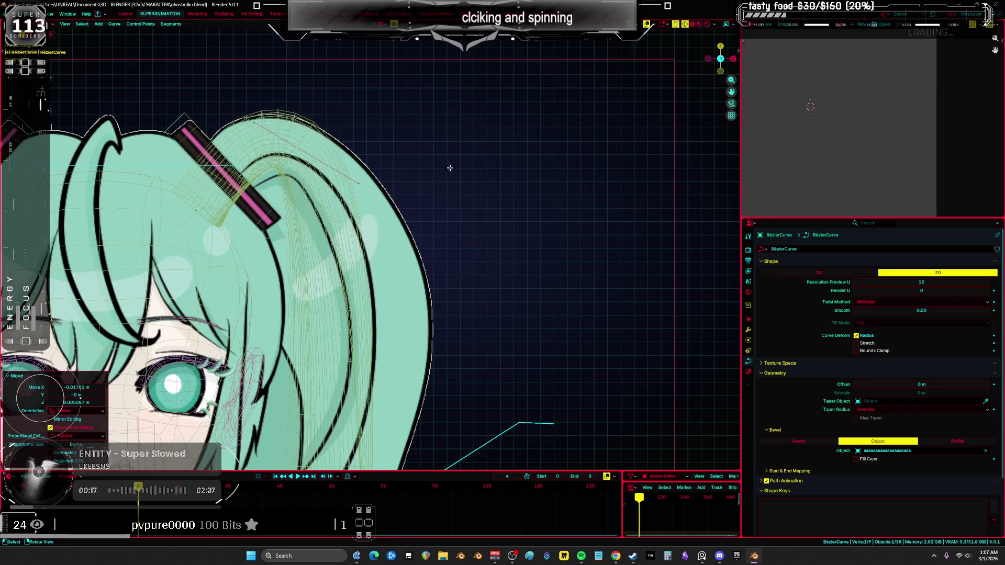
scroll(449, 167, down, 6)
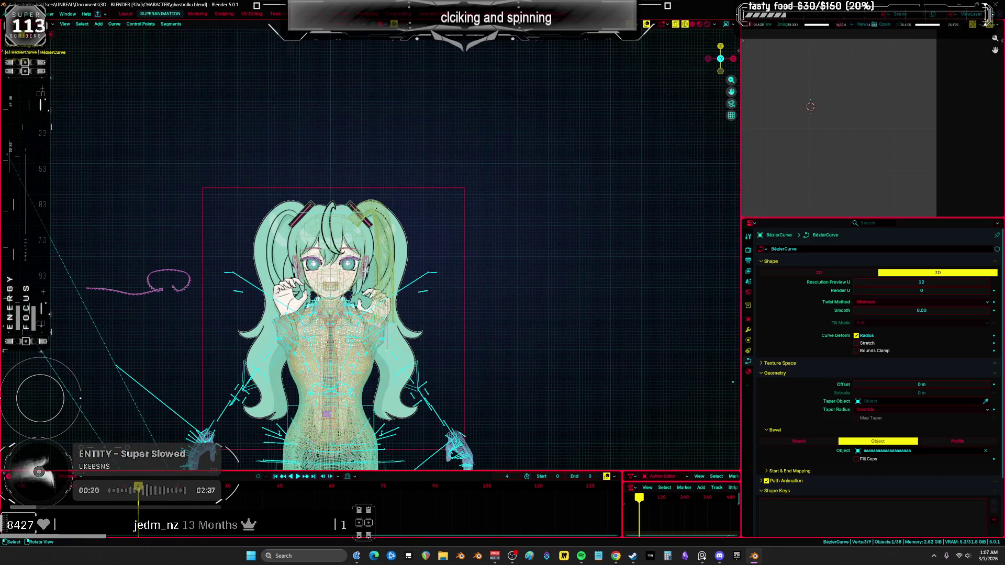
Extrude two more sections onto the end of the pigtail curve
key(e)
scroll(434, 261, up, 2)
click(445, 319)
key(e)
shift+scroll(469, 311, down, 4)
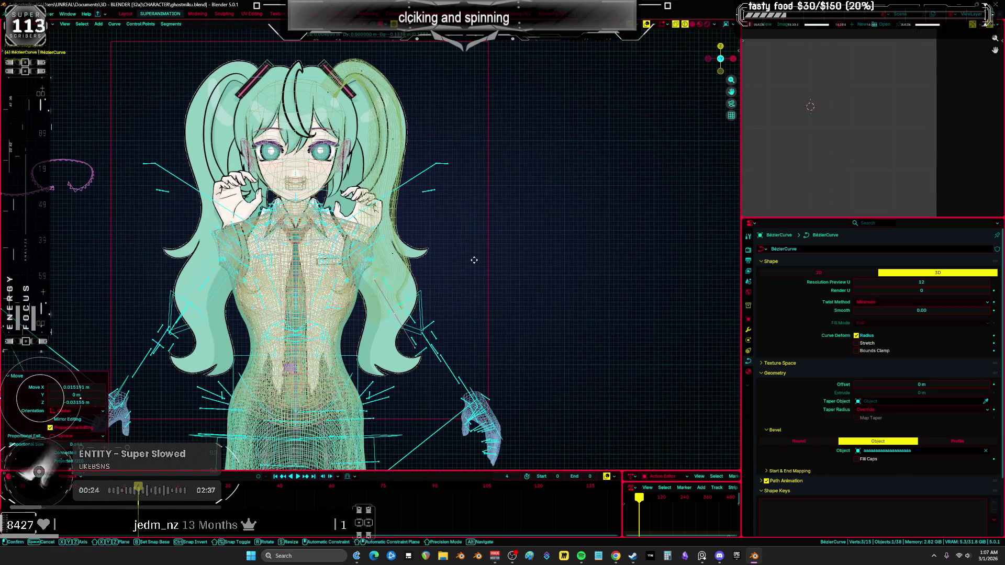
click(472, 309)
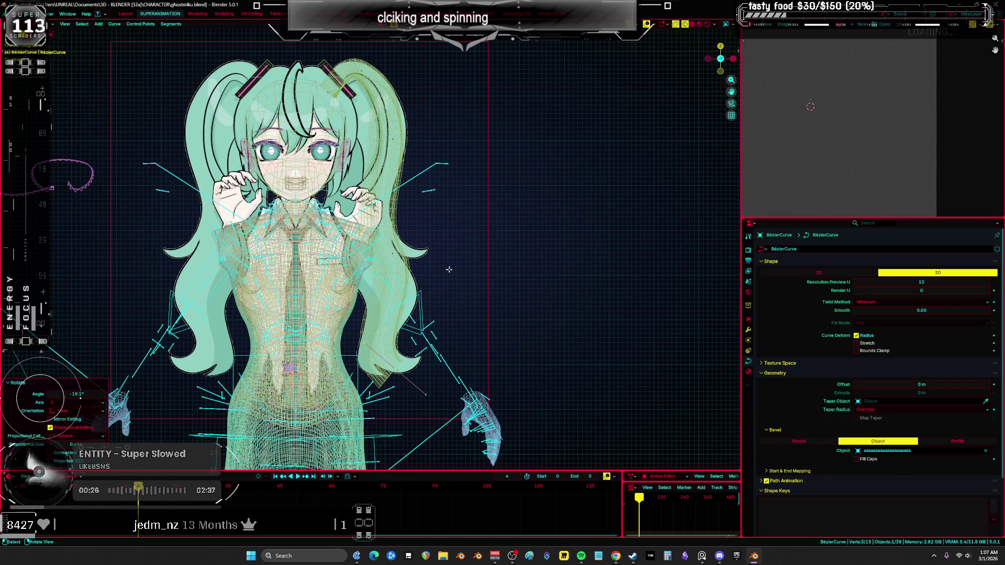
key(a)
mouse_move(381, 254)
middle_down()
mouse_move(565, 267)
mouse_move(445, 179)
mouse_move(452, 139)
mouse_move(505, 175)
middle_up()
Twist the whole pigtail curve, settling on a -54.6° tilt
key(ctrl+t)
click(568, 270)
key(KP_1)
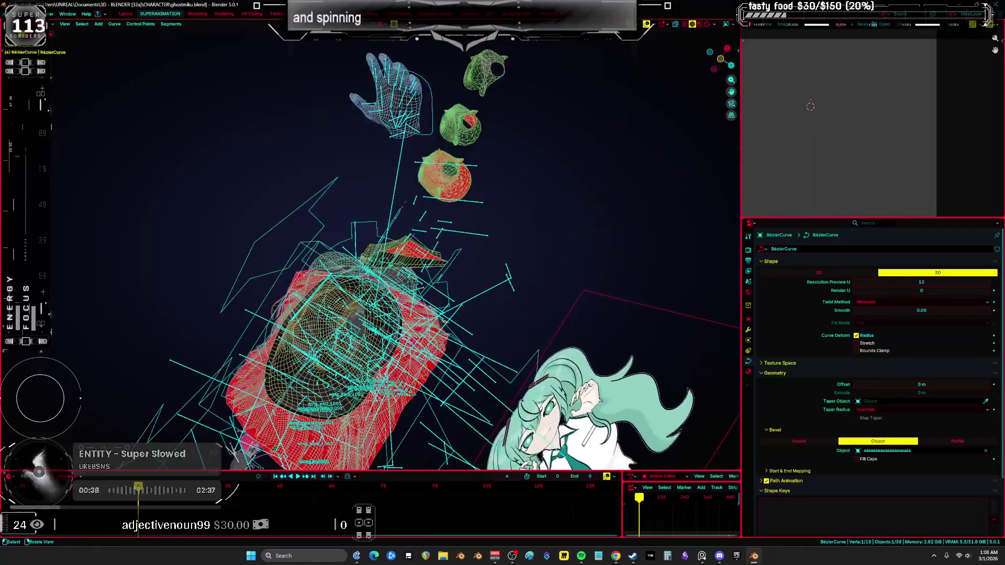
key(ctrl+t)
middle_drag(432, 124, 539, 295)
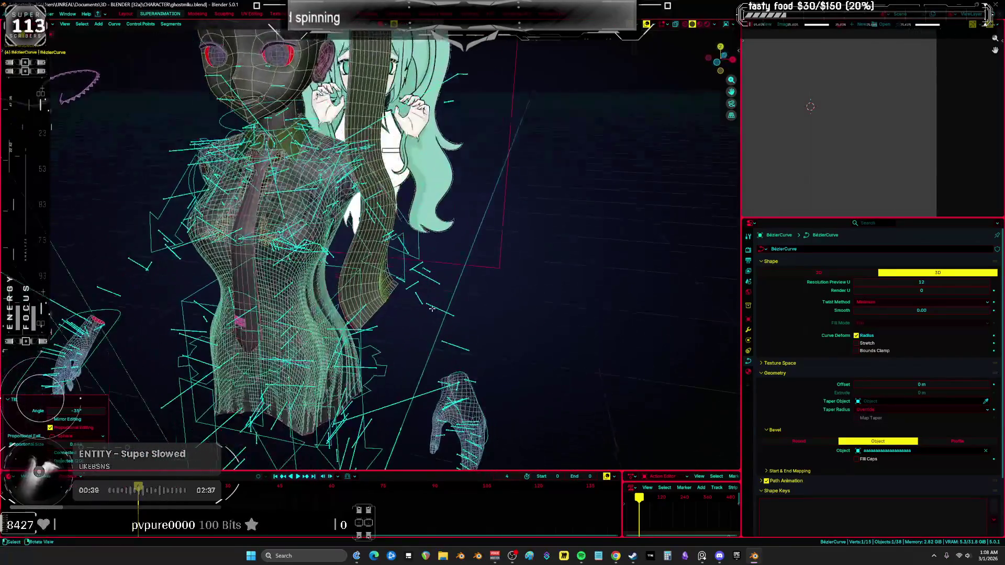
click(462, 180)
middle_drag(462, 180, 497, 172)
Slightly rotate the selected points and nudge the pigtail end point
key(ctrl+t)
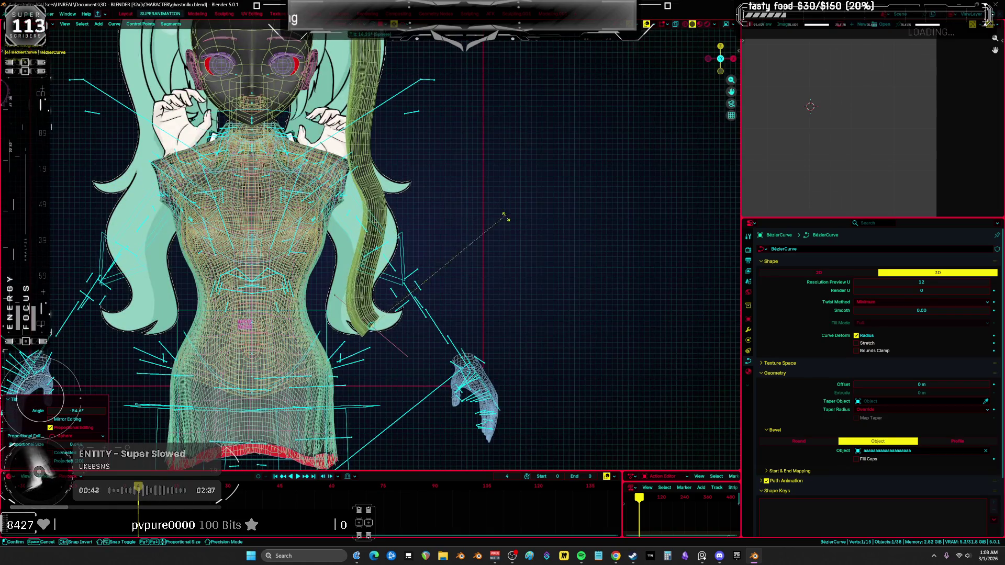
key(r)
click(513, 285)
key(g)
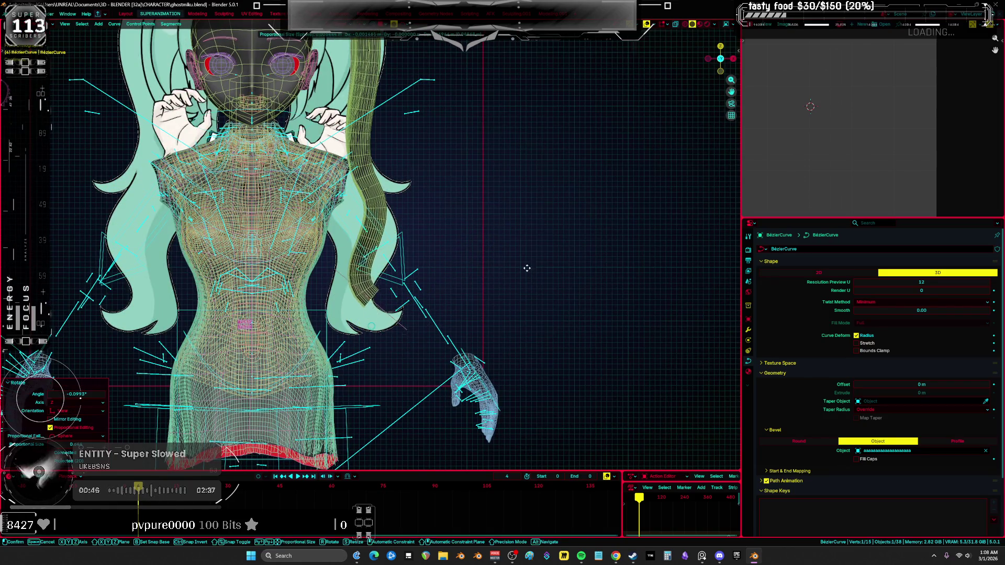
click(513, 281)
Extrude a lower tip point, thin it, shrink it to about a third, and move it down-left
key(e)
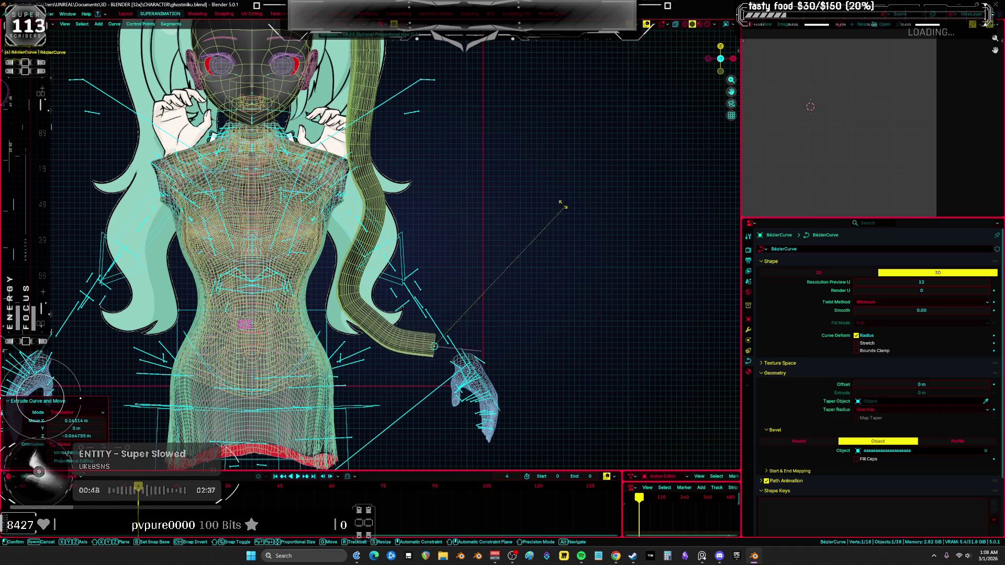
click(530, 181)
key(alt+s)
click(607, 240)
key(s)
click(421, 273)
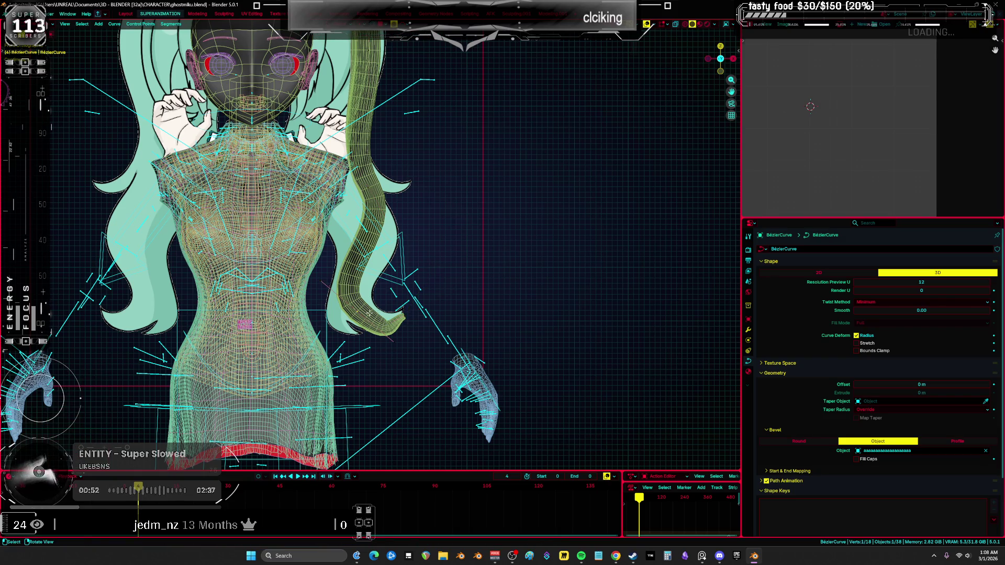
key(g)
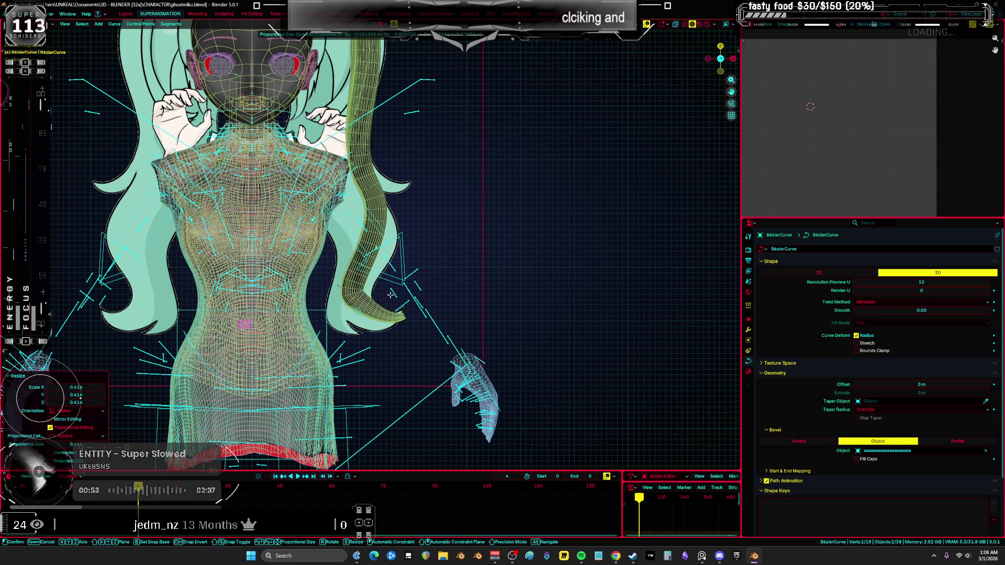
click(390, 294)
Reshape the pigtail's lower bend, shrinking and rotating the tip with soft falloff
mouse_move(390, 295)
middle_down()
mouse_move(430, 330)
mouse_move(533, 270)
middle_up()
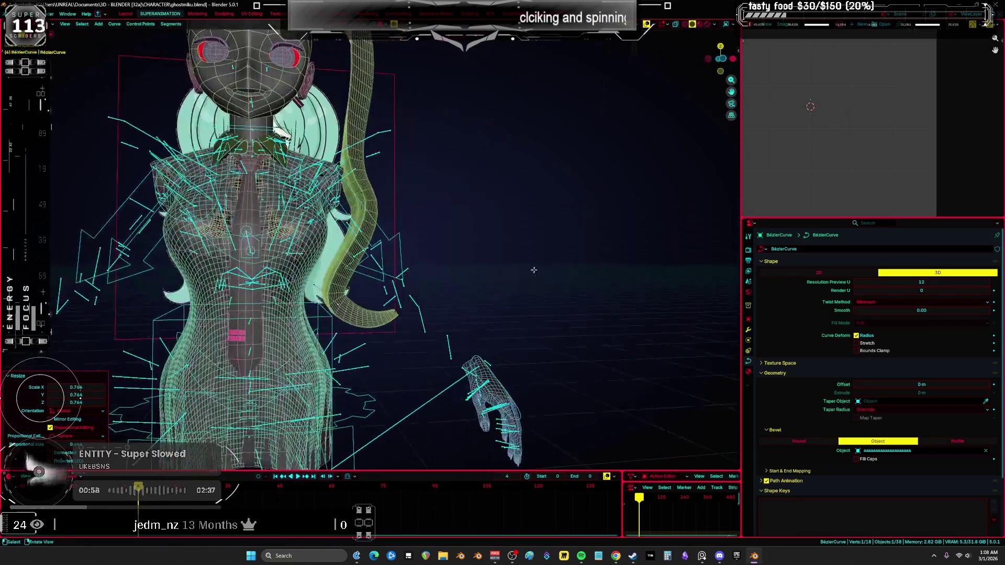
key(KP_1)
drag(380, 193, 370, 278)
click(341, 304)
key(s)
click(588, 298)
key(r)
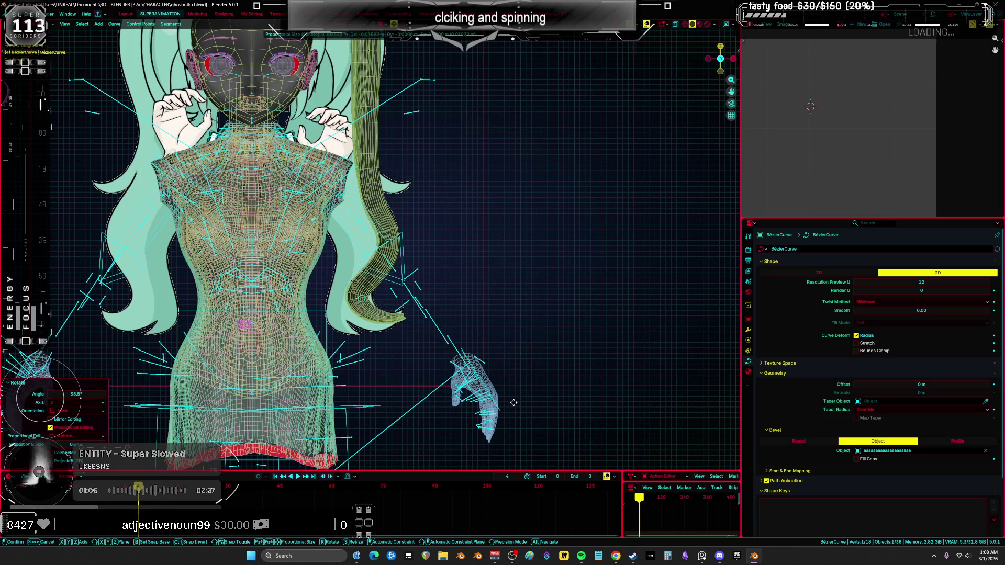
click(512, 392)
Enlarge the whole pigtail slightly, then rotate it 22.5°
key(a)
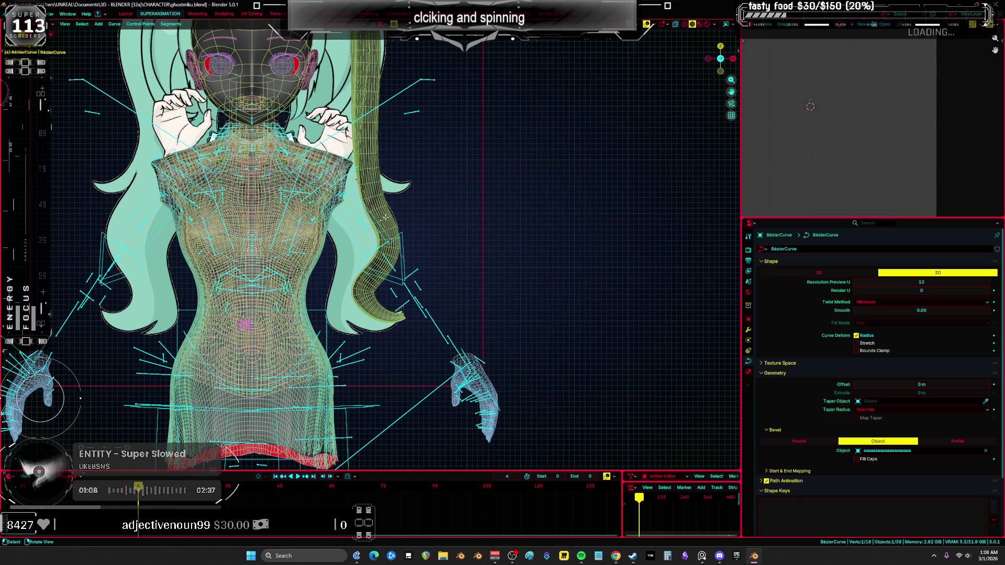
key(s)
click(455, 246)
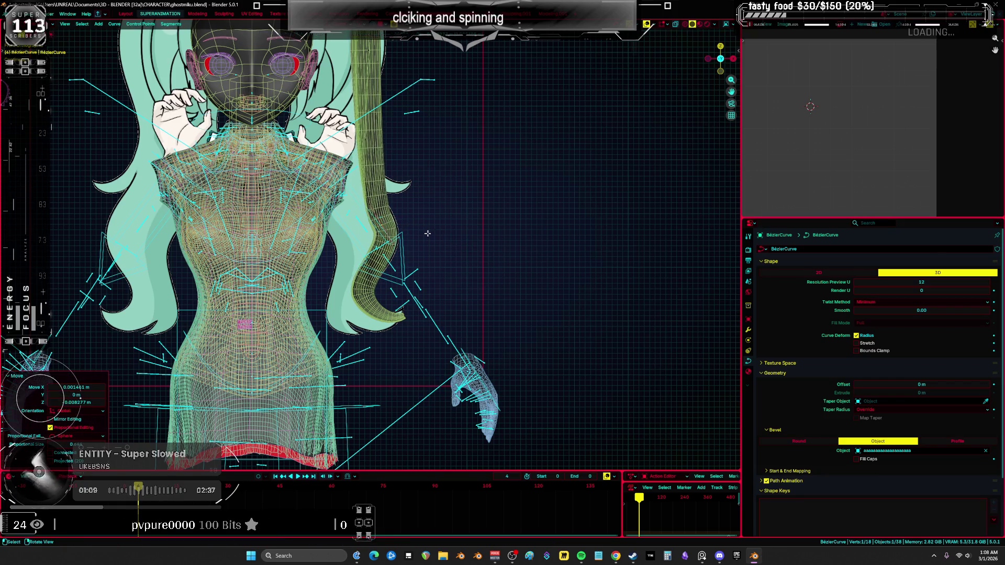
key(a)
key(KP_Decimal)
text(r22.5°)
key(Return)
key(g)
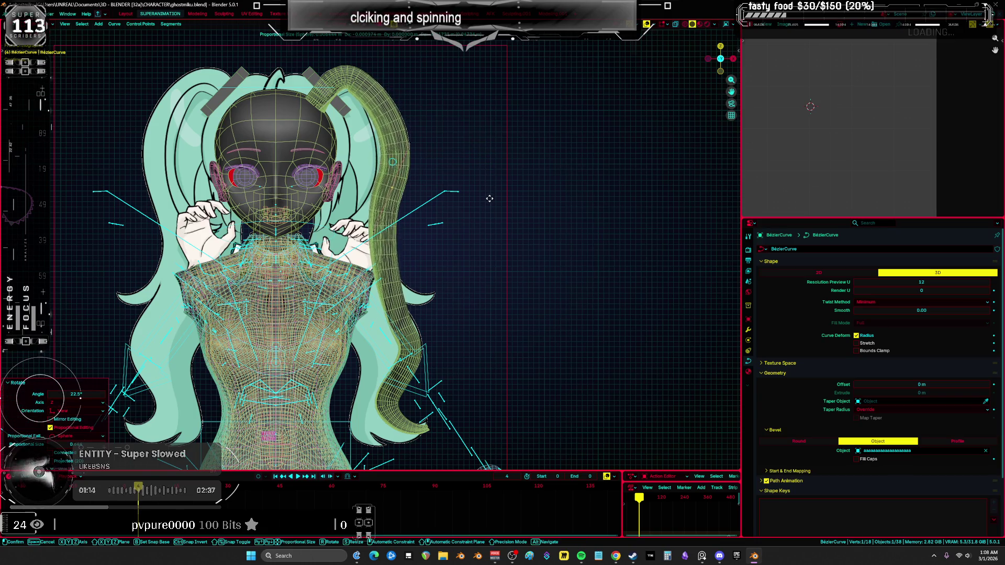
Subdivide the top pigtail points and place the newly added control points
click(400, 304)
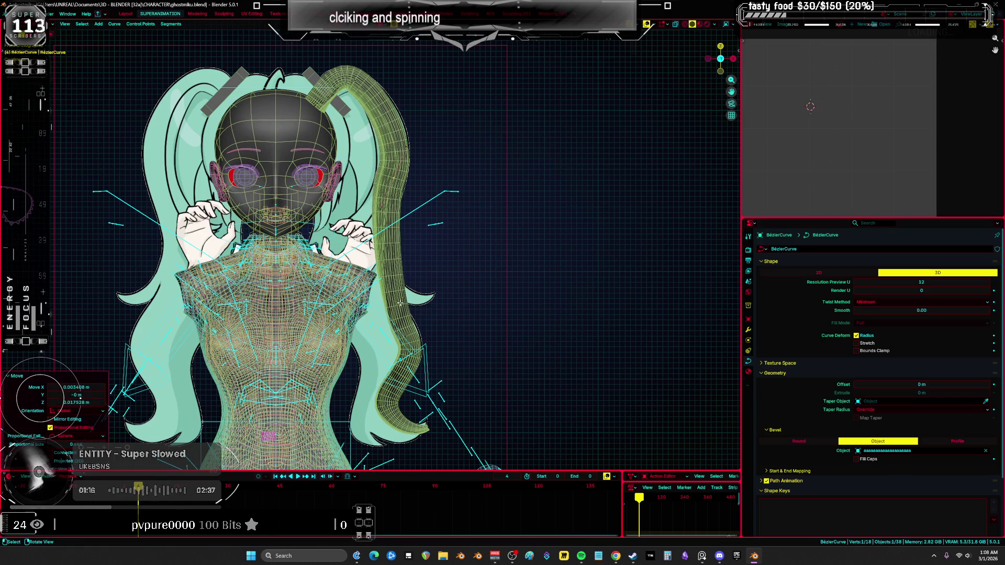
drag(480, 258, 363, 129)
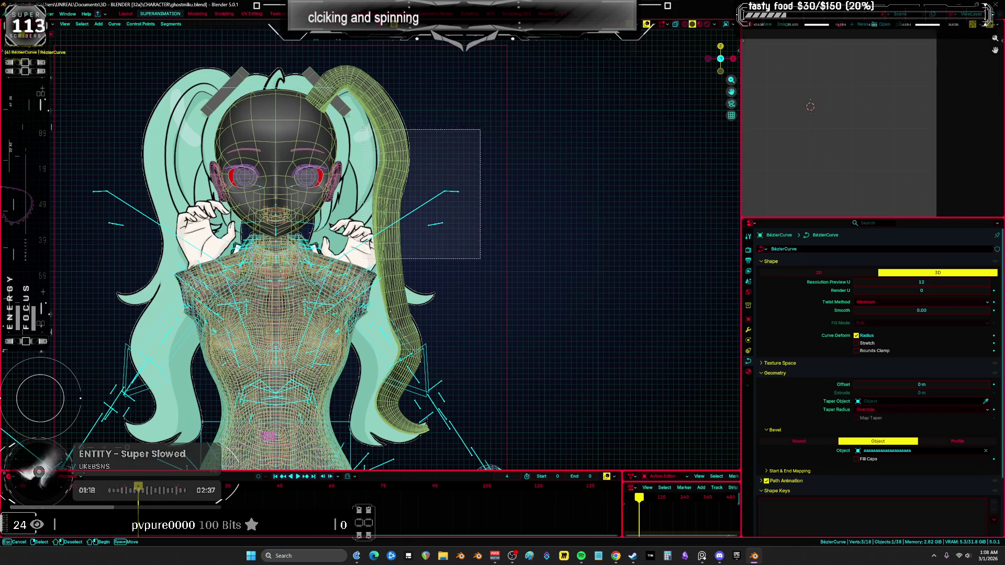
right_click(424, 200)
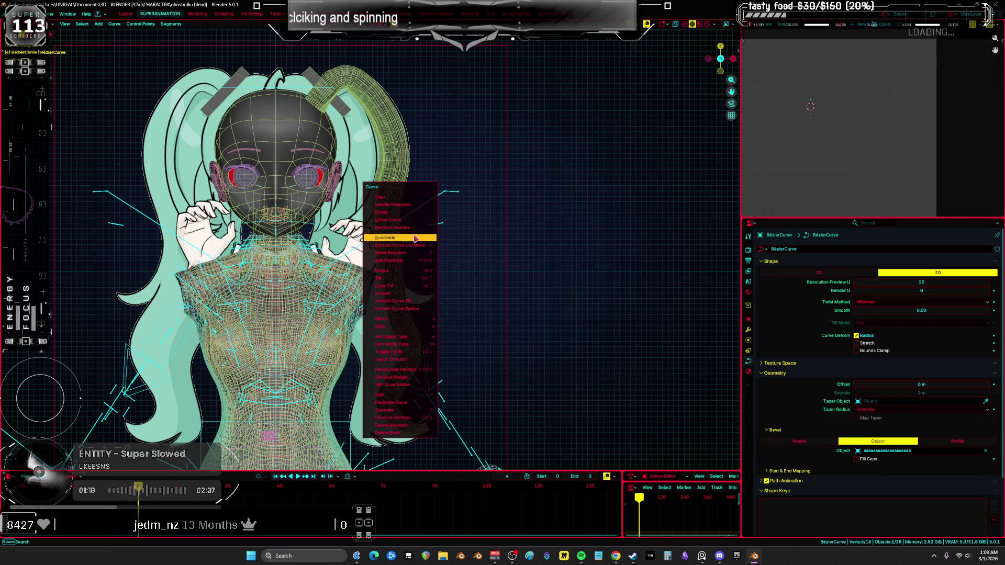
click(398, 245)
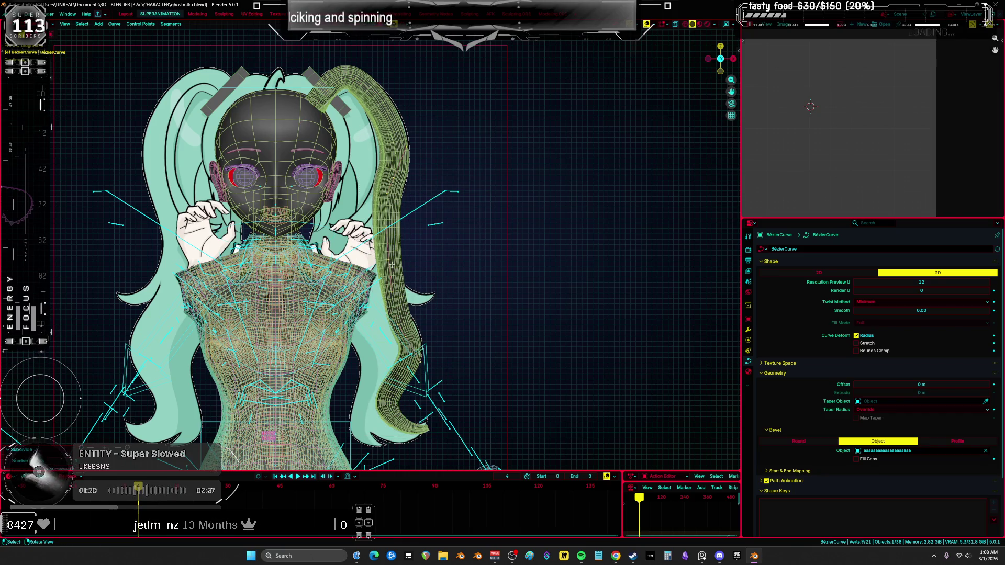
click(495, 272)
Rotate the whole pigtail 10° around Z and check it from the side
key(a)
key(r)
key(z)
key(1)
key(0)
key(Return)
key(g)
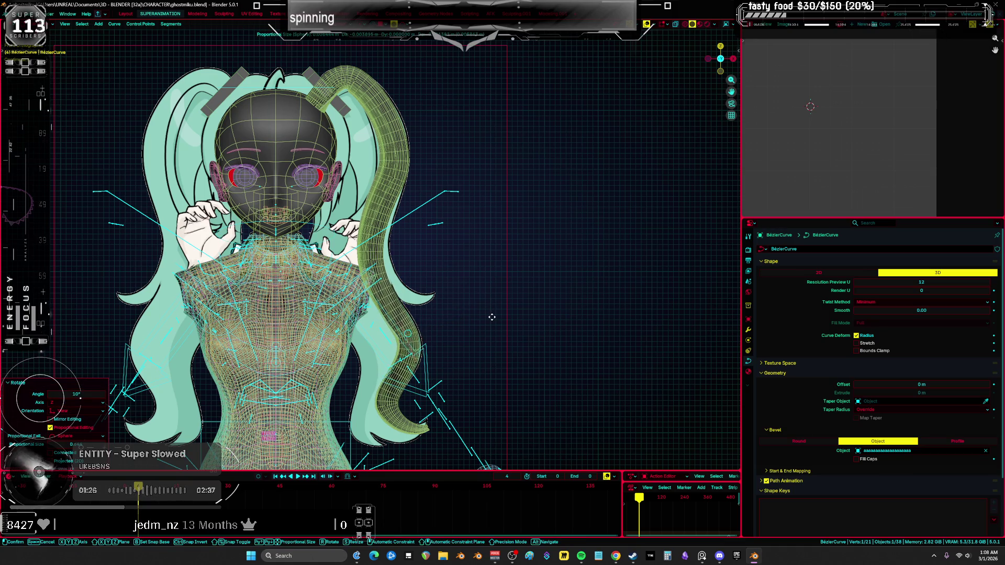
mouse_move(492, 317)
middle_down()
mouse_move(629, 270)
mouse_move(487, 262)
mouse_move(686, 244)
mouse_move(243, 111)
middle_up()
key(shift+alt+z)
key(shift+alt+z)
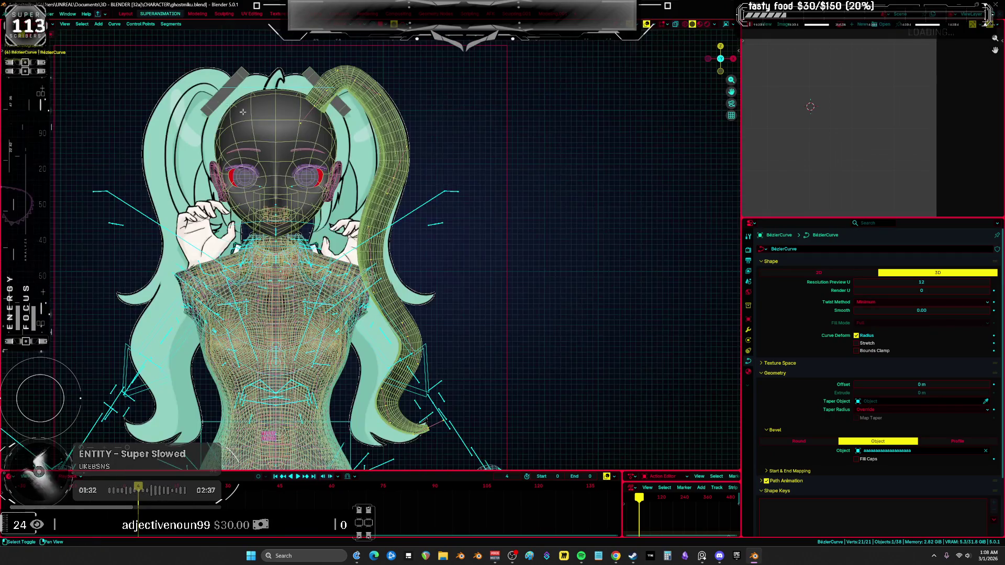
Move a single pigtail point and rotate the pigtail tip with proportional falloff
scroll(243, 111, up, 3)
key(g)
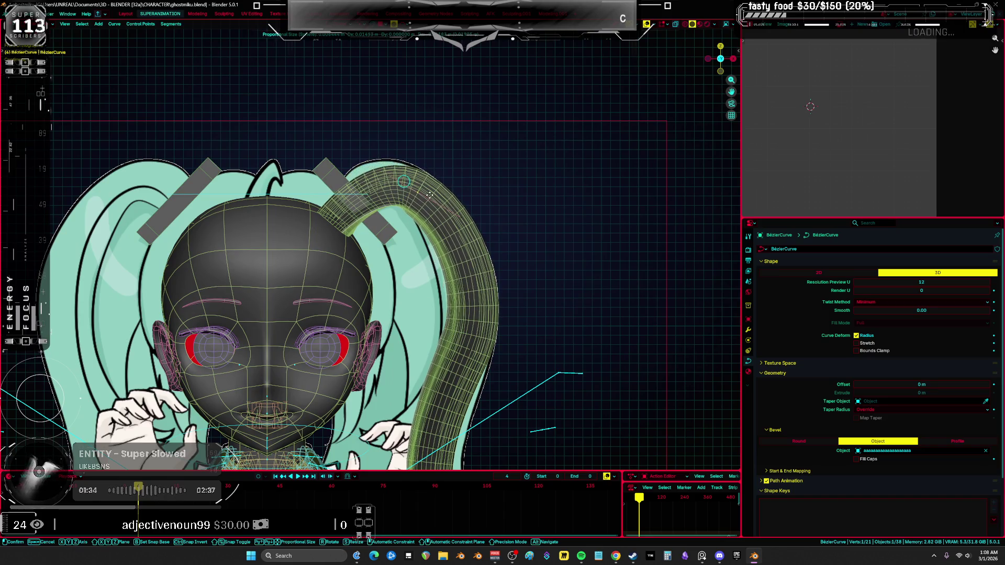
click(414, 188)
key(r)
click(560, 210)
Box-select part of the pigtail and tilt it by -8.45°
key(a)
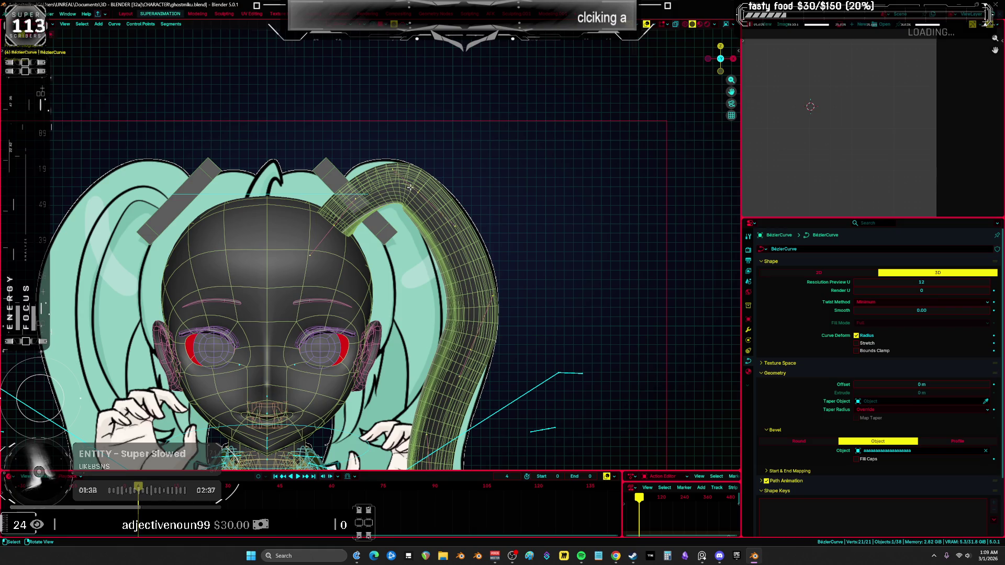
key(a)
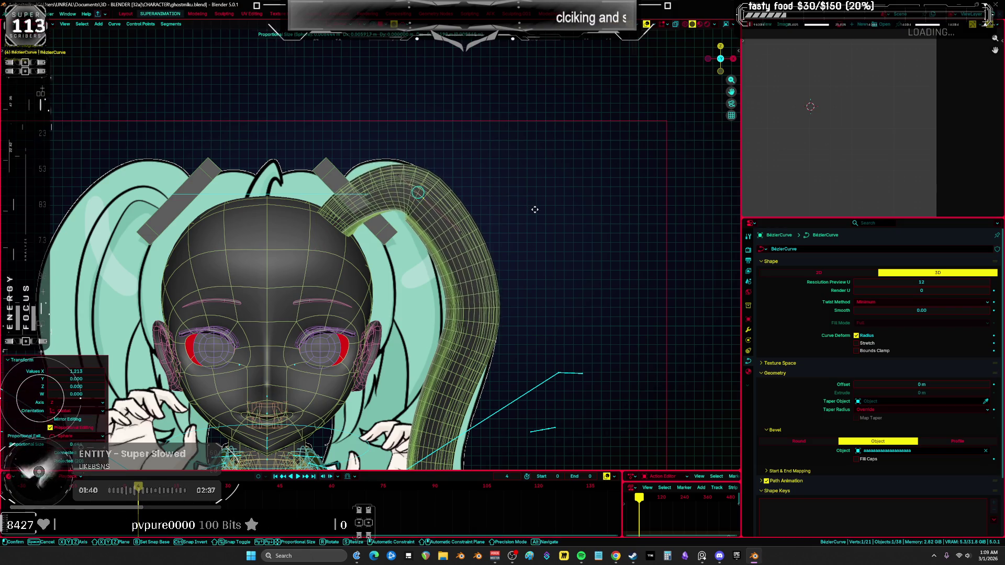
middle_drag(326, 219, 361, 210)
key(b)
key(r)
click(523, 201)
key(r)
key(Escape)
Shrink then enlarge the whole pigtail, adjusting it with small rotations including 4.31°
key(a)
key(s)
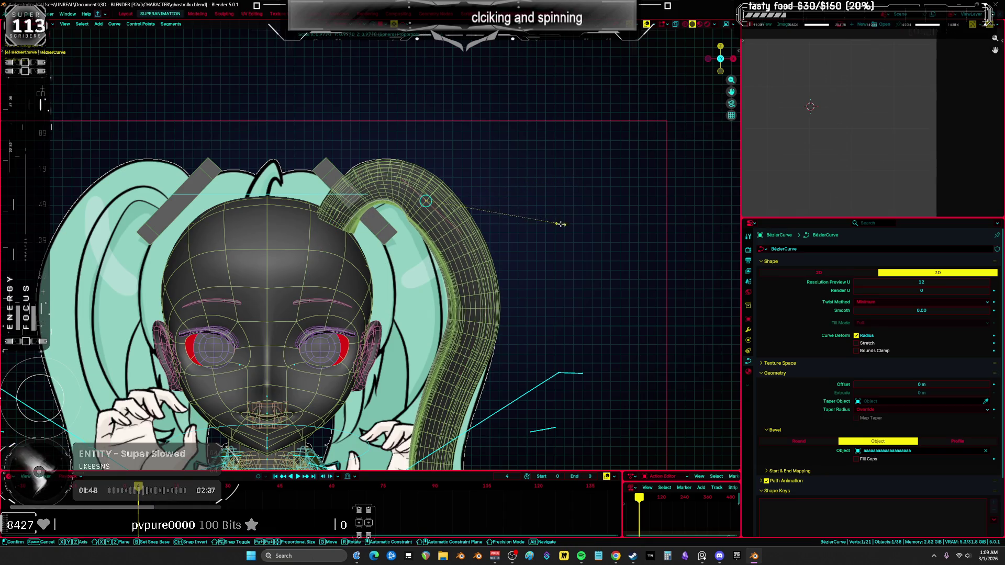
click(570, 225)
key(r)
click(555, 225)
key(s)
click(591, 272)
key(r)
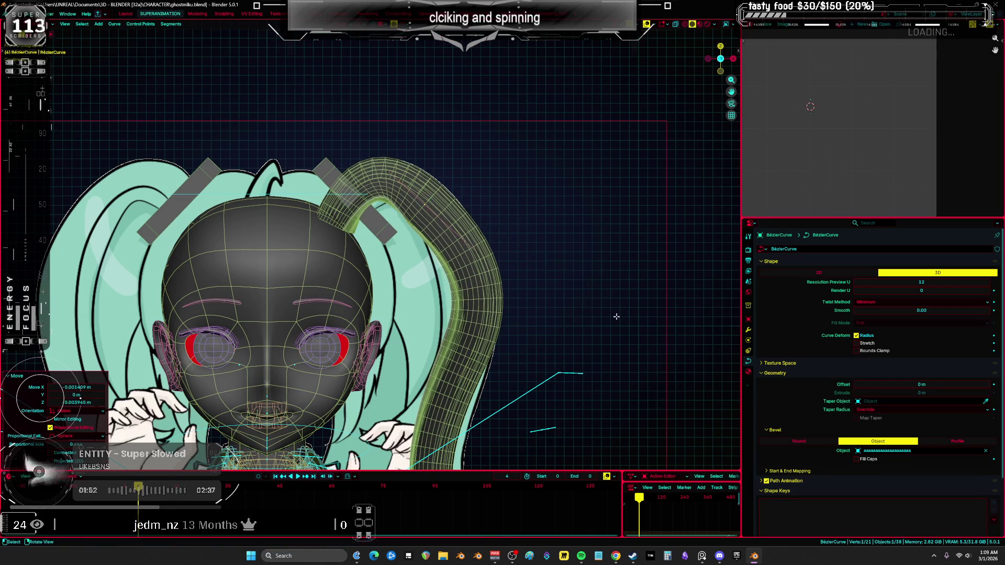
click(630, 345)
Reposition the pigtail and nudge a single point closer to the reference
key(g)
click(634, 344)
shift+middle_drag(635, 345, 531, 273)
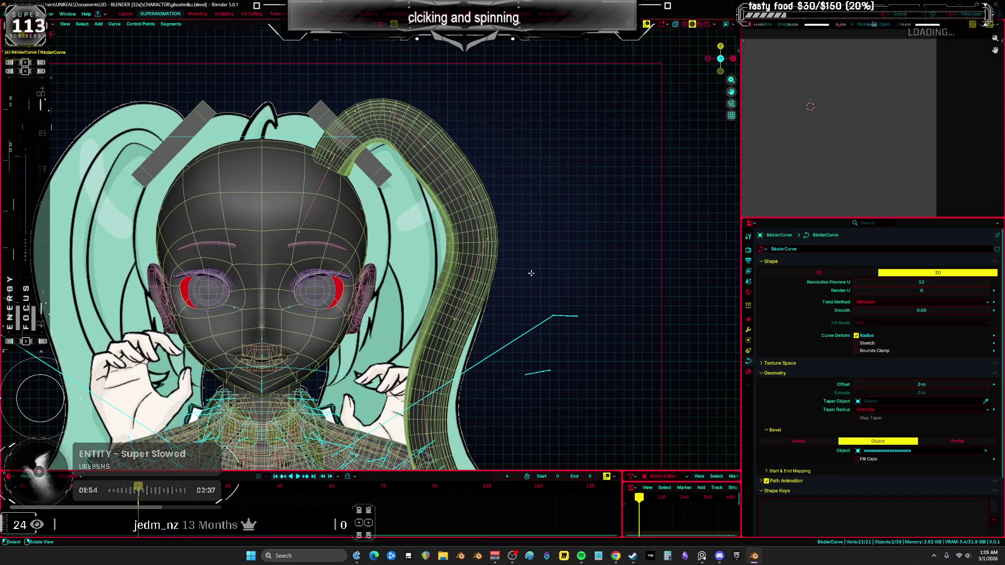
shift+middle_drag(467, 292, 455, 256)
key(g)
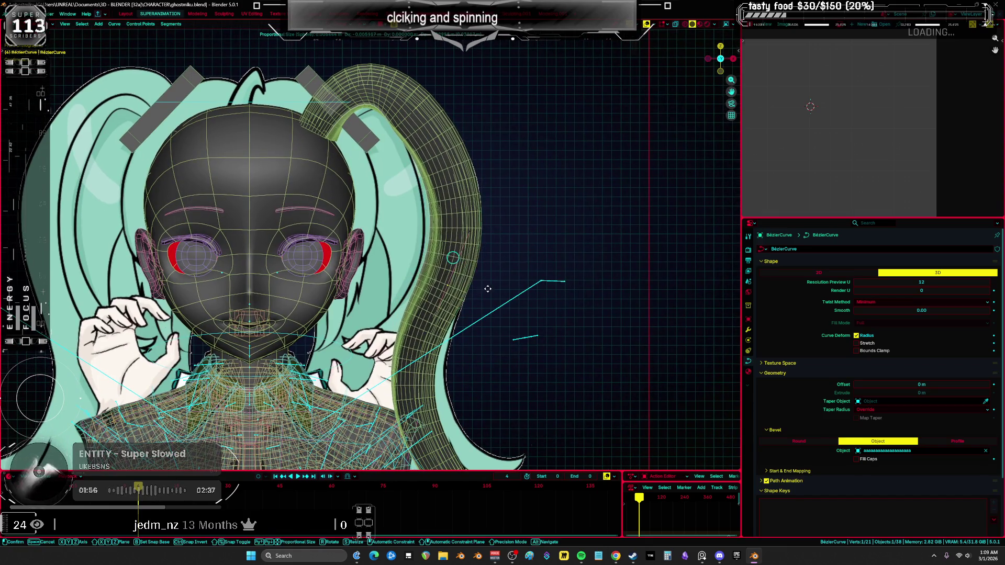
click(494, 295)
key(a)
shift+middle_drag(494, 296, 441, 259)
Shift the pigtail strand, check it from the side, then return to Object Mode front view
scroll(452, 319, down, 2)
key(g)
click(456, 314)
middle_drag(455, 314, 602, 296)
key(Tab)
key(KP_1)
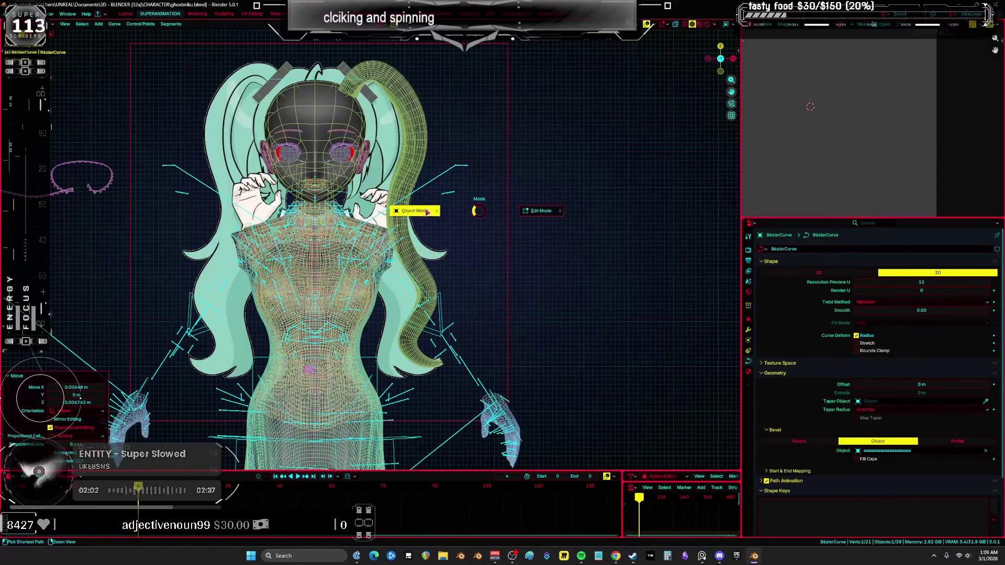
Save ghostmiku.blend and orbit into a perspective view of the pigtail
key(ctrl+s)
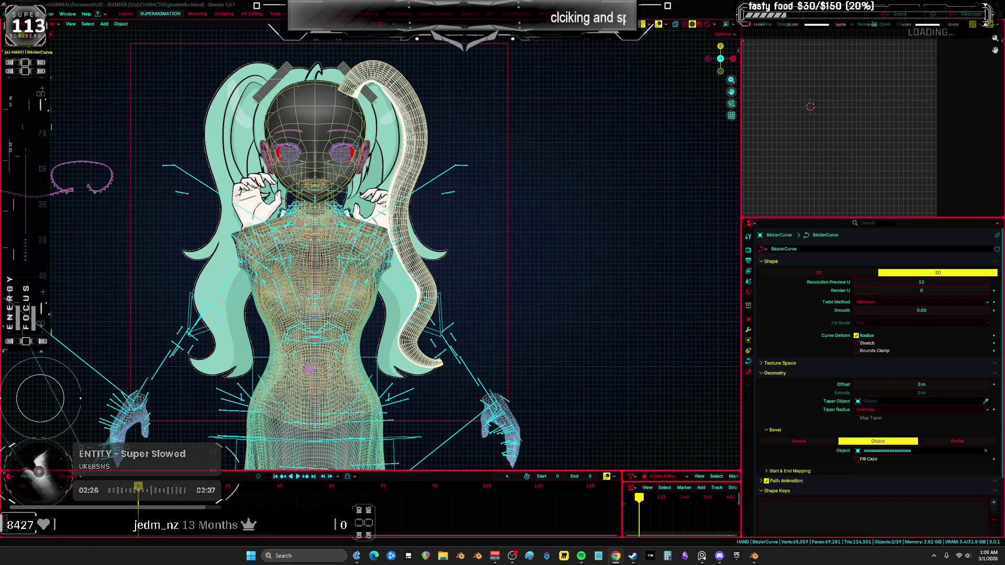
middle_drag(690, 152, 471, 209)
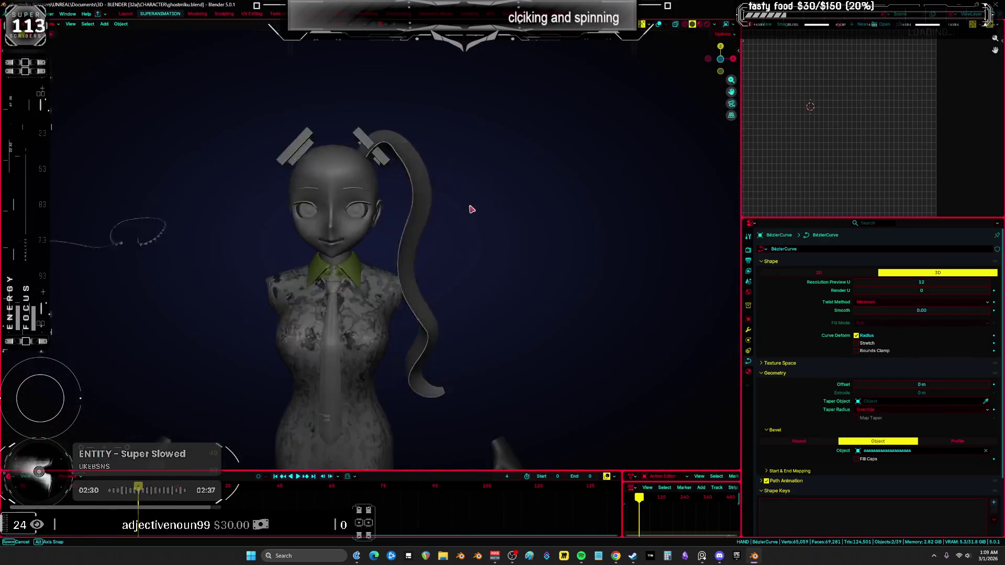
Switch to wireframe front view and shrink the pigtail to 0.537 size
key(z)
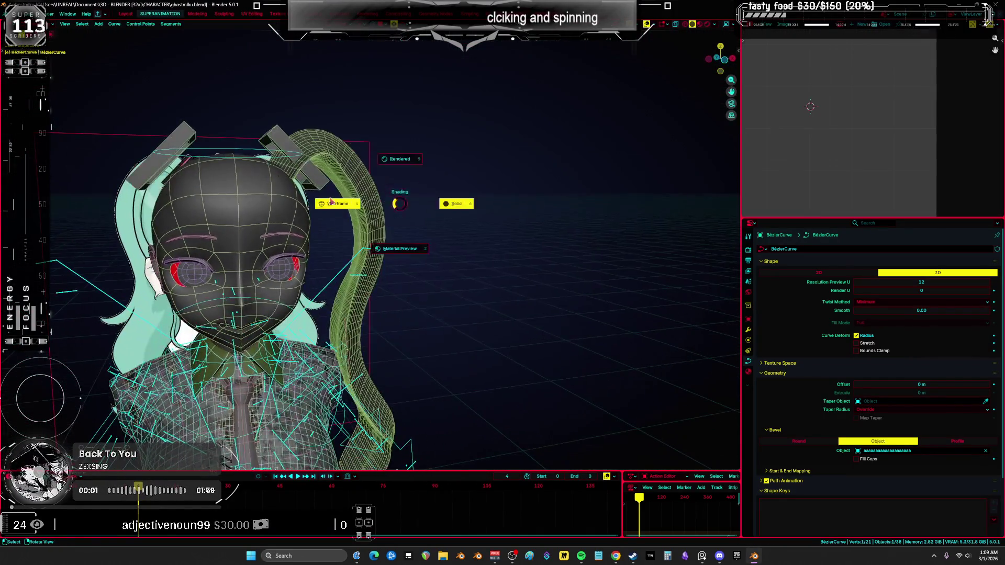
click(331, 202)
key(KP_1)
key(s)
click(510, 176)
key(g)
click(512, 177)
Rotate the pigtail 7.28°, enlarge it to 1.123, and reposition it over the reference
key(r)
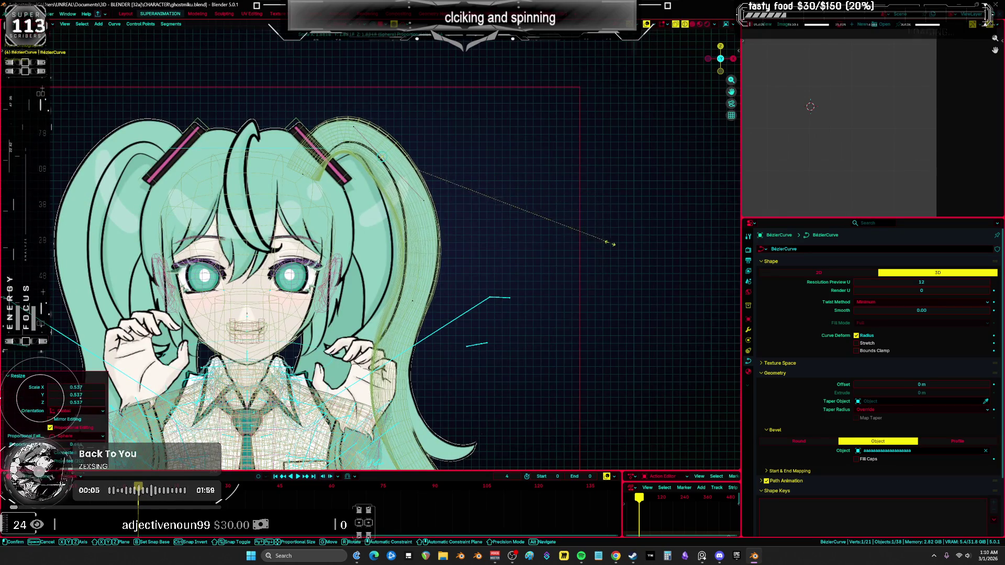
click(618, 282)
key(g)
click(636, 301)
key(s)
click(651, 325)
key(g)
click(505, 288)
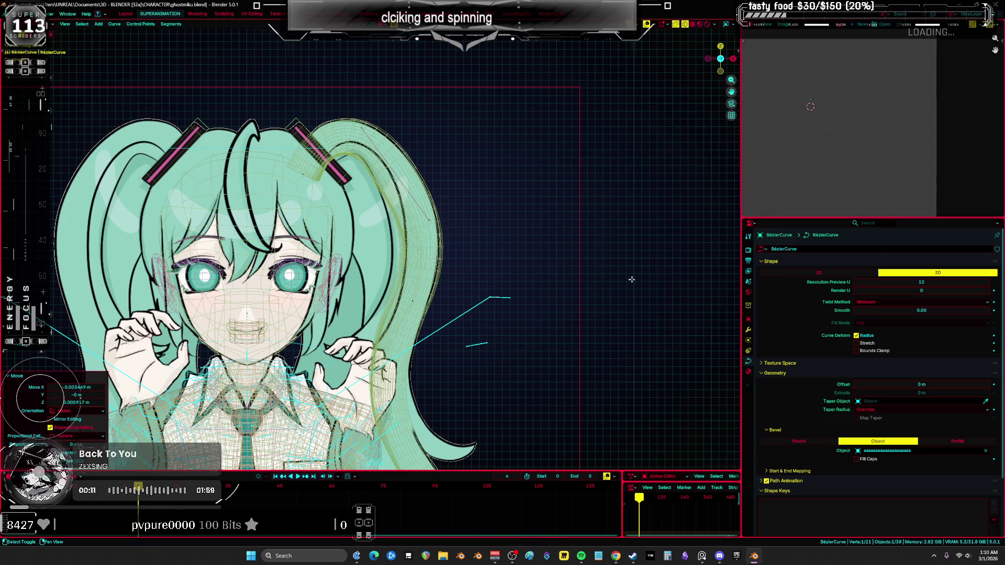
Bend the pigtail into place by moving a single point with proportional falloff
key(a)
shift+middle_drag(437, 265, 451, 221)
click(433, 231)
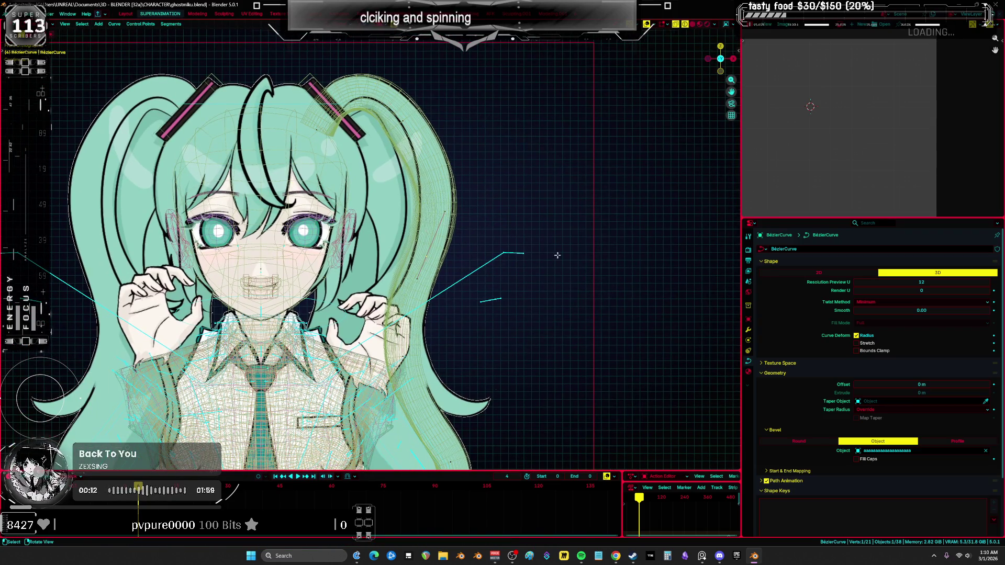
key(a)
shift+middle_drag(538, 237, 538, 212)
click(413, 74)
key(g)
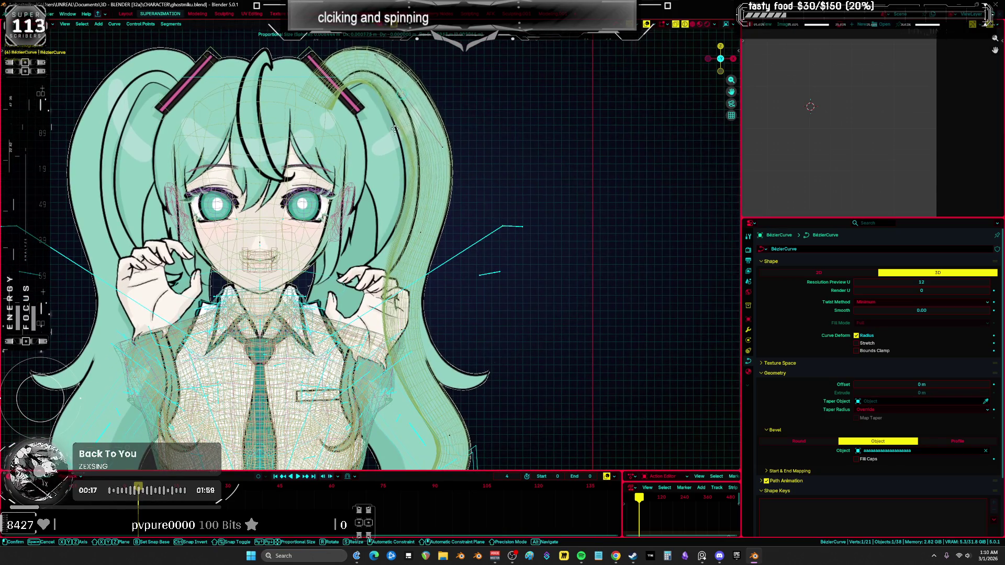
click(378, 149)
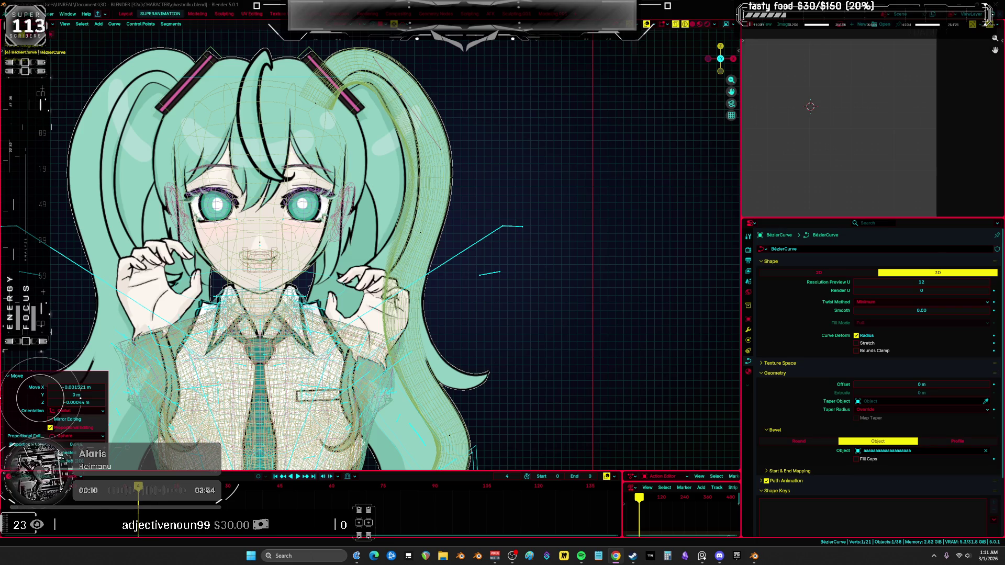
Twist the pigtail curve points by 36.1° and check it without overlays
mouse_move(498, 274)
middle_down()
mouse_move(436, 187)
mouse_move(390, 240)
mouse_move(471, 272)
middle_up()
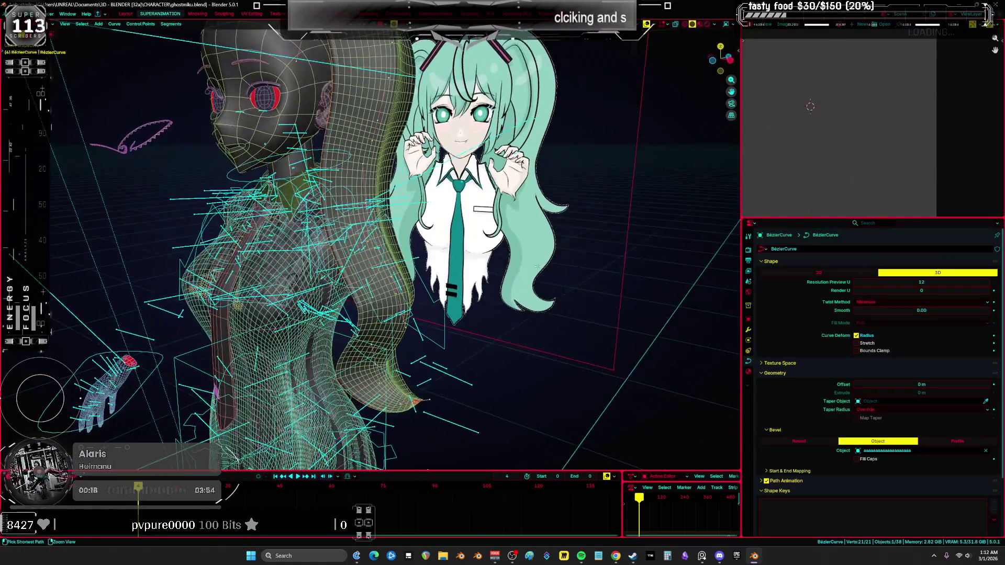
key(ctrl+t)
click(497, 282)
middle_drag(523, 293, 531, 298)
key(shift+alt+z)
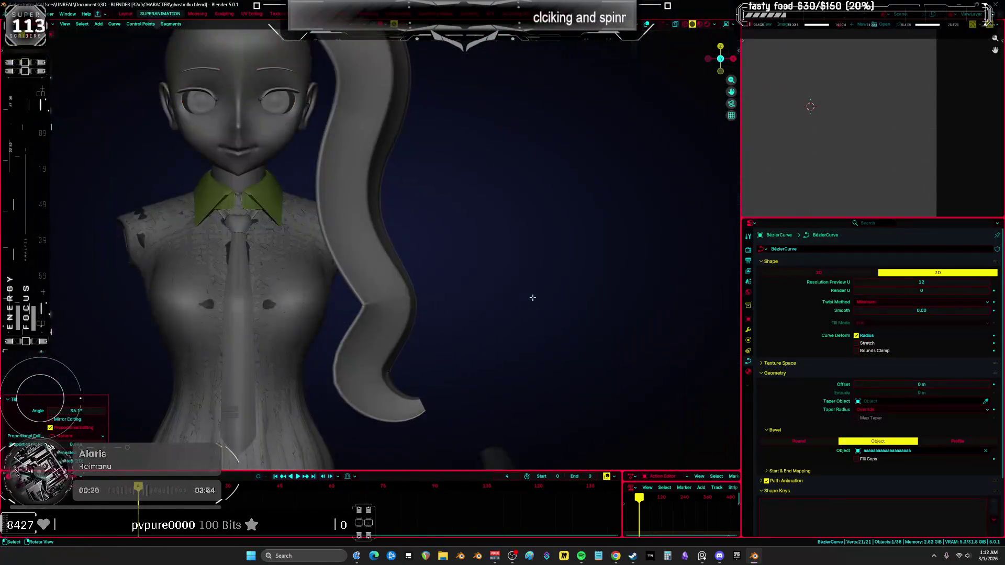
key(shift+alt+z)
Tilt one pigtail control point further, inspect the hair, and return to front view
click(355, 225)
key(ctrl+t)
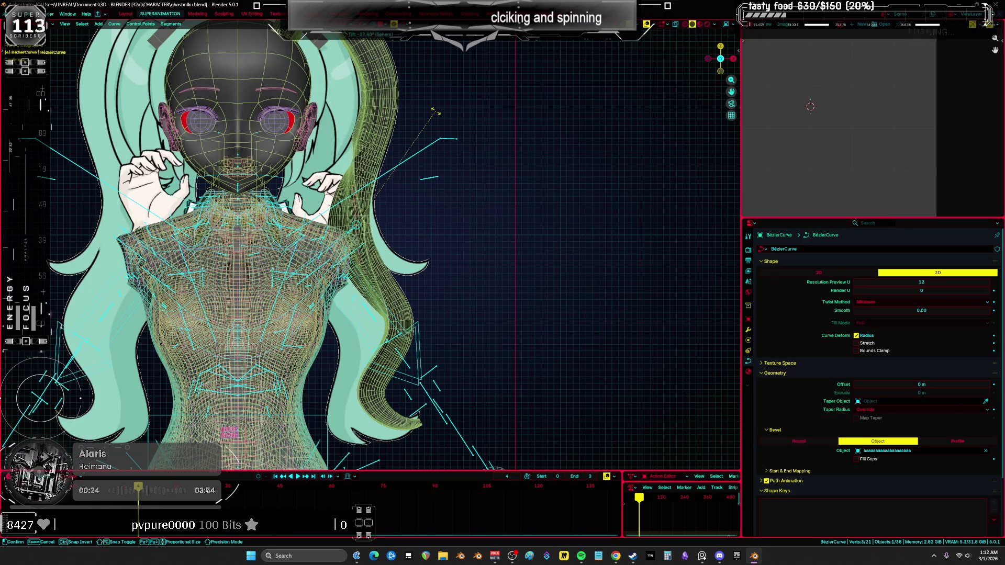
click(487, 168)
mouse_move(486, 167)
middle_down()
mouse_move(427, 195)
mouse_move(492, 214)
middle_up()
key(shift+alt+z)
key(shift+alt+z)
key(KP_1)
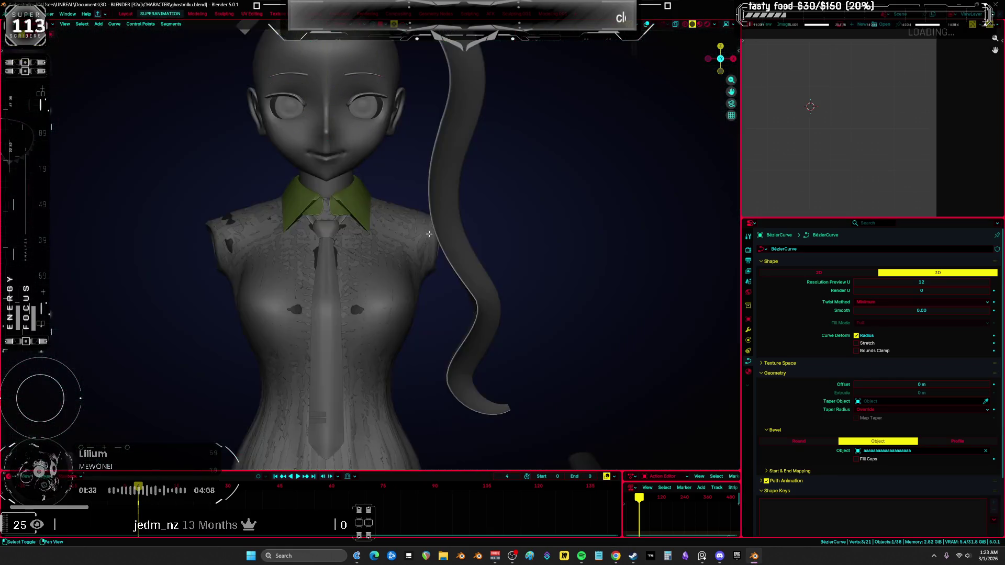
Inspect the character from several angles and switch back to Object Mode
middle_drag(310, 255, 391, 283)
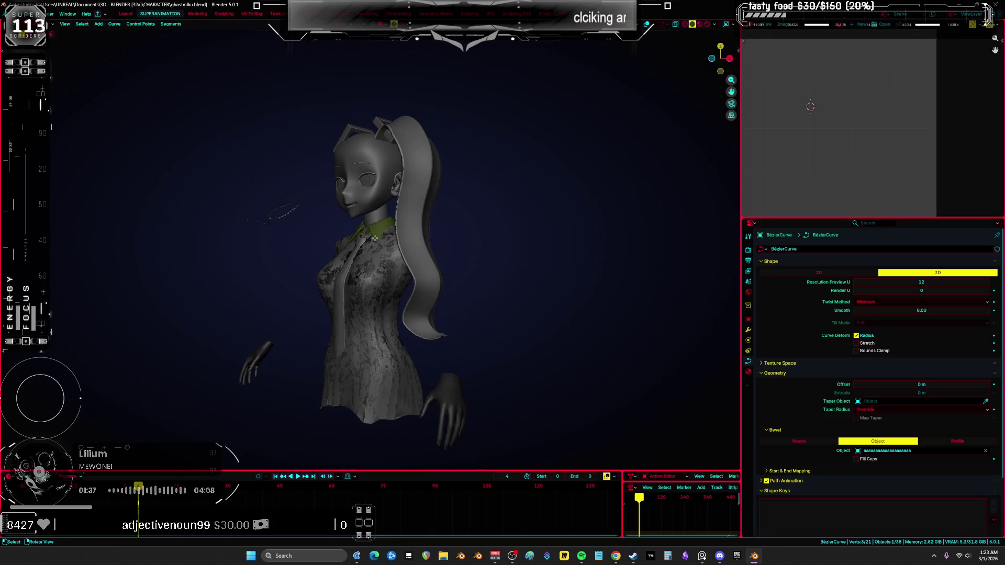
key(KP_1)
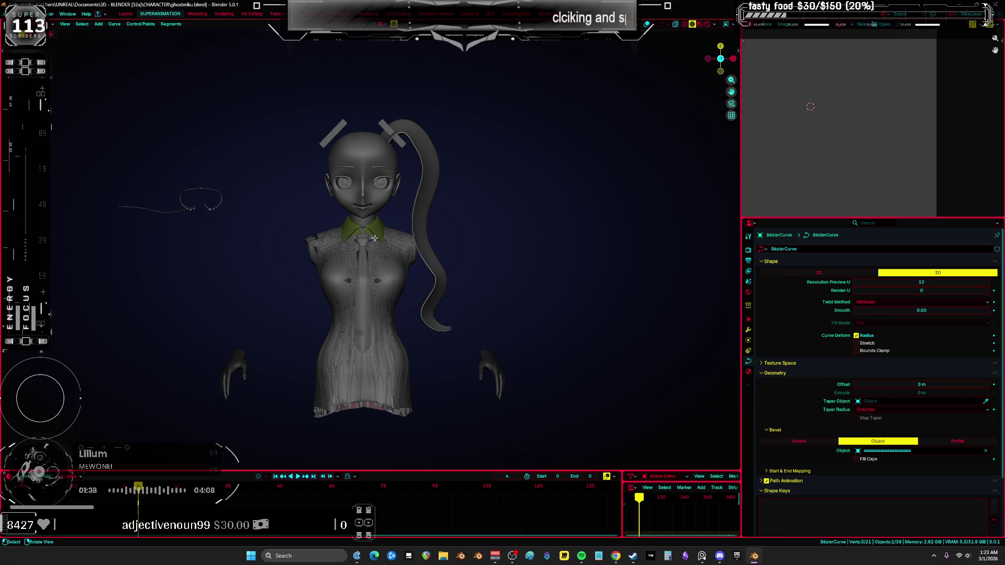
scroll(375, 238, up, 3)
mouse_move(375, 238)
middle_down()
mouse_move(456, 230)
mouse_move(408, 237)
mouse_move(518, 247)
mouse_move(473, 252)
middle_up()
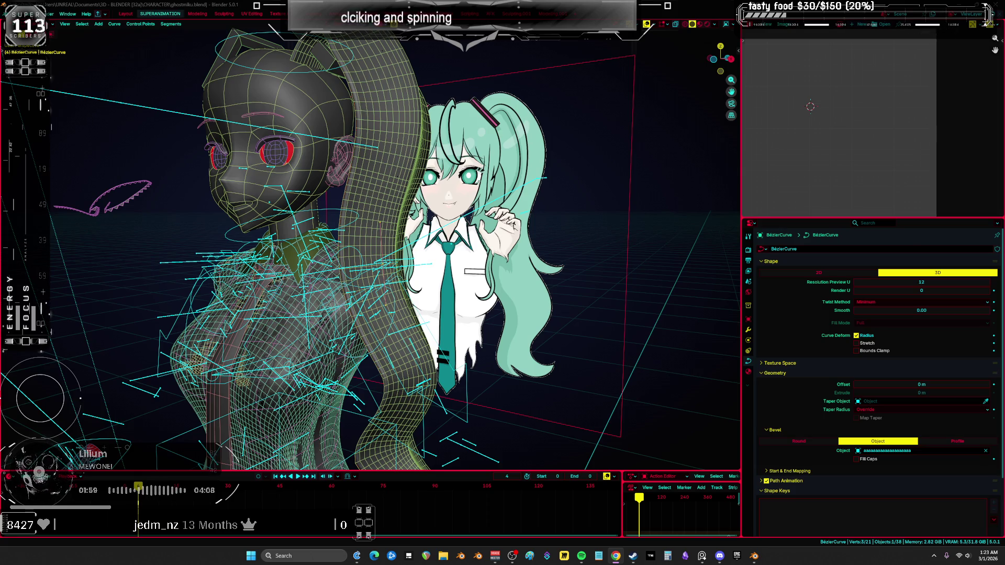
middle_drag(549, 345, 463, 311)
key(ctrl+Tab)
click(419, 263)
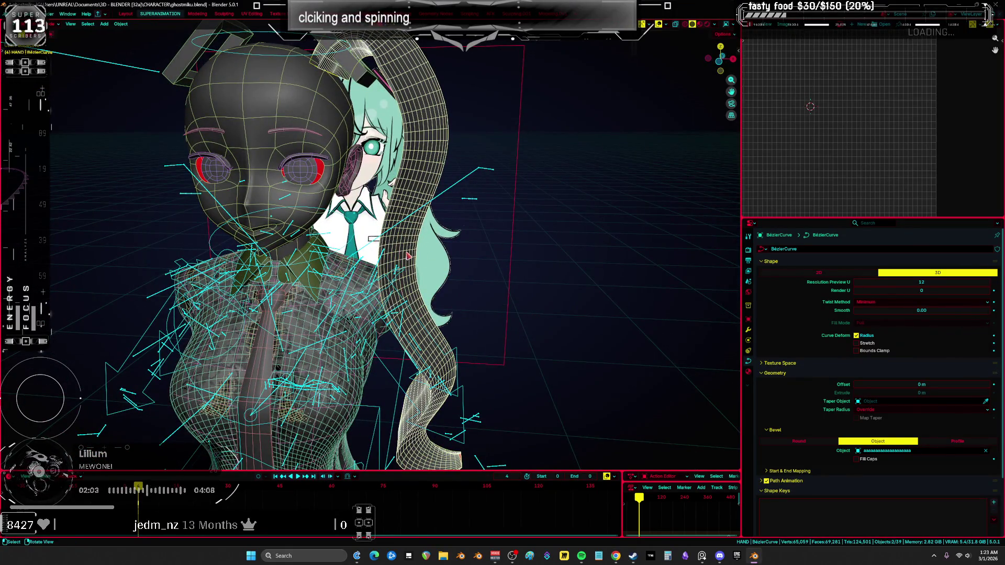
Duplicate the pigtail curve in place and scale the copy to 0.759
mouse_move(404, 258)
middle_down()
mouse_move(519, 273)
mouse_move(510, 278)
middle_up()
key(shift+d)
right_click(520, 258)
key(Tab)
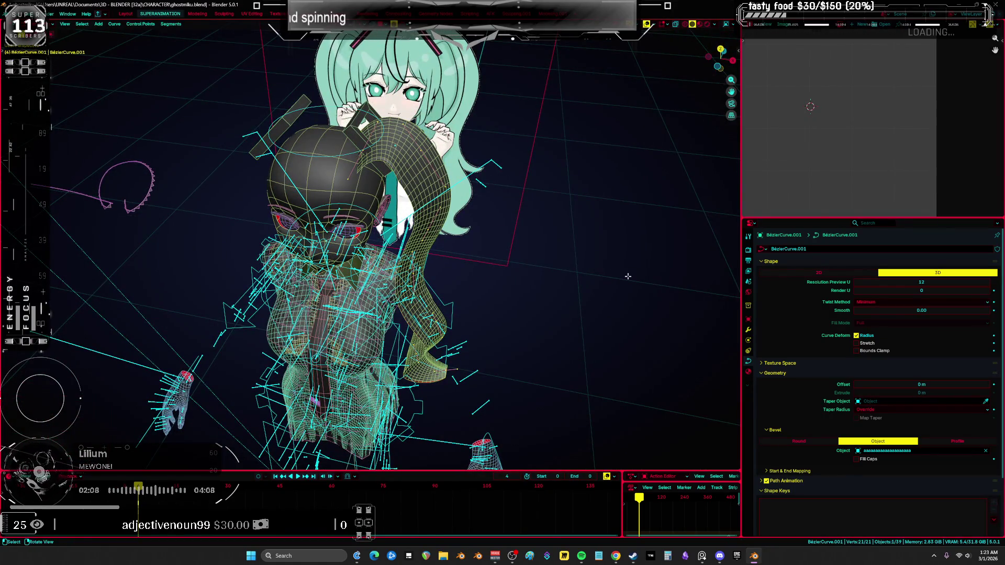
key(s)
click(573, 267)
mouse_move(573, 267)
middle_down()
mouse_move(547, 268)
mouse_move(528, 246)
mouse_move(418, 181)
middle_up()
Move the copy forward along Y, select a run of its points, and save
key(g)
key(y)
click(450, 201)
click(418, 181)
mouse_move(481, 203)
middle_down()
mouse_move(466, 205)
mouse_move(487, 312)
mouse_move(445, 244)
middle_up()
ctrl+click(463, 203)
key(ctrl+s)
Box-select the copy's points and shrink their radius to thin the strand
drag(499, 389, 403, 317)
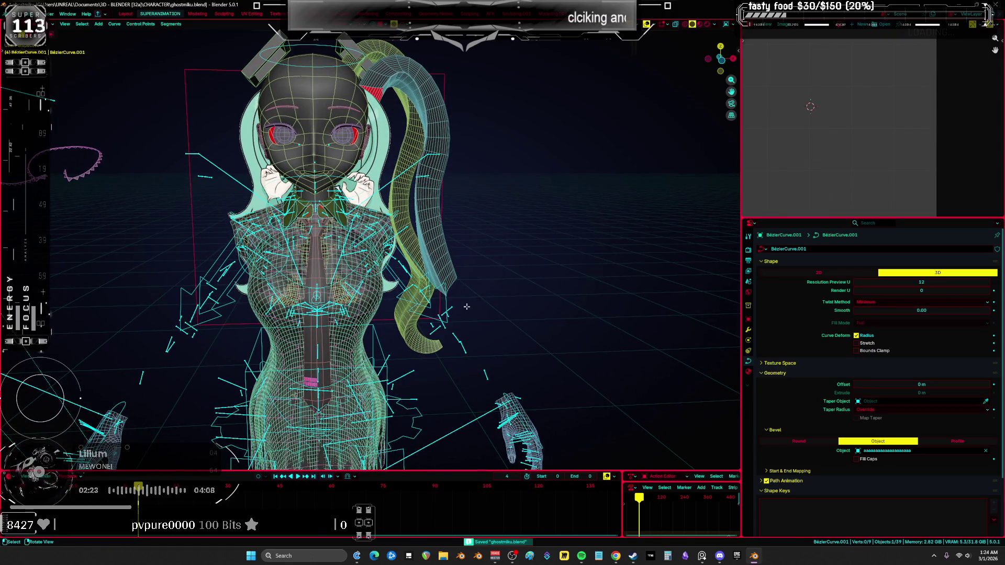
mouse_move(495, 332)
middle_down()
mouse_move(579, 262)
mouse_move(555, 264)
middle_up()
key(alt+s)
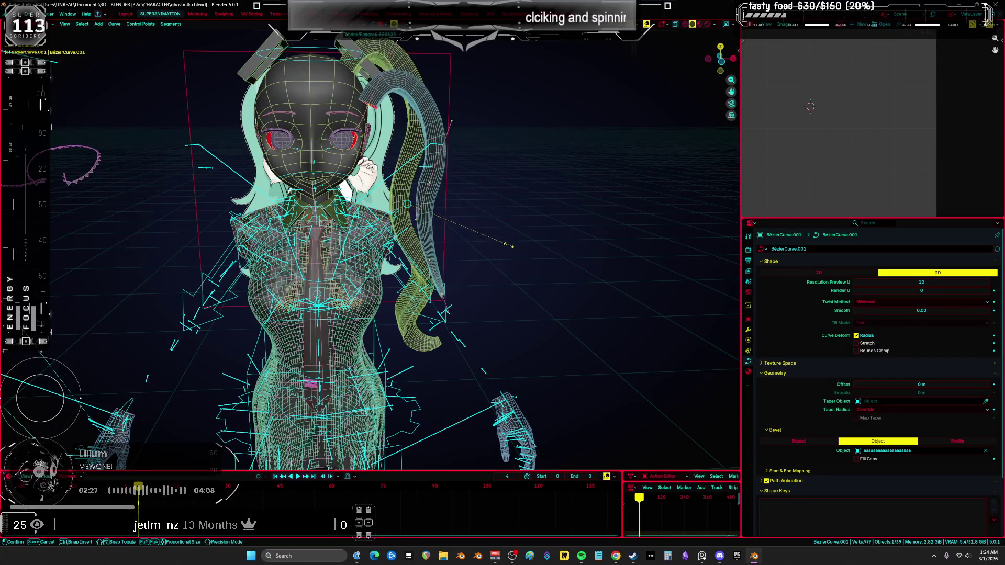
click(492, 236)
key(KP_1)
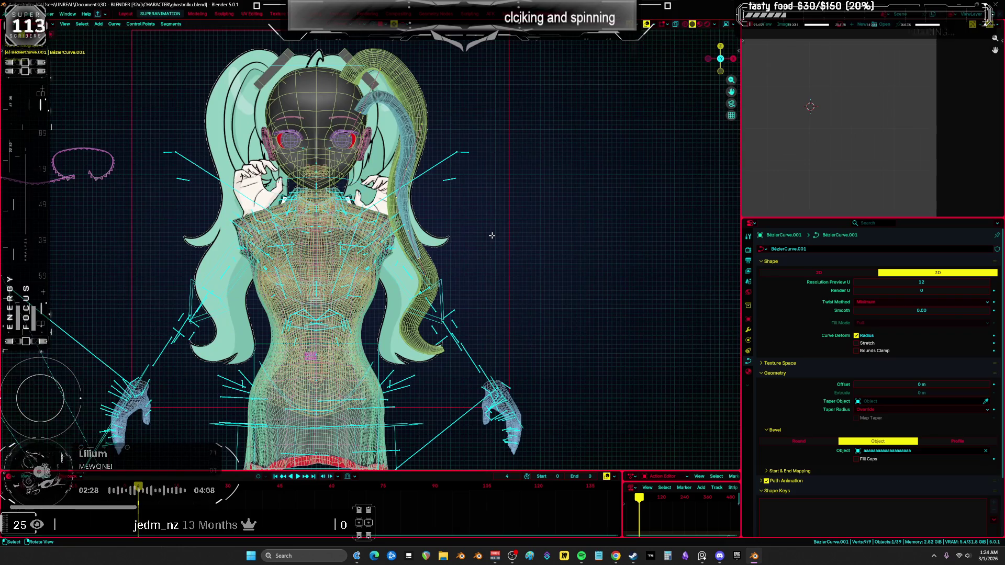
key(KP_7)
Rotate the strand exactly 90° and move it up and to the left
text(r90)
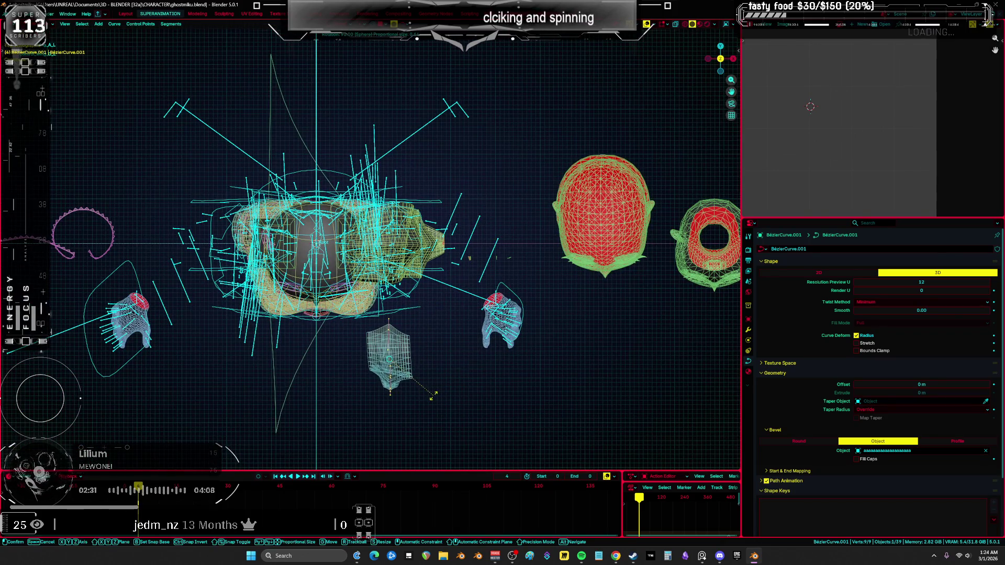
key(Return)
click(461, 364)
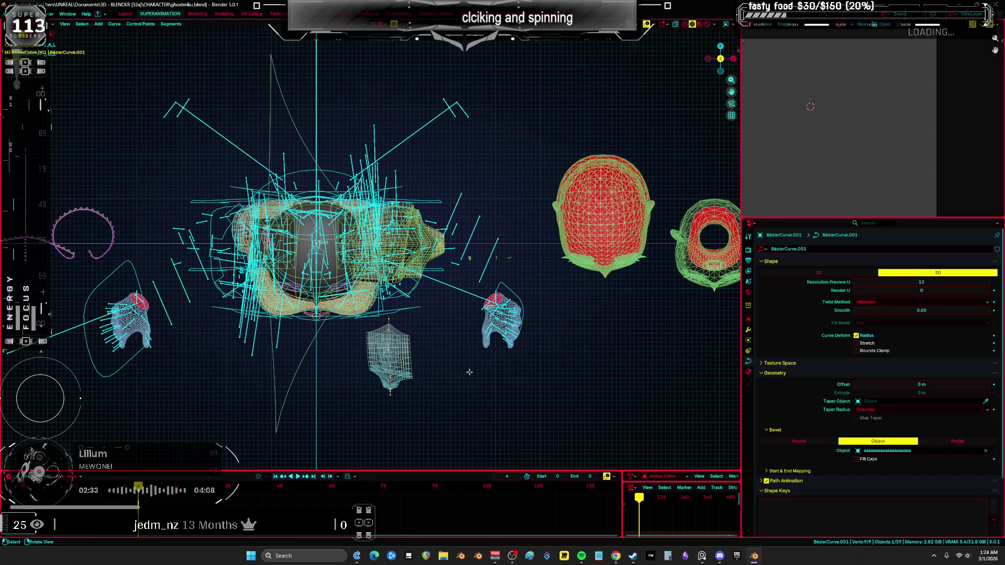
key(g)
click(440, 329)
key(KP_1)
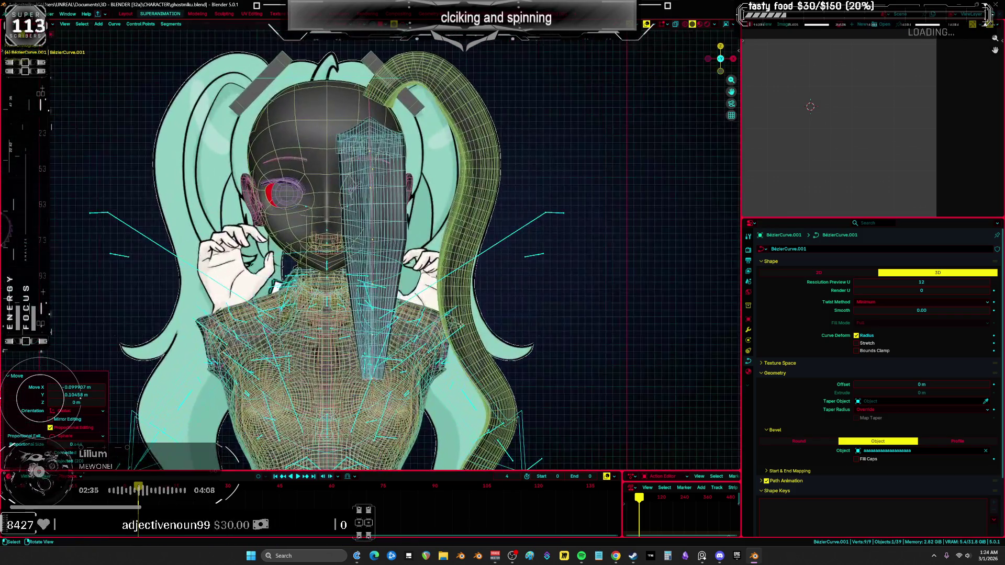
Reposition the strand points, tilt them 3.25°, and turn the strand about 178° on Z
key(g)
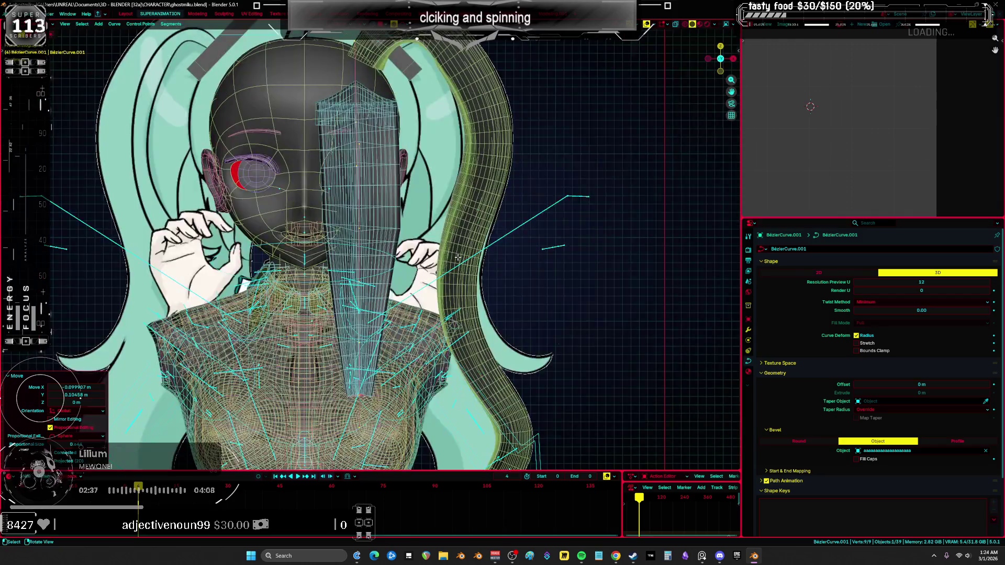
click(458, 231)
key(ctrl+t)
click(489, 137)
key(r)
key(z)
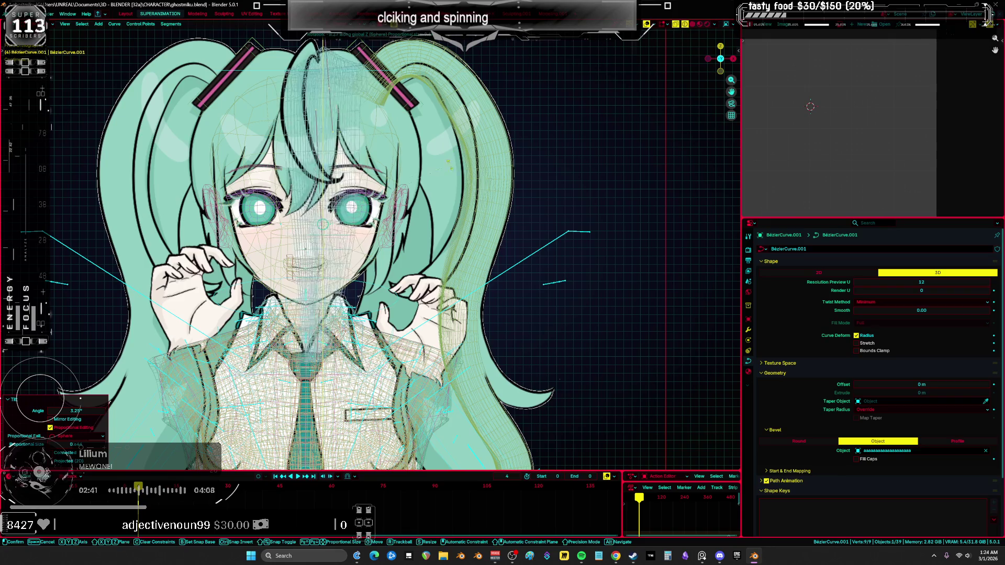
click(322, 225)
Rotate the strand -180° on Z and move it to the centre as a bang
mouse_move(322, 225)
middle_down()
mouse_move(423, 200)
mouse_move(328, 224)
middle_up()
key(r)
key(z)
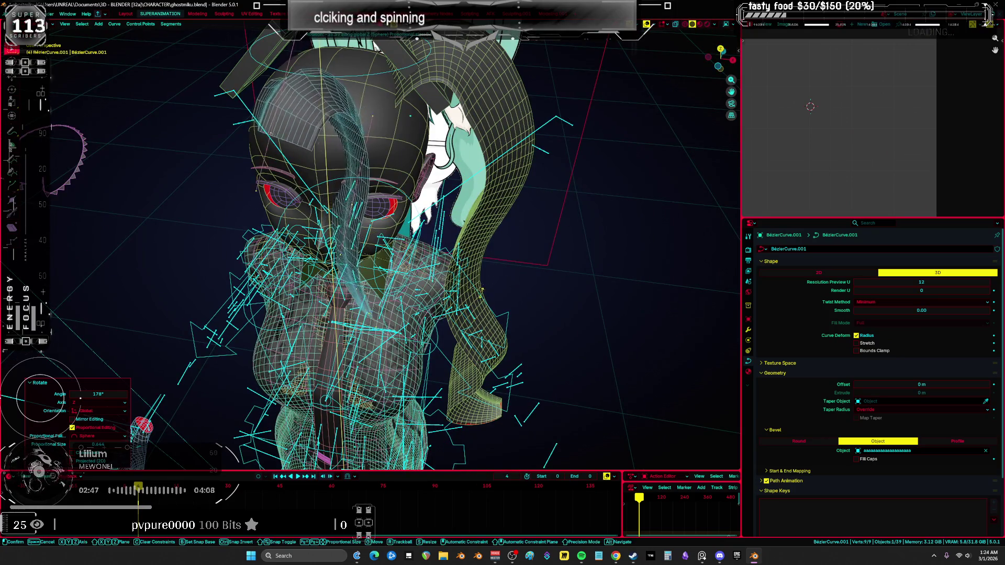
text(-180)
key(Return)
key(KP_1)
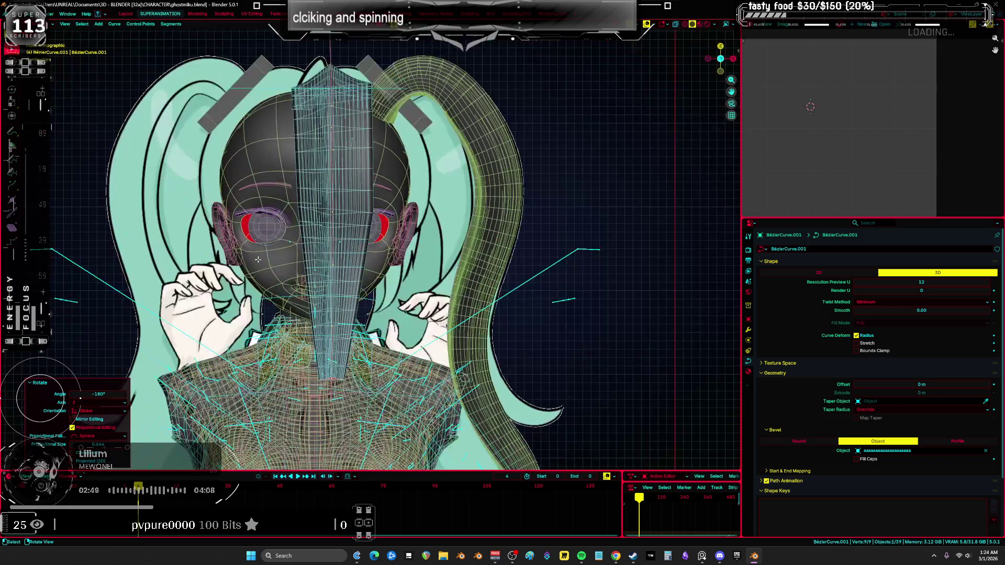
key(g)
key(Return)
Bend the strand up and back along Y, then lower it slightly on Z
mouse_move(335, 246)
middle_down()
mouse_move(444, 288)
mouse_move(377, 291)
middle_up()
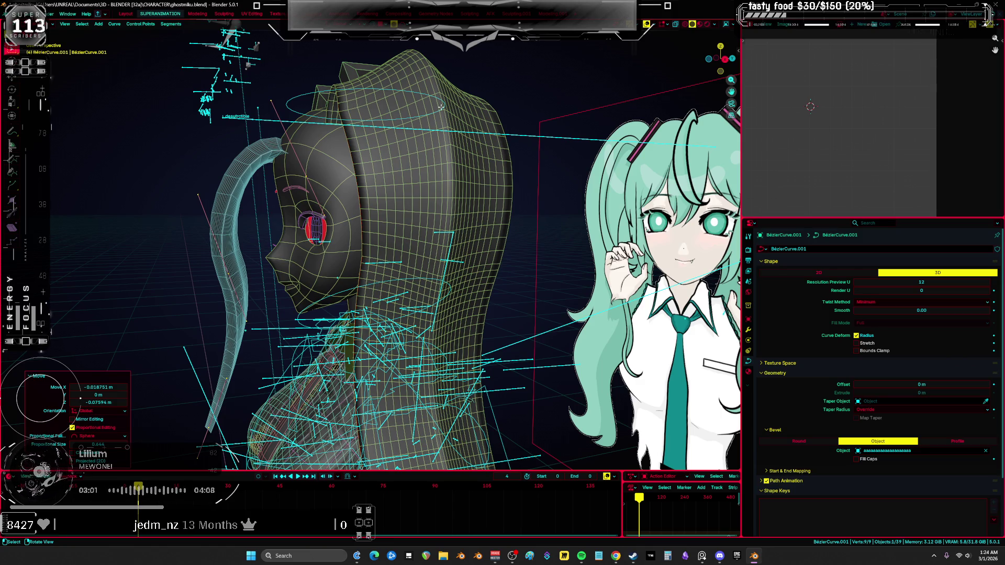
key(g)
key(y)
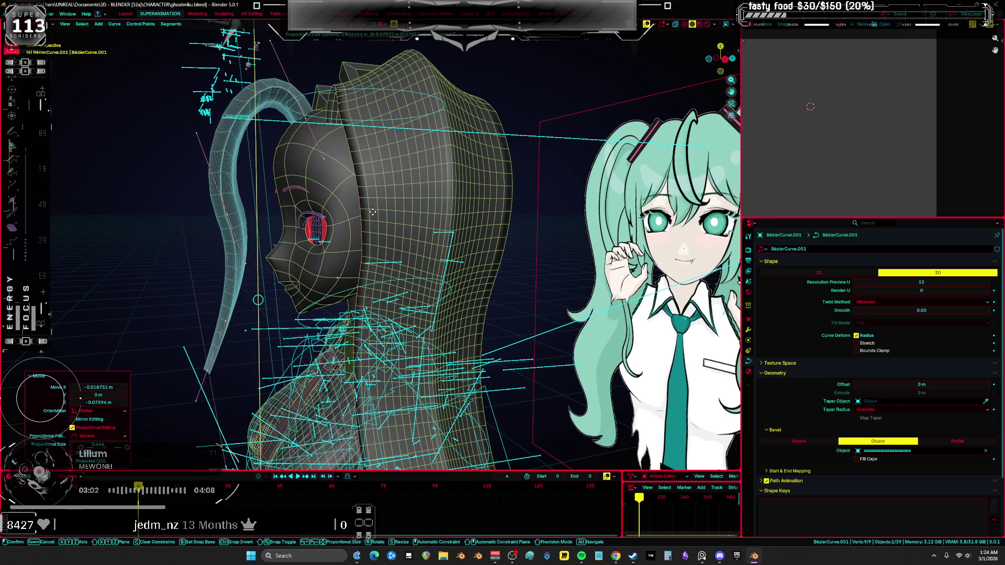
click(405, 196)
key(g)
key(z)
click(395, 215)
key(shift+alt+z)
mouse_move(386, 225)
middle_down()
mouse_move(477, 230)
mouse_move(463, 230)
middle_up()
key(shift+alt+z)
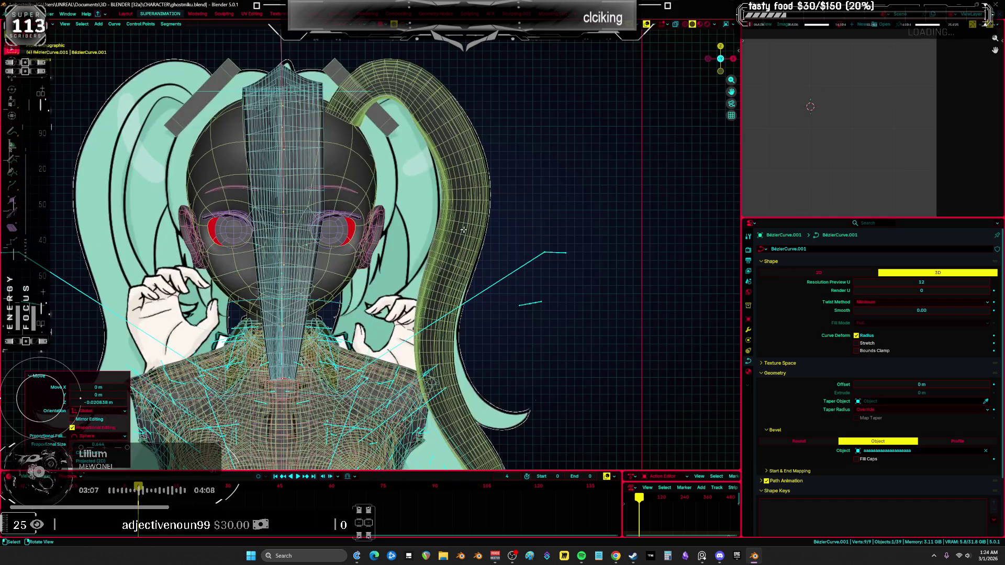
Bend the bang's tip rightward and rotate it 52.3° across the face
click(276, 208)
key(g)
click(437, 270)
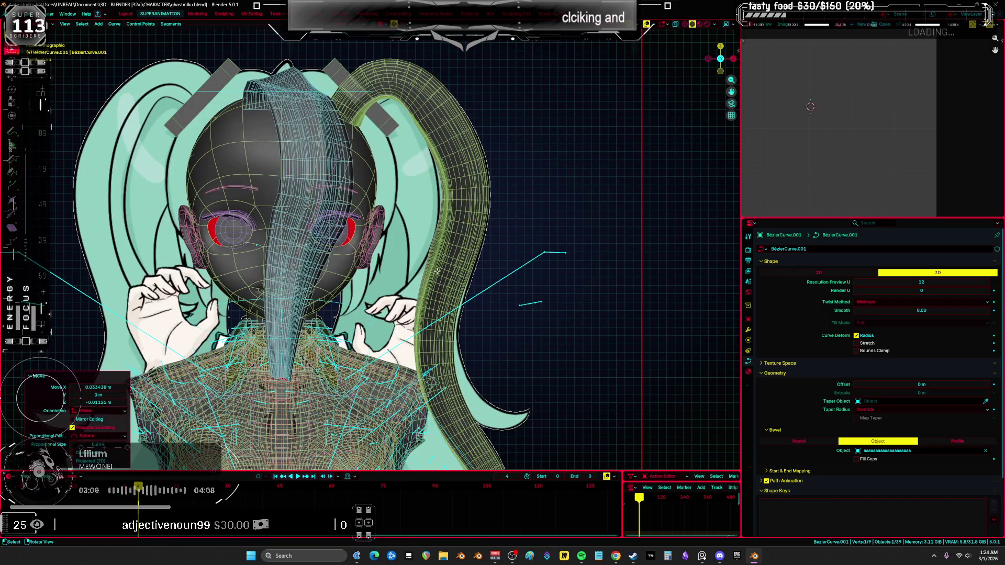
key(r)
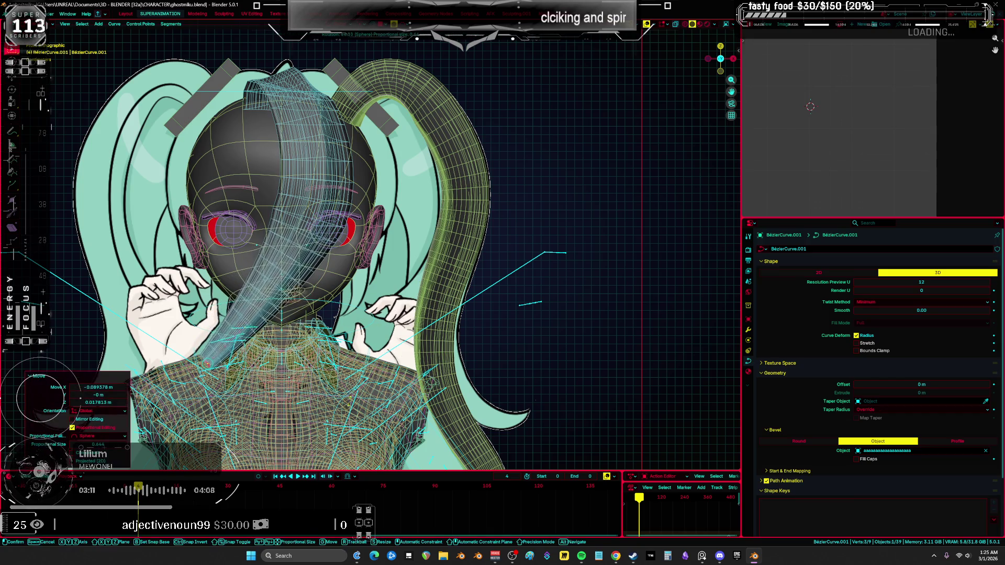
click(380, 326)
key(shift+alt+z)
middle_drag(381, 326, 429, 287)
key(shift+alt+z)
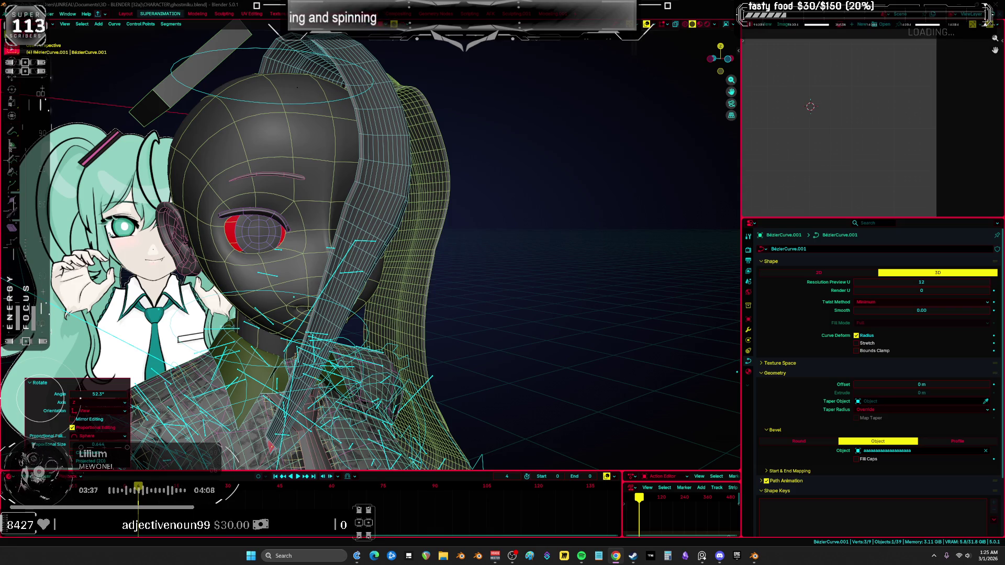
In front orthographic view, reposition the bang strand's points and try a rotation
key(KP_1)
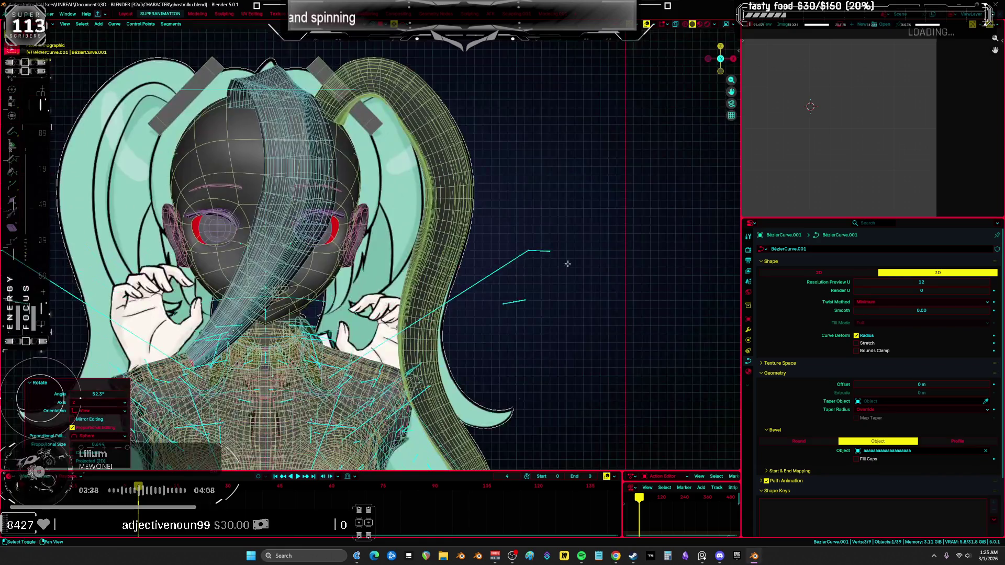
scroll(567, 264, up, 2)
key(g)
key(Return)
key(r)
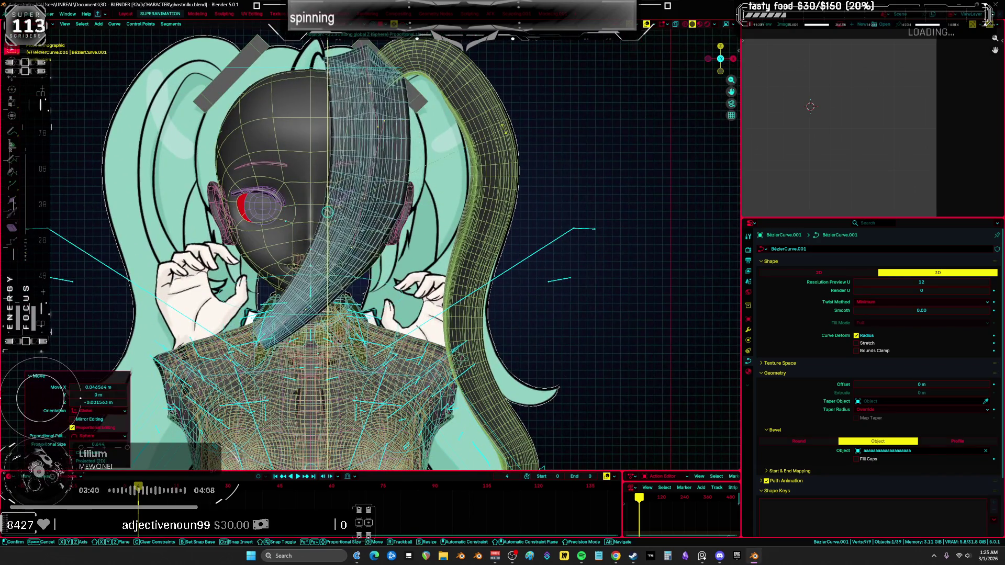
key(Escape)
From a perspective angle, shift the strand sideways and scale its point to 0.525
mouse_move(503, 128)
middle_down()
mouse_move(484, 314)
mouse_move(503, 272)
mouse_move(589, 247)
middle_up()
key(g)
click(523, 252)
key(s)
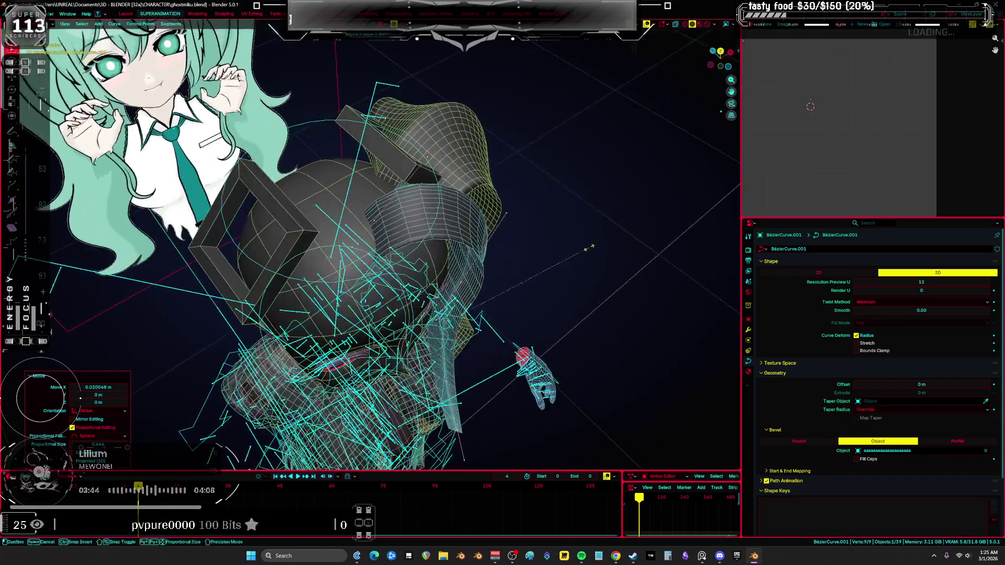
click(523, 282)
mouse_move(523, 282)
middle_down()
mouse_move(495, 279)
mouse_move(563, 259)
middle_up()
key(g)
click(564, 258)
Switch to solid shading and tilt the strand point to -335° so it arcs over the head
key(z)
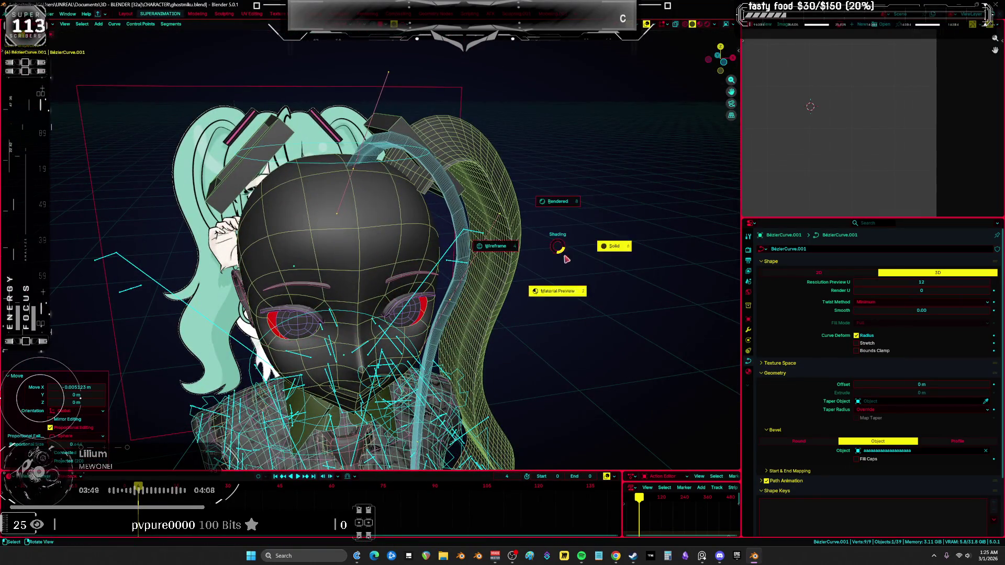
click(565, 258)
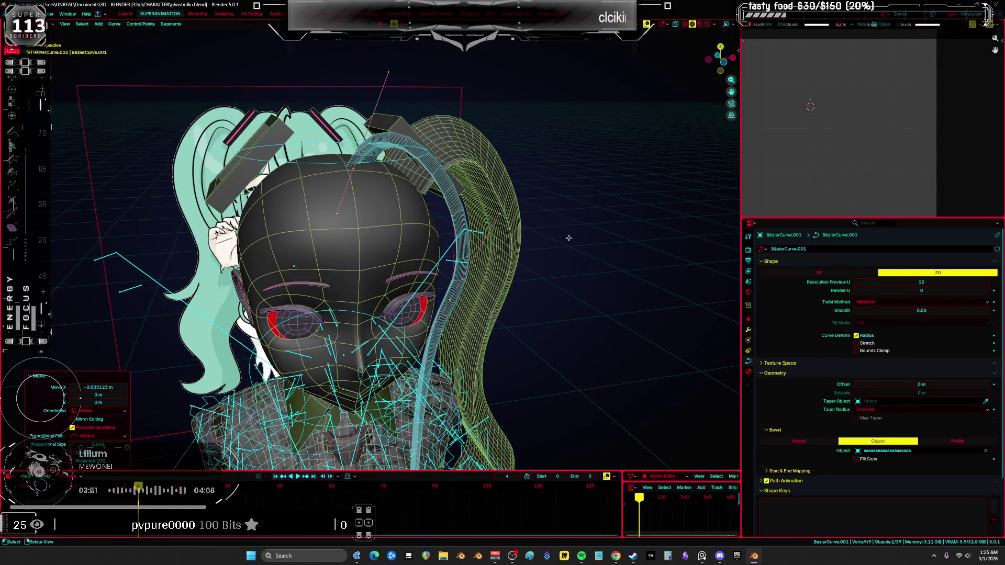
key(ctrl+t)
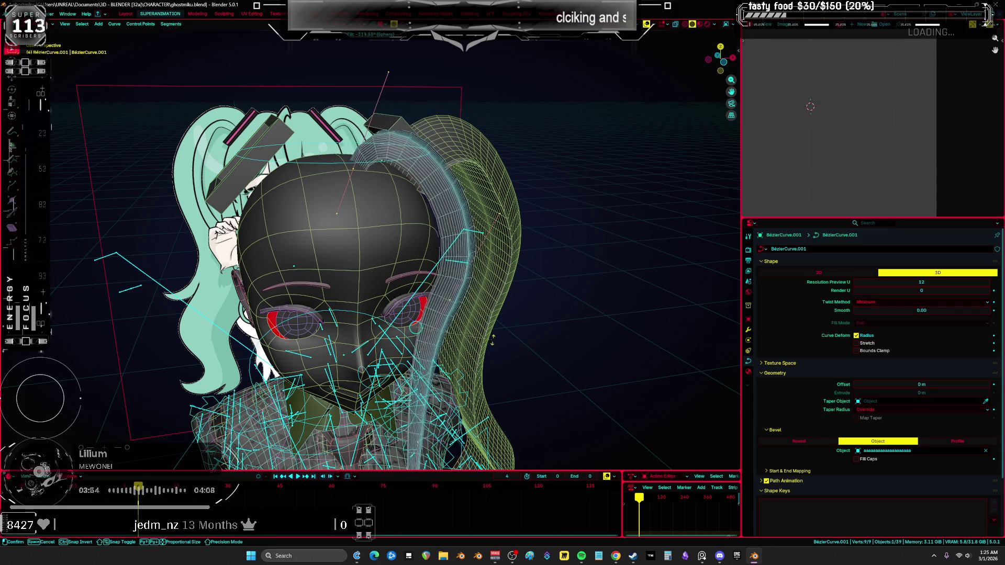
key(g)
middle_drag(542, 318, 542, 226)
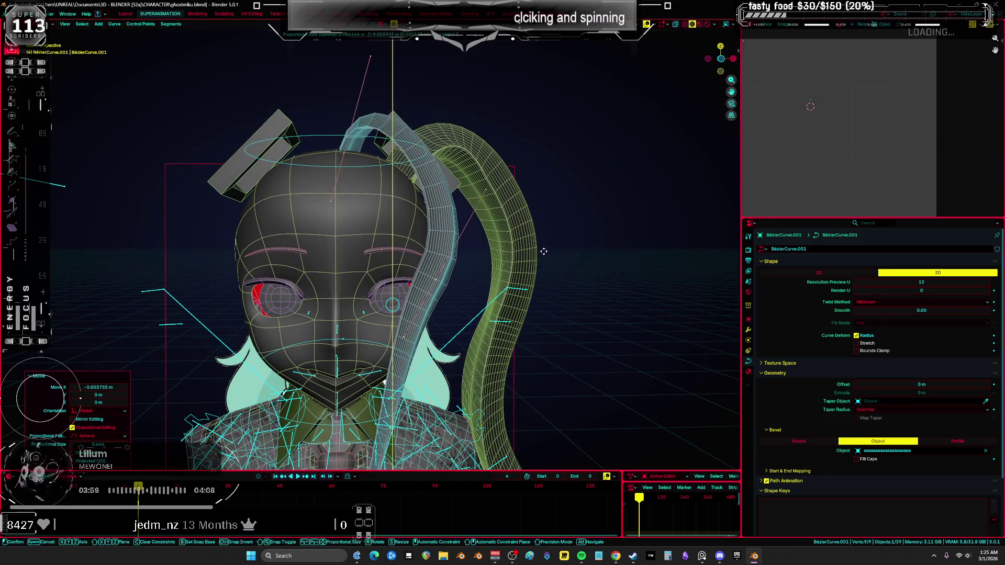
Redo the hair tip move and rotate the strand curve -30.4° about Z
key(Escape)
key(g)
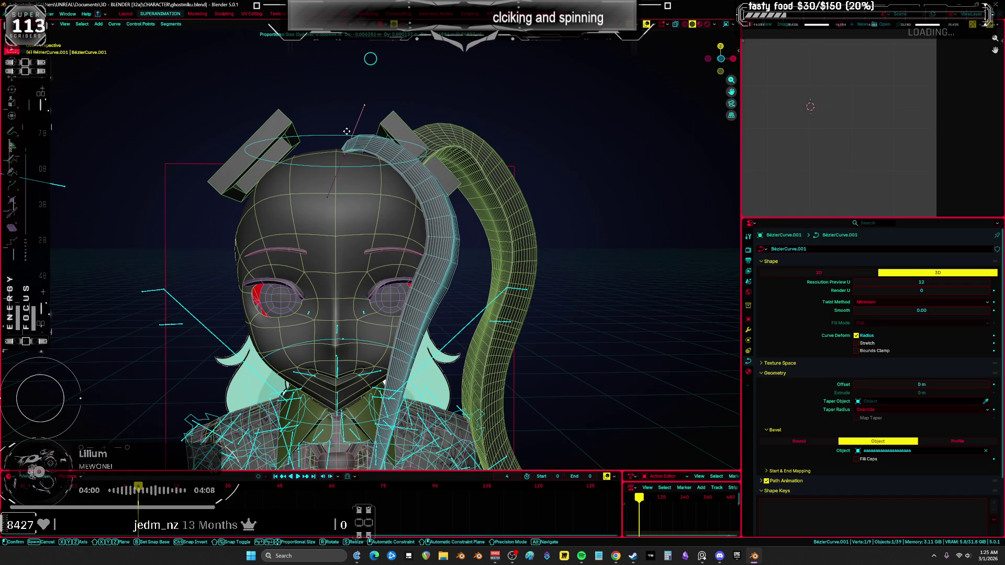
middle_drag(347, 131, 432, 317)
click(431, 316)
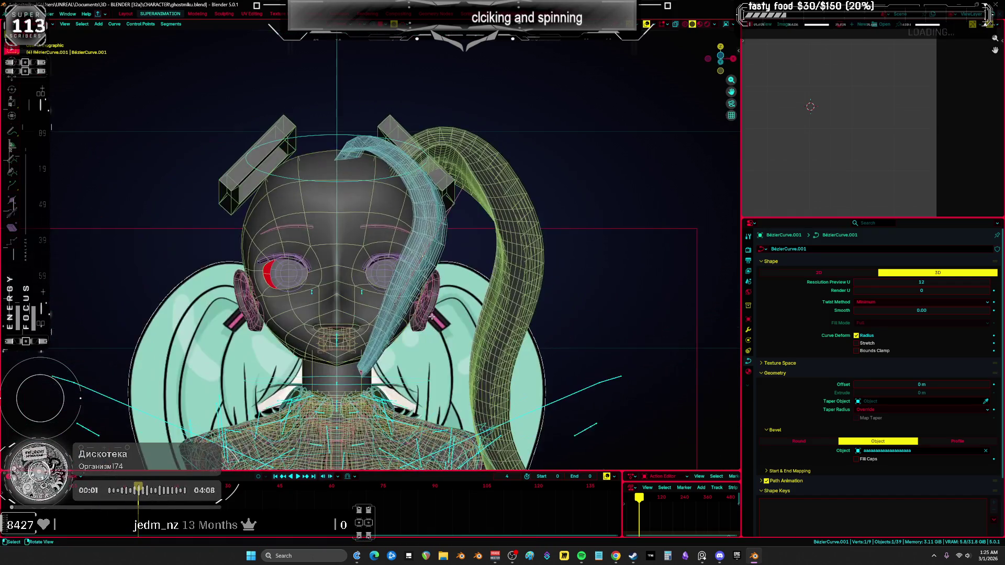
key(r)
click(544, 115)
Check the strand from side and camera views, shifting two points slightly right
key(g)
key(Escape)
shift+middle_drag(478, 272, 491, 216)
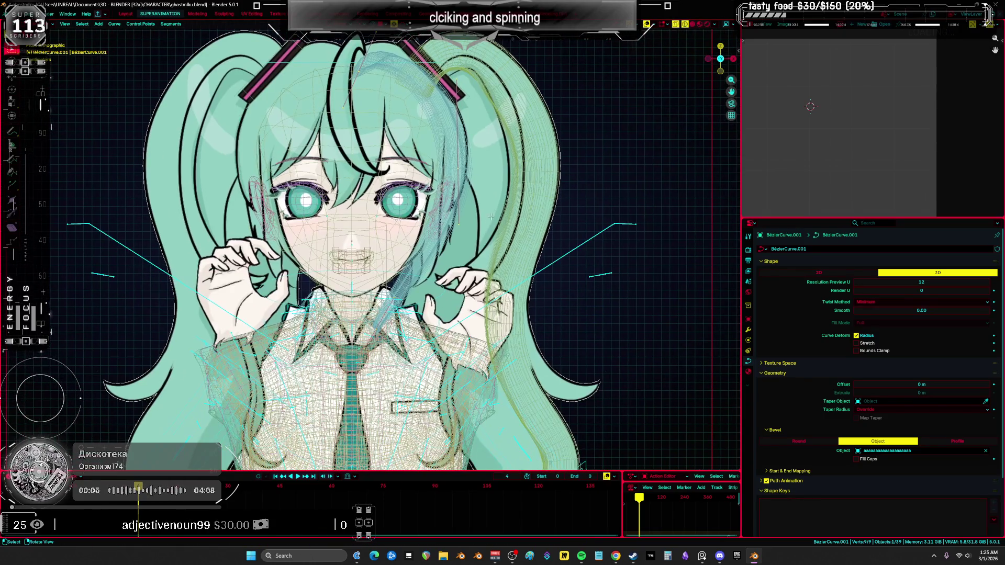
middle_drag(443, 251, 427, 369)
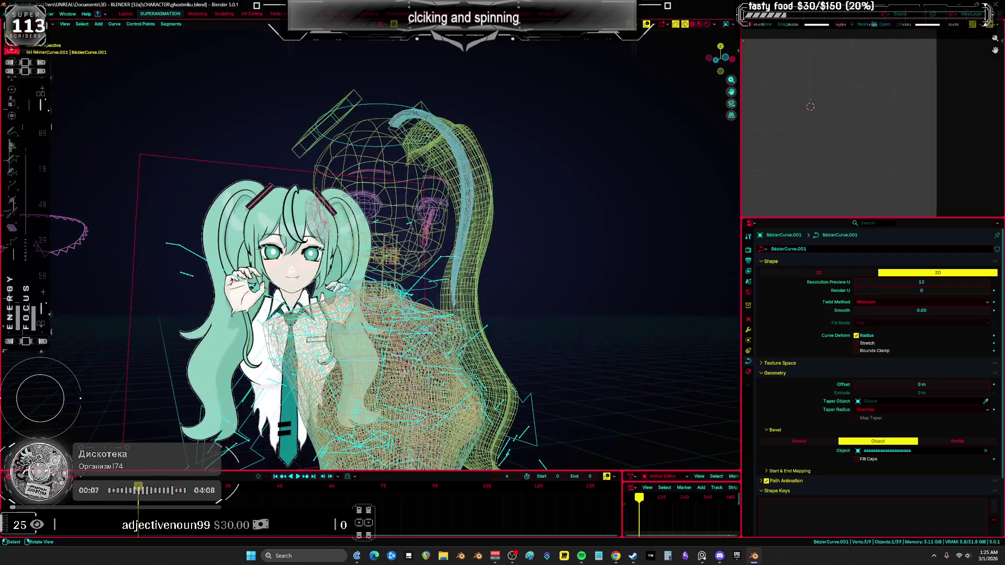
key(KP_0)
key(KP_3)
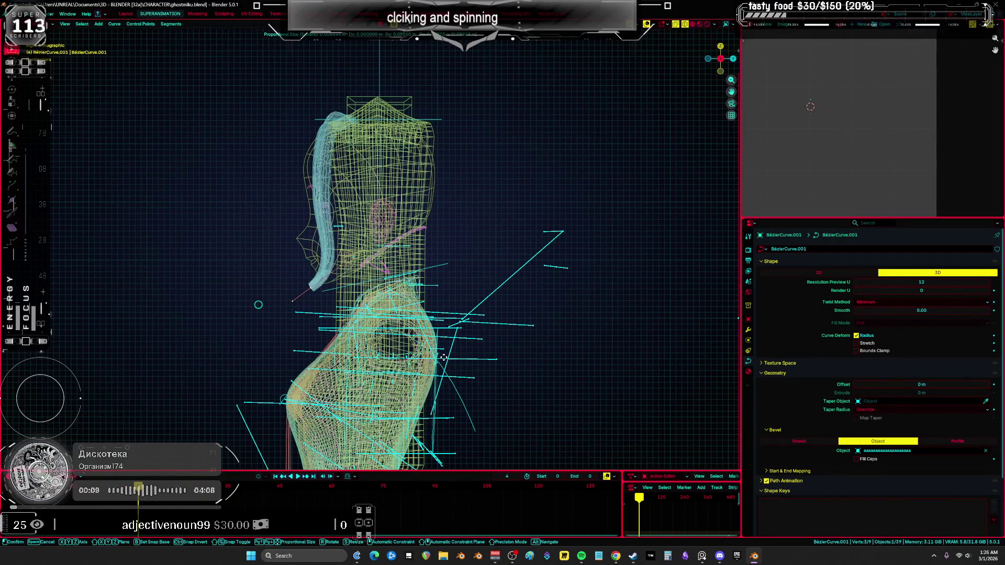
mouse_move(320, 264)
mouse_down()
mouse_move(329, 265)
mouse_move(243, 345)
mouse_move(318, 266)
mouse_up()
Back in front view over the reference, rotate and nudge strand points to follow the bang
key(KP_1)
scroll(318, 266, up, 4)
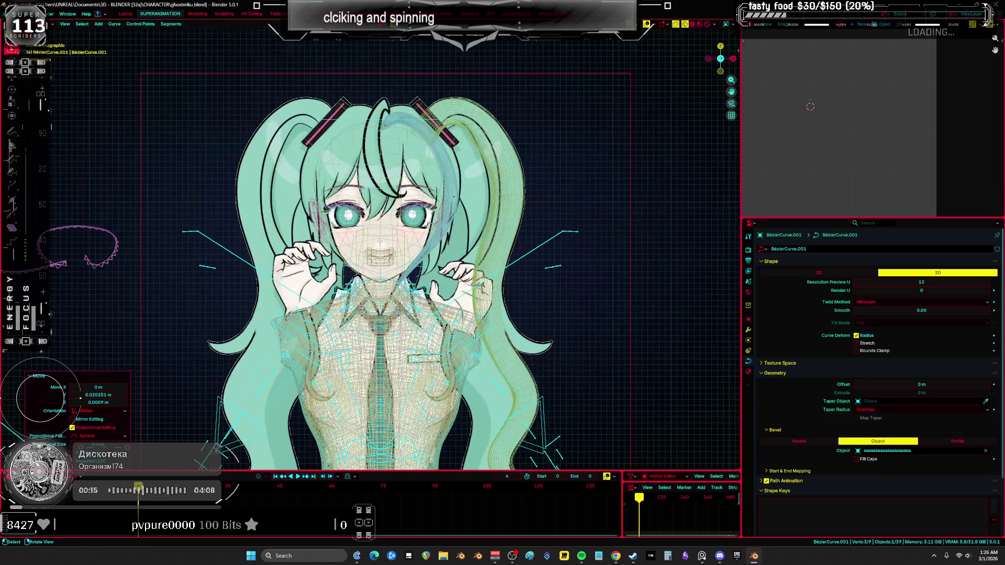
key(r)
key(g)
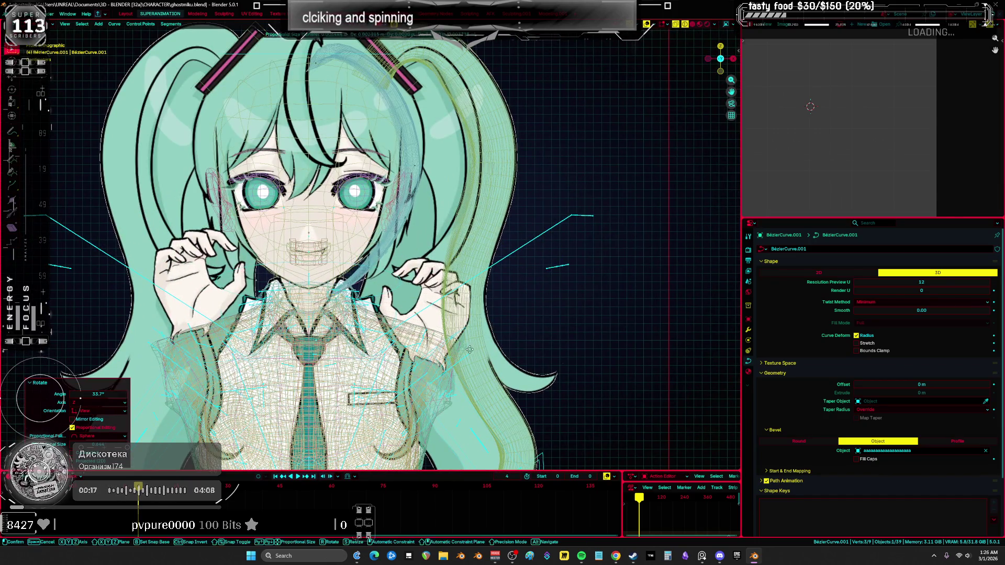
click(510, 329)
key(g)
click(509, 330)
key(r)
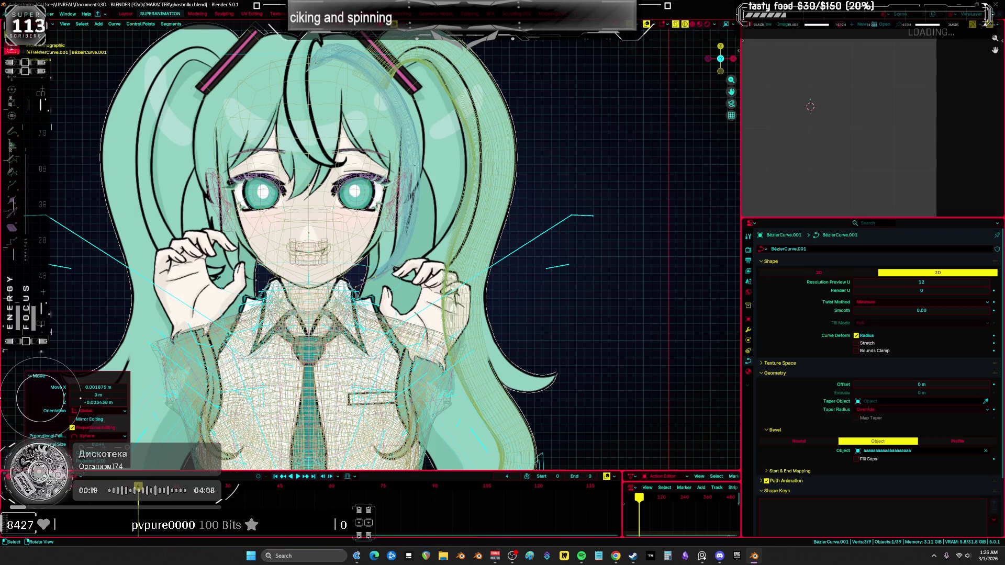
key(Escape)
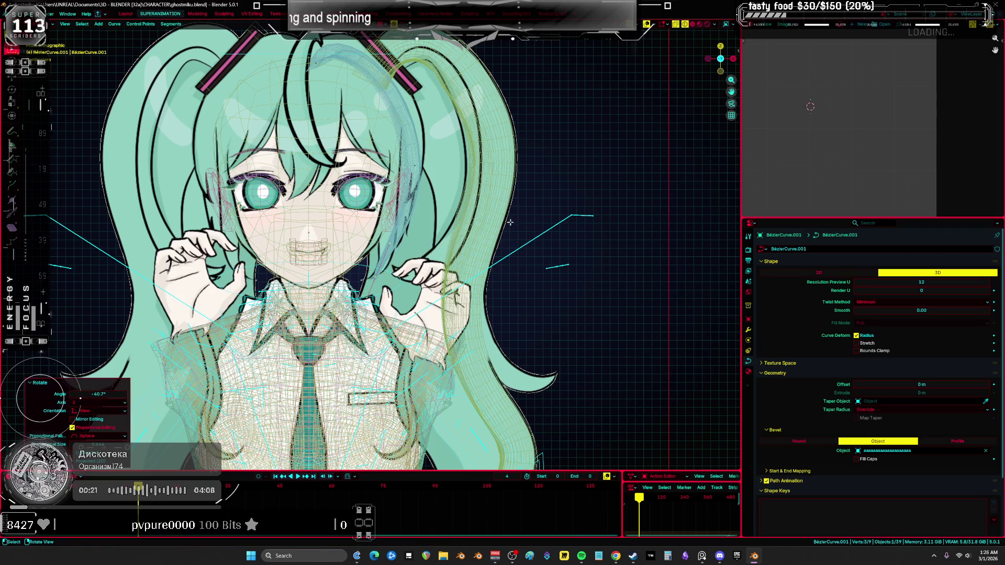
Pull the upper strand points into place and rotate the strand about -40.7° with proportional falloff
key(a)
drag(420, 68, 444, 131)
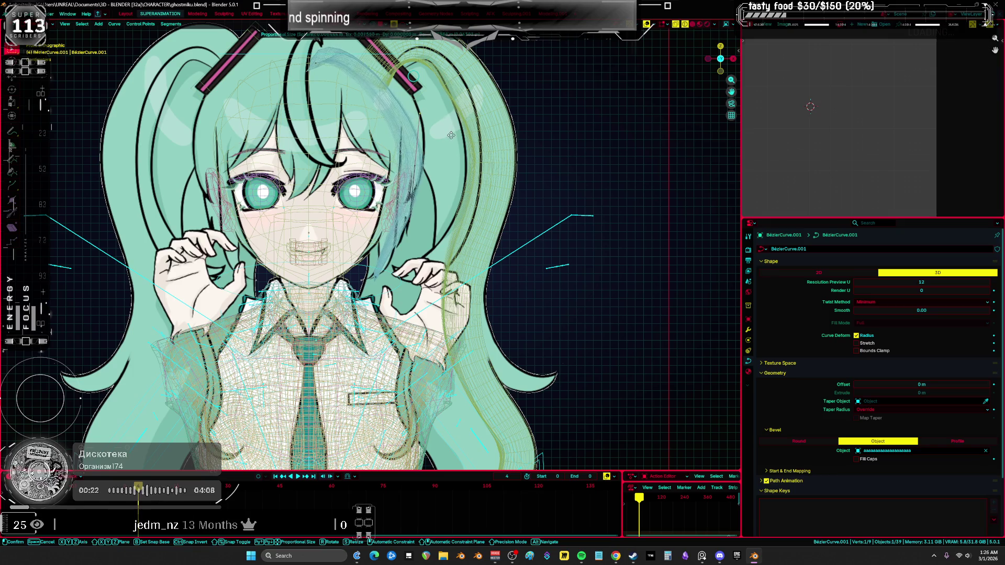
mouse_move(451, 167)
mouse_down()
mouse_move(433, 162)
mouse_move(447, 142)
mouse_up()
key(g)
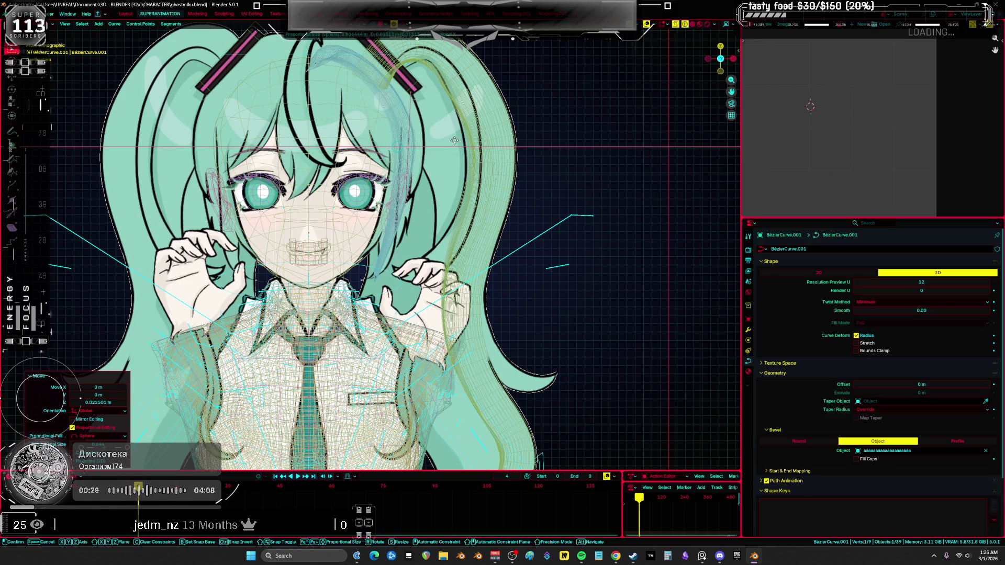
key(Escape)
key(a)
key(r)
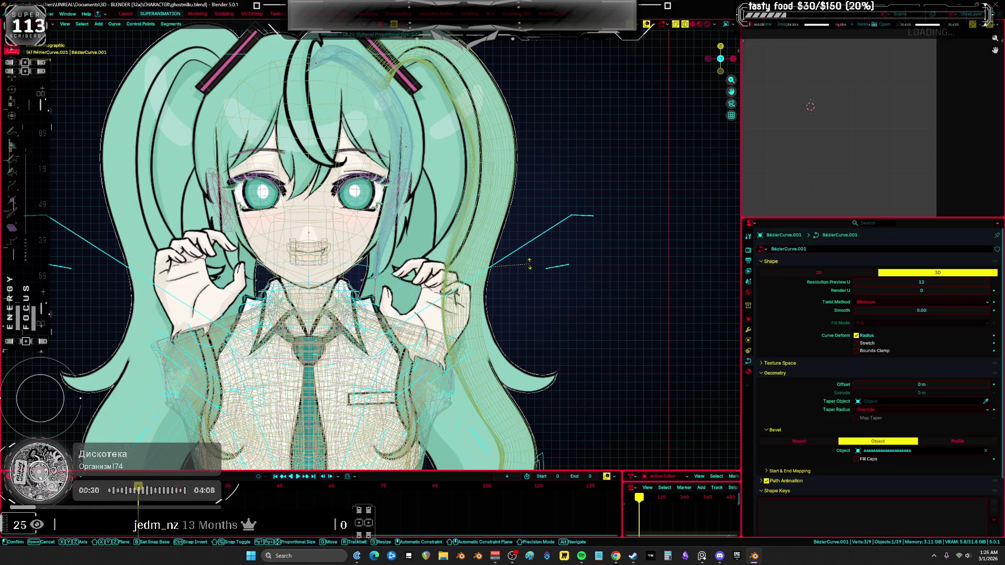
key(Escape)
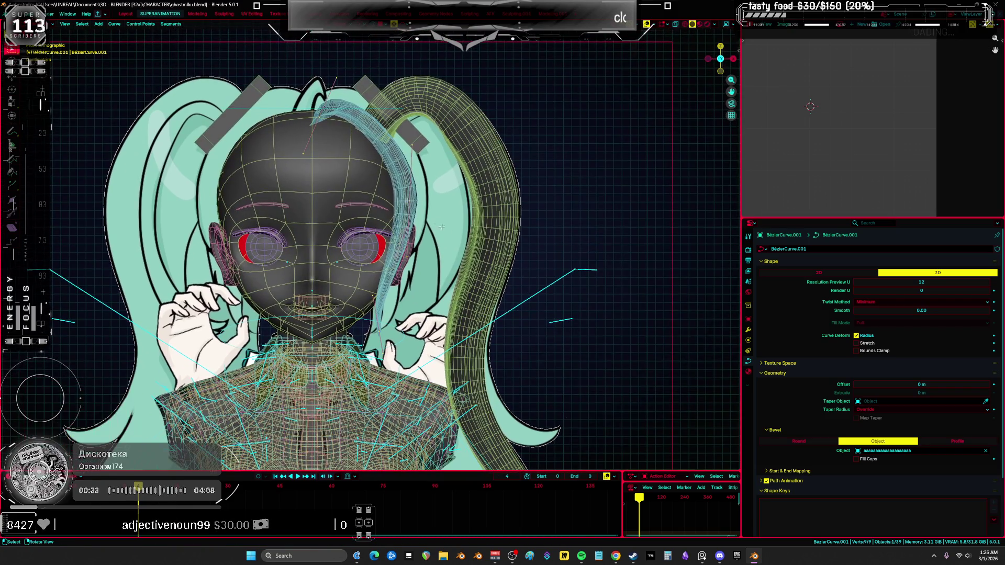